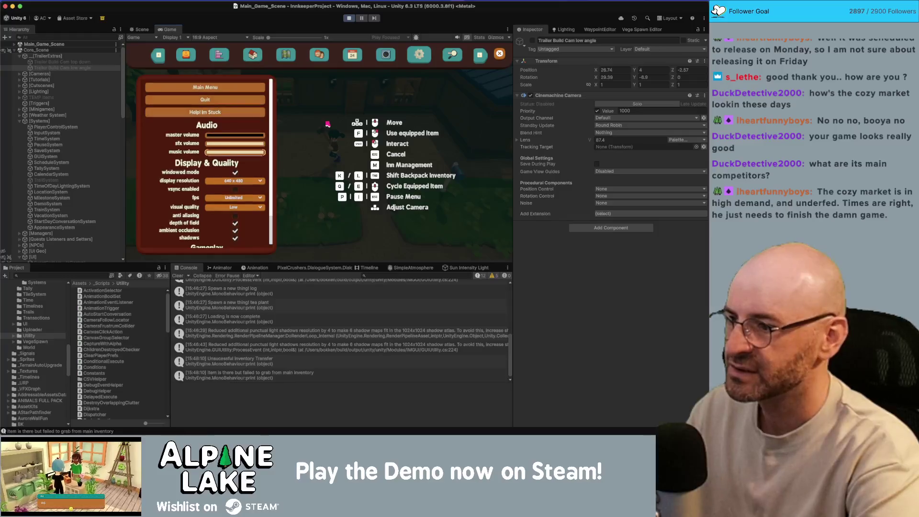
Pause the game and, in Rider, locate the GetDofSetting call on the depth-of-field toggle line
key(Escape)
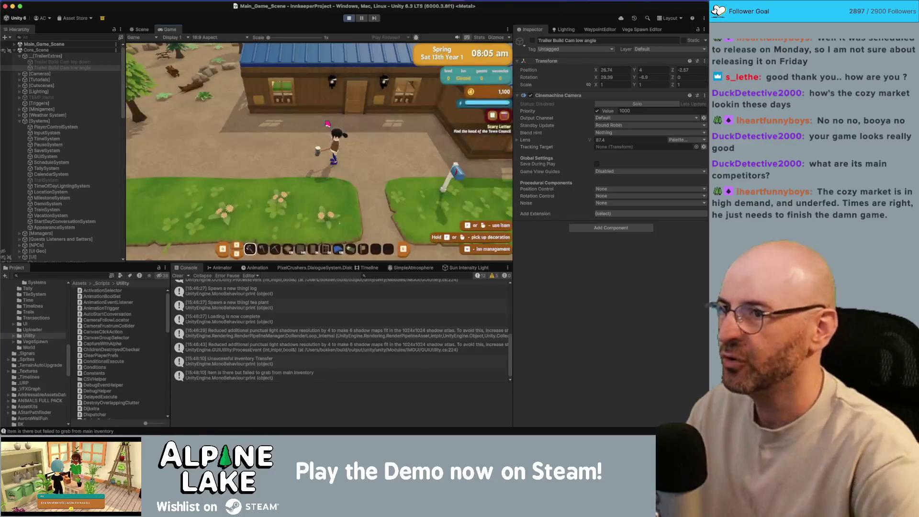
key(Escape)
scroll(281, 189, down, 4)
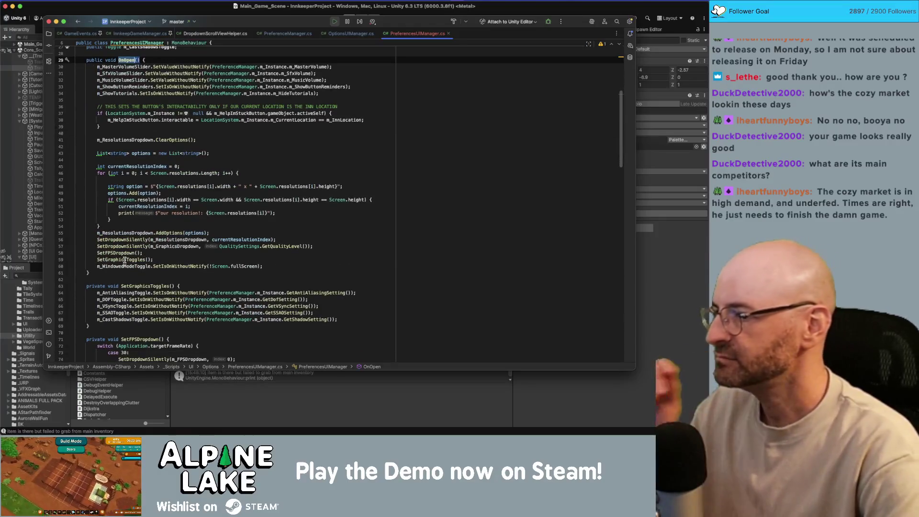
click(127, 259)
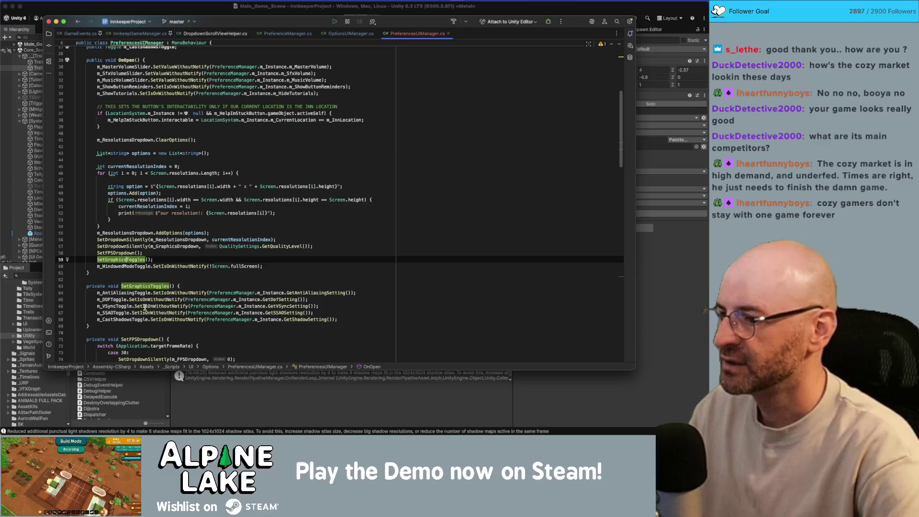
click(119, 299)
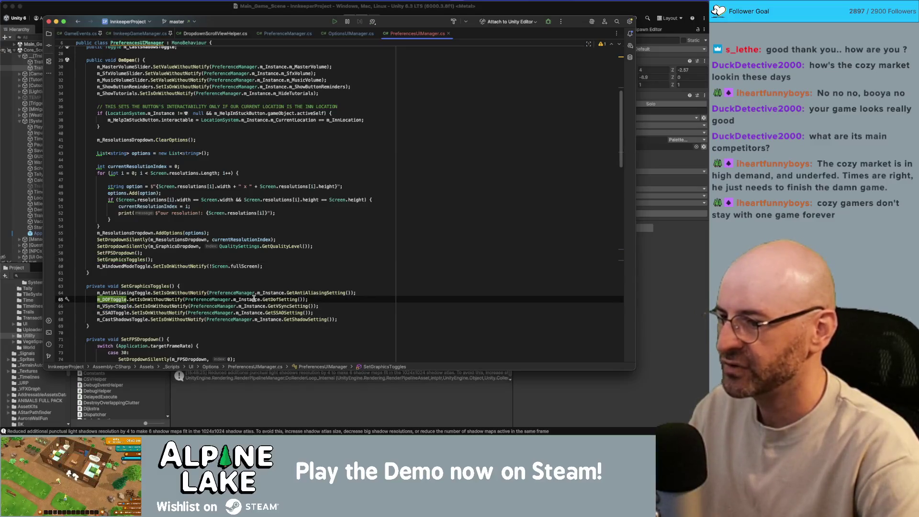
double_click(275, 300)
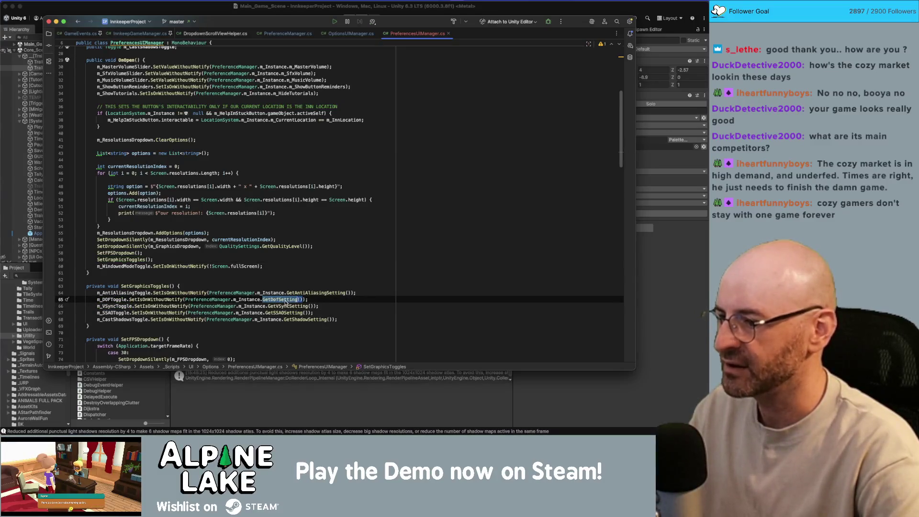
Clear the stray '.isac' text and jump to the GetDofSetting declaration in PreferenceManager
key(Right)
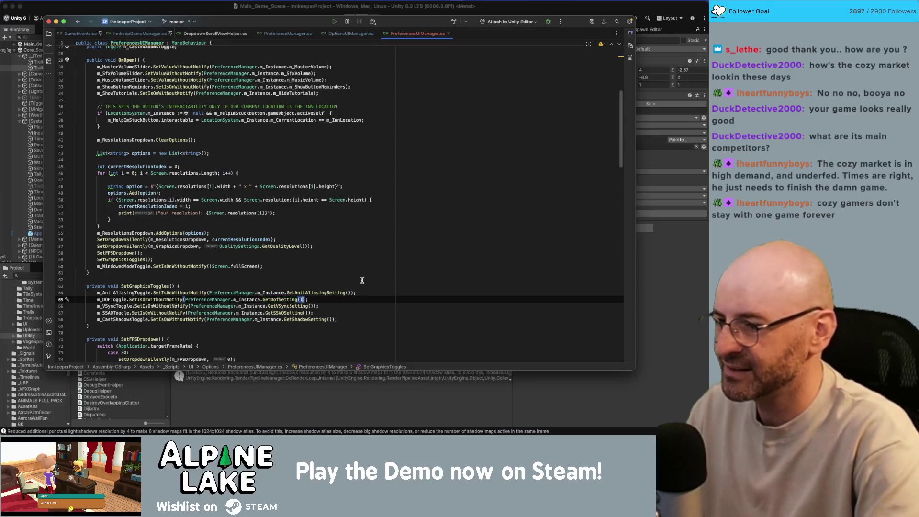
text(.isac)
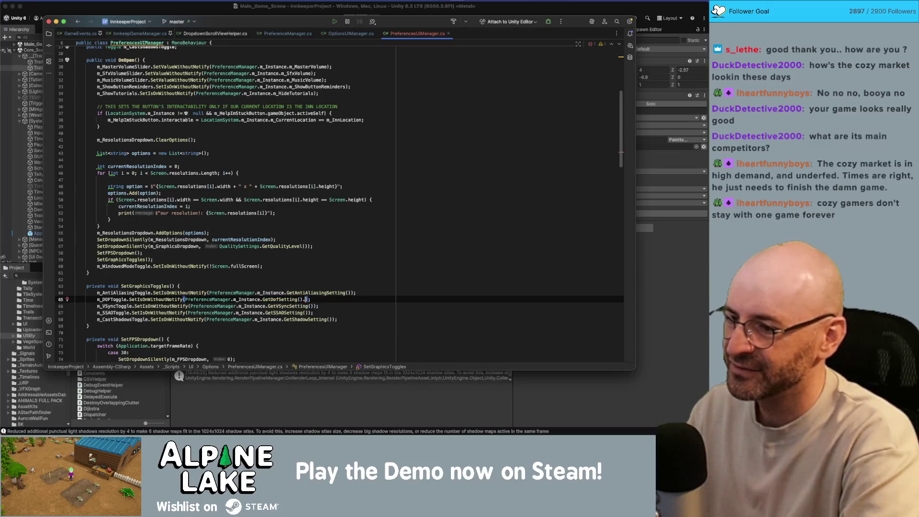
key(BackSpace)
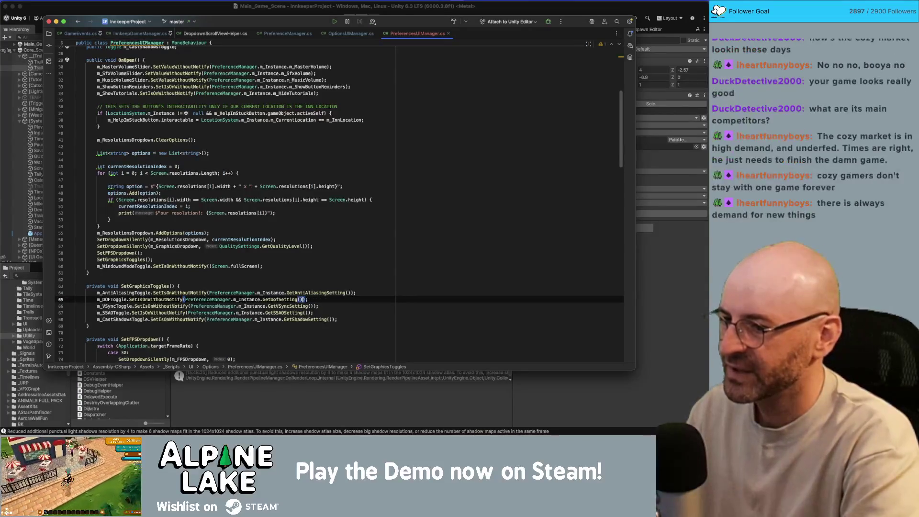
double_click(281, 298)
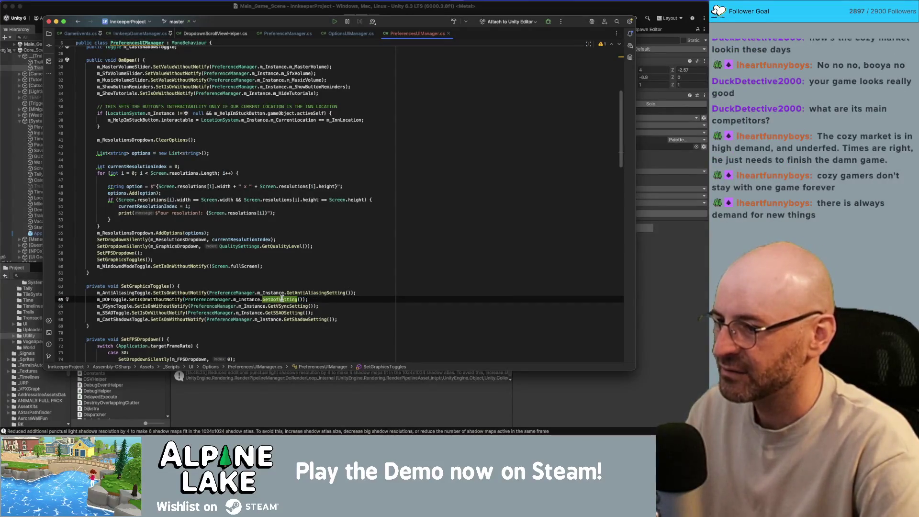
super+click(282, 299)
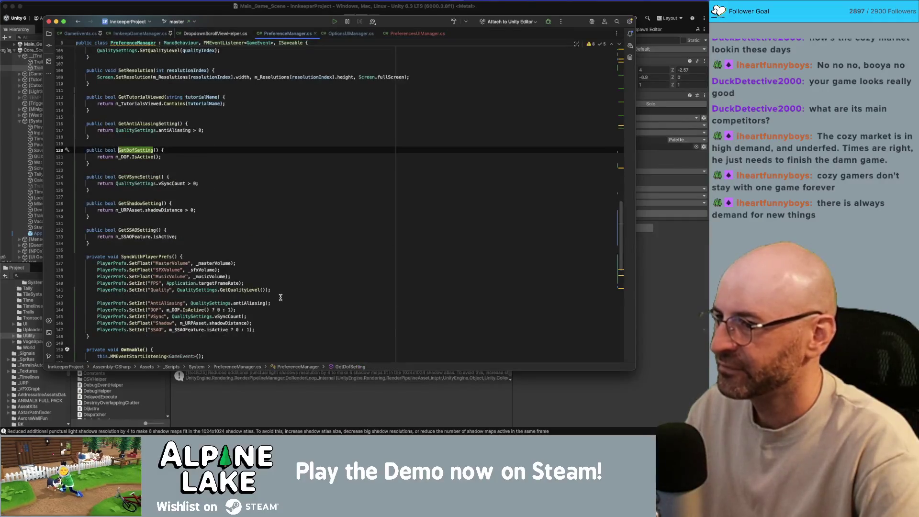
Inspect the IsActive calls on lines 121 and 144, then return to Unity
click(138, 158)
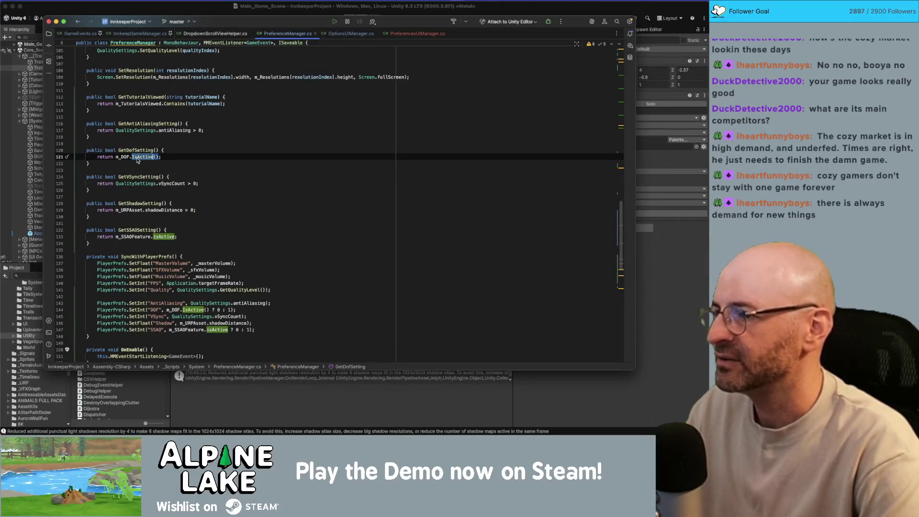
mouse_move(137, 160)
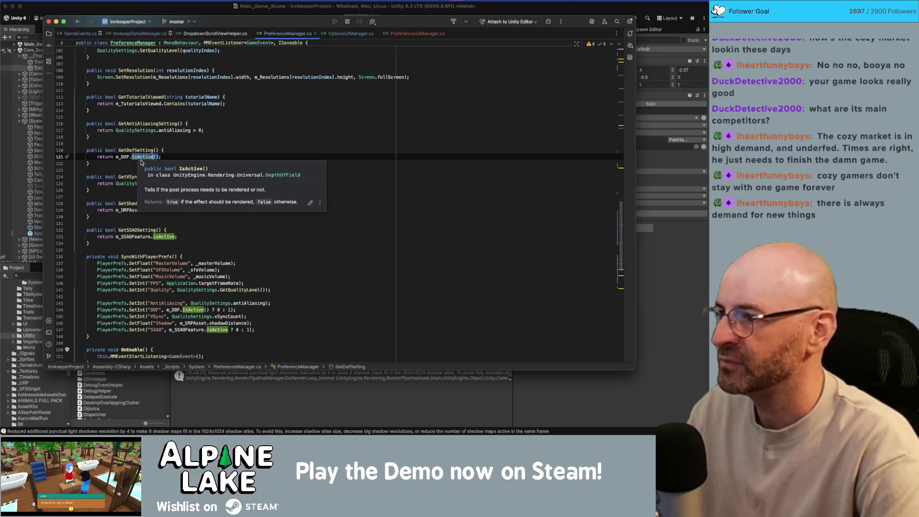
click(143, 157)
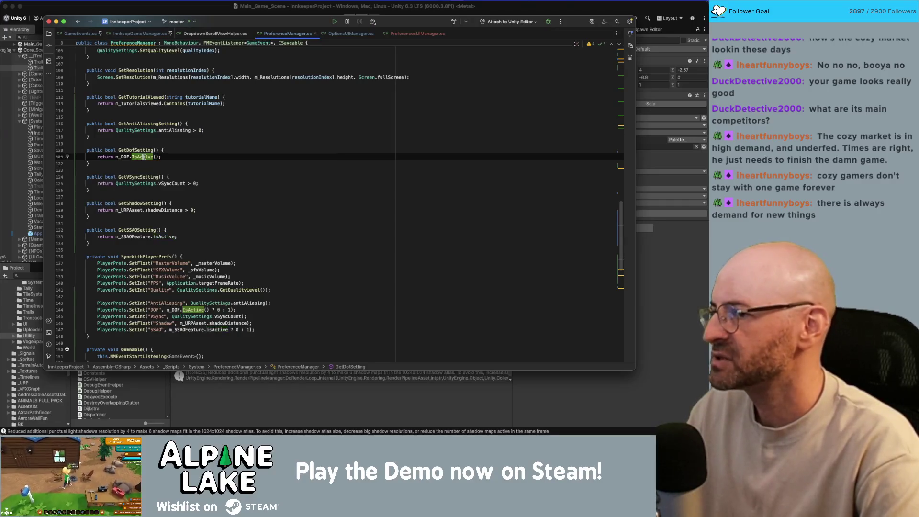
click(171, 154)
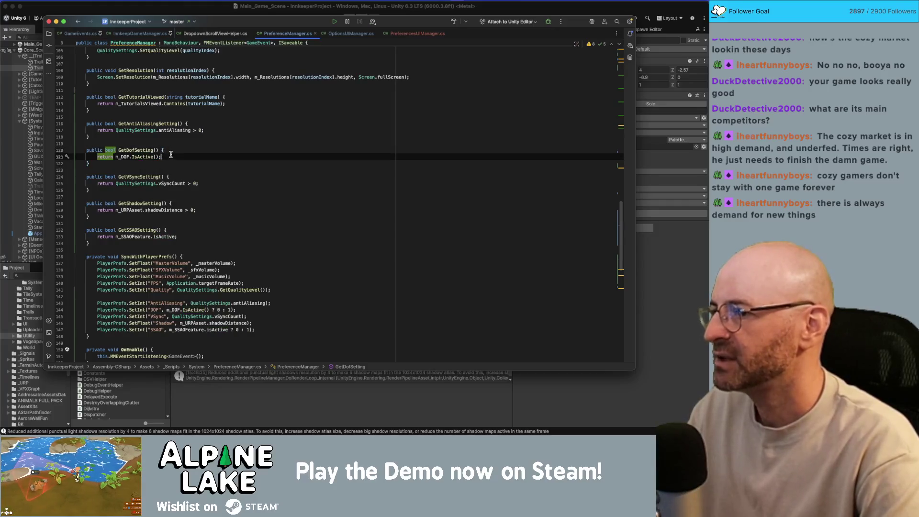
click(147, 156)
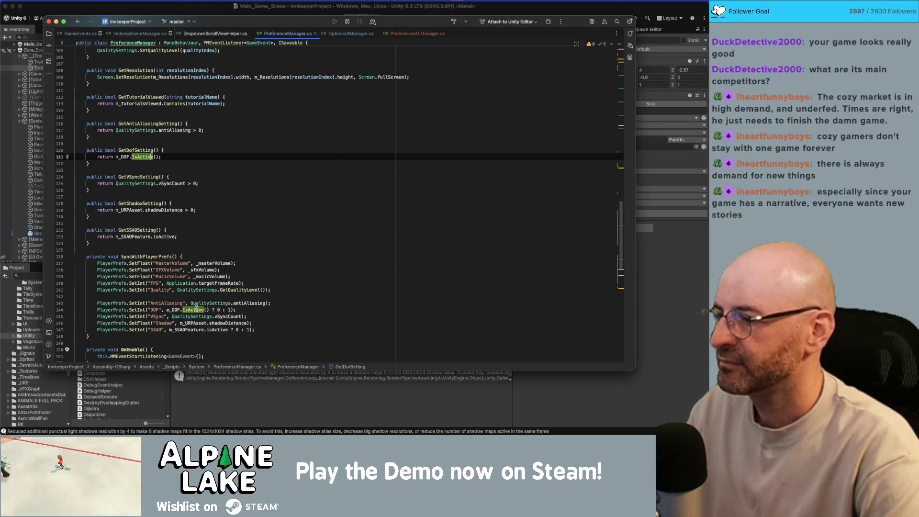
double_click(193, 309)
double_click(143, 157)
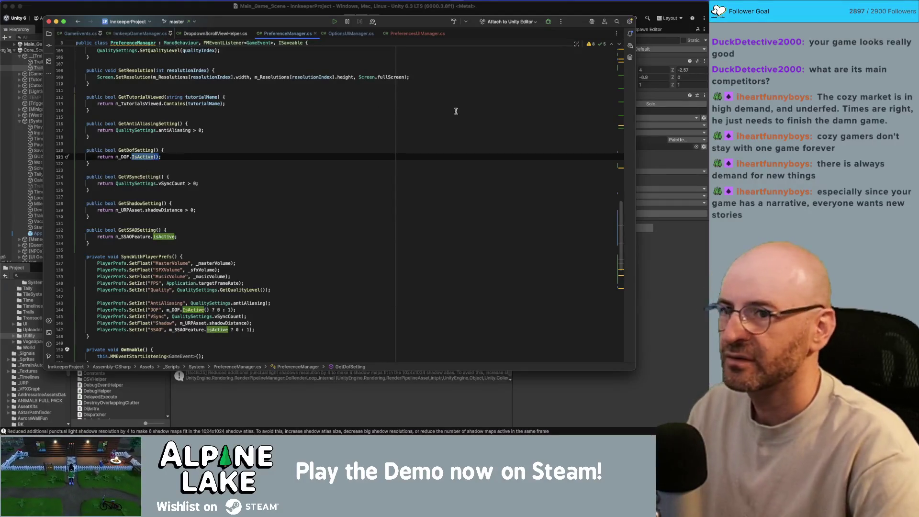
key(super+Tab)
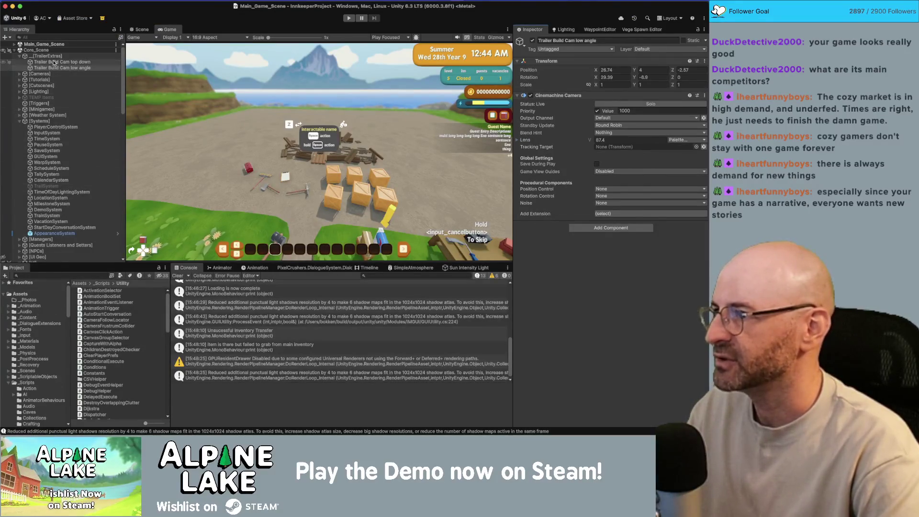
Expand Depth Of Field on the Cameras group's Global PostProcessing Volume and toggle it off and on twice
click(38, 67)
click(20, 74)
click(66, 103)
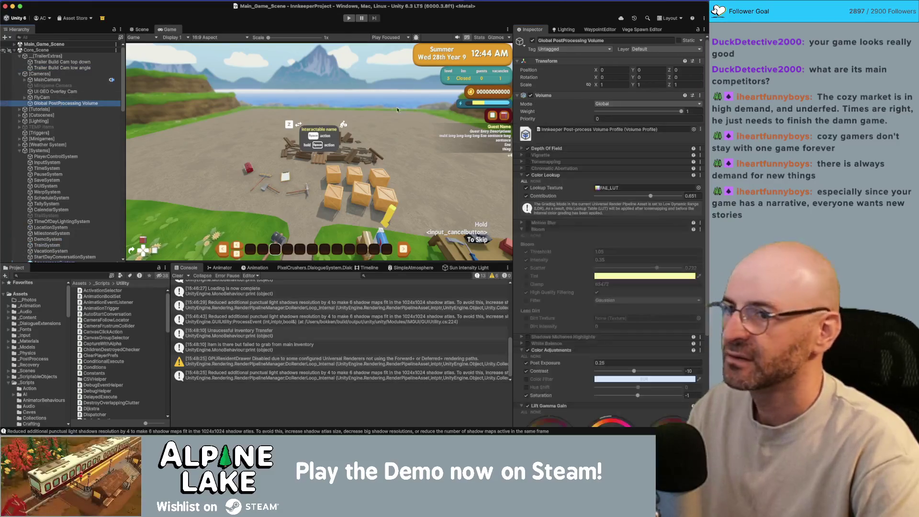
click(521, 149)
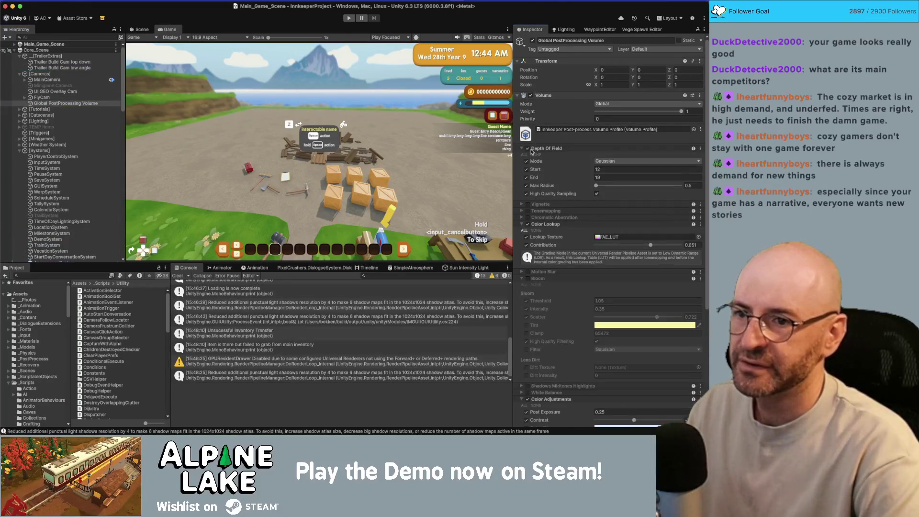
click(527, 149)
click(527, 149)
click(528, 149)
click(528, 149)
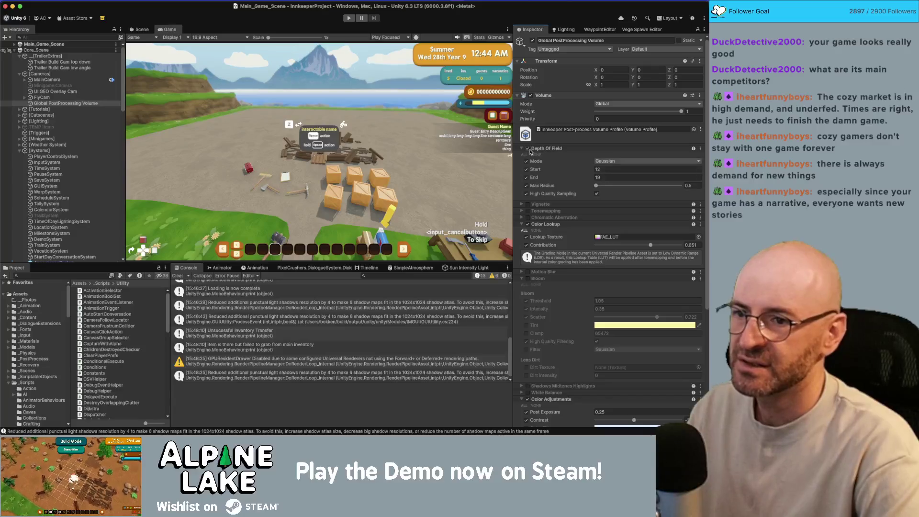
key(super+Tab)
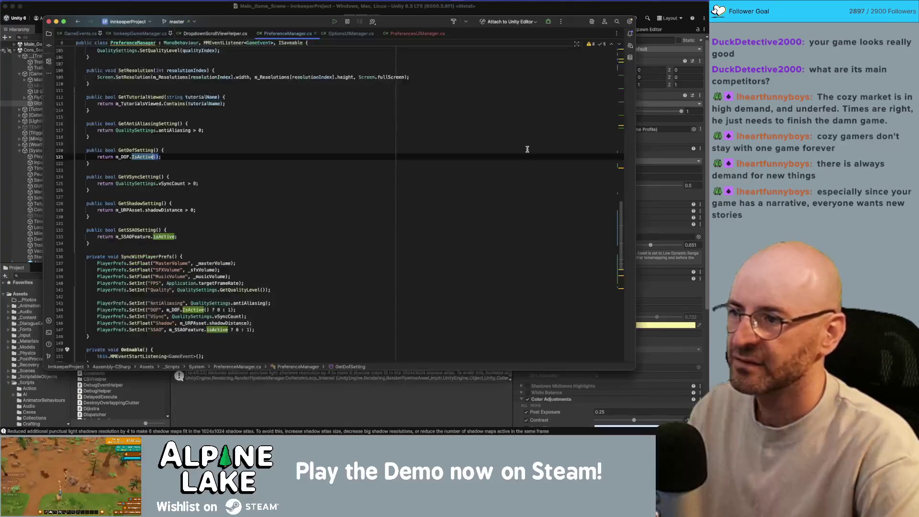
Change line 121 to return m_DOF.active; instead of IsActive(), then let Unity recompile
key(BackSpace)
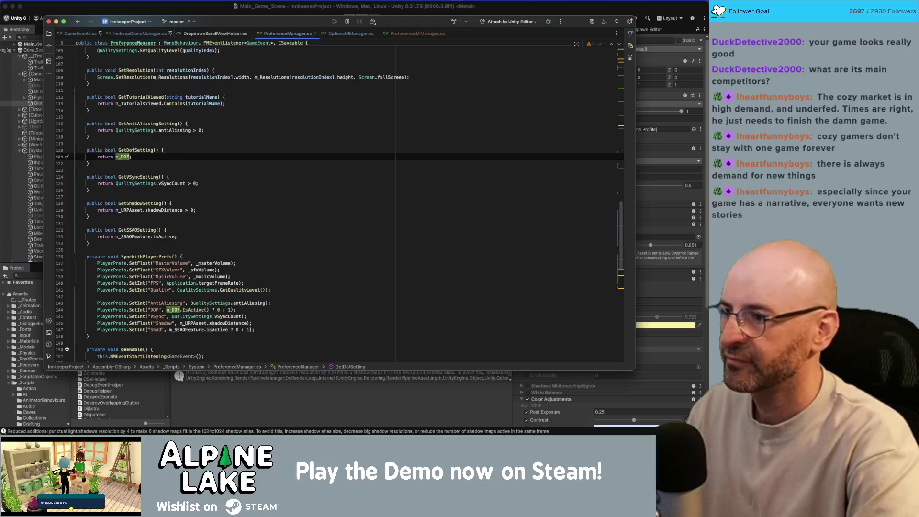
text(activ)
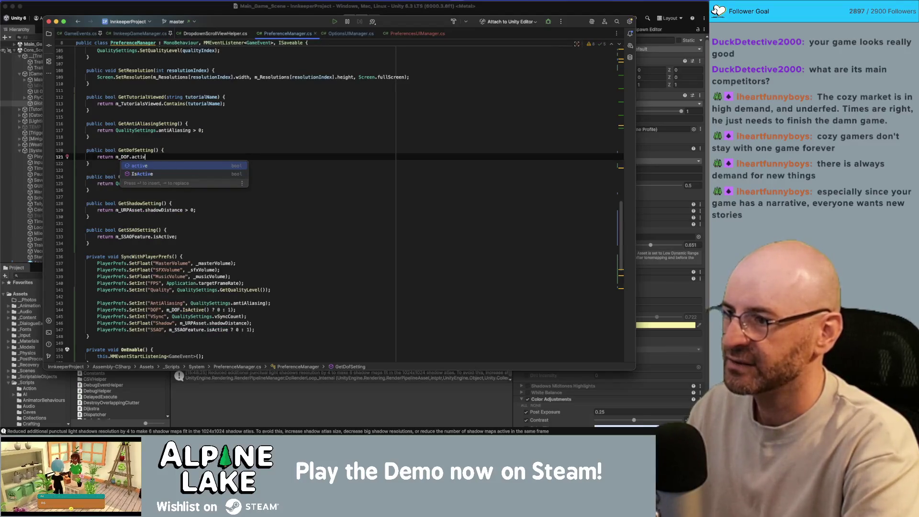
key(Return)
text(;)
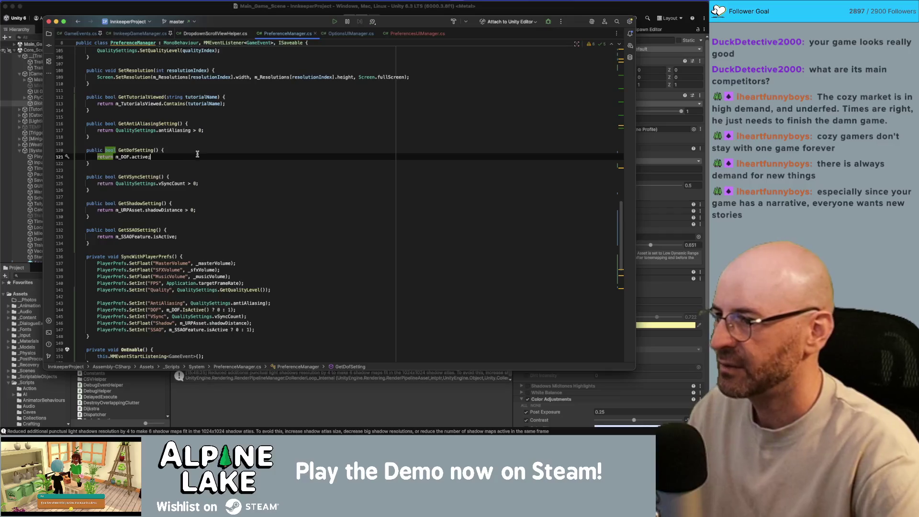
key(super+Tab)
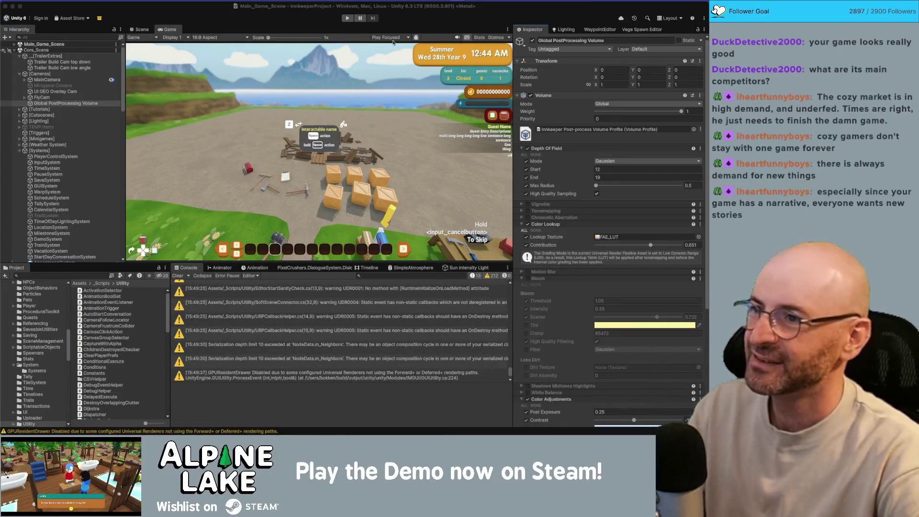
Enter Play mode and disable the Trailer Build Cam top-down camera
click(347, 20)
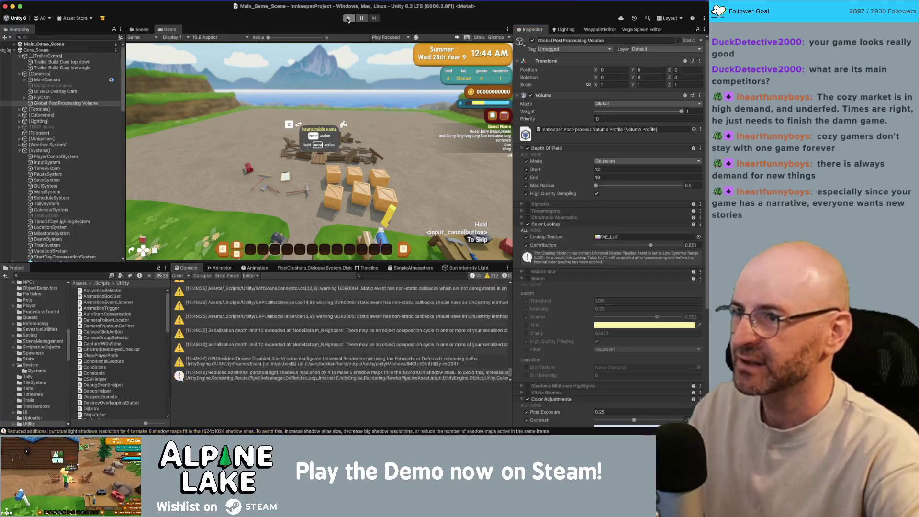
click(349, 19)
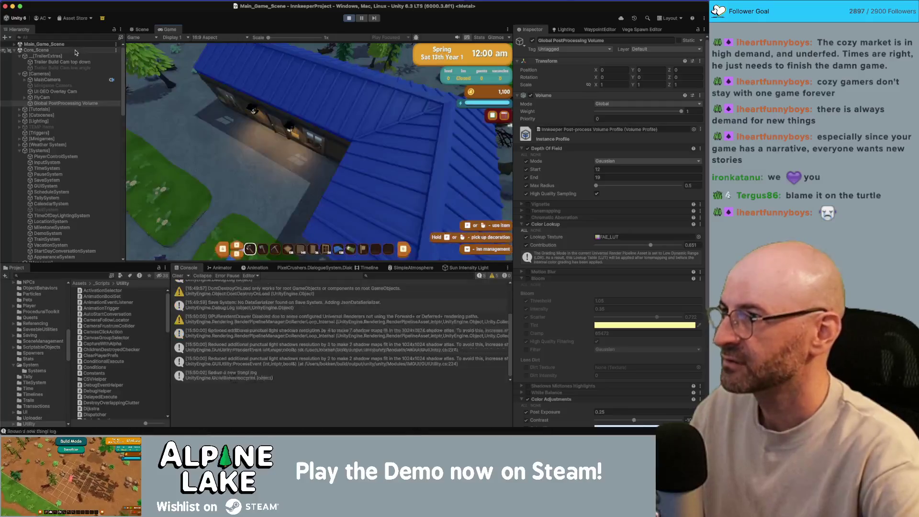
click(62, 62)
click(530, 41)
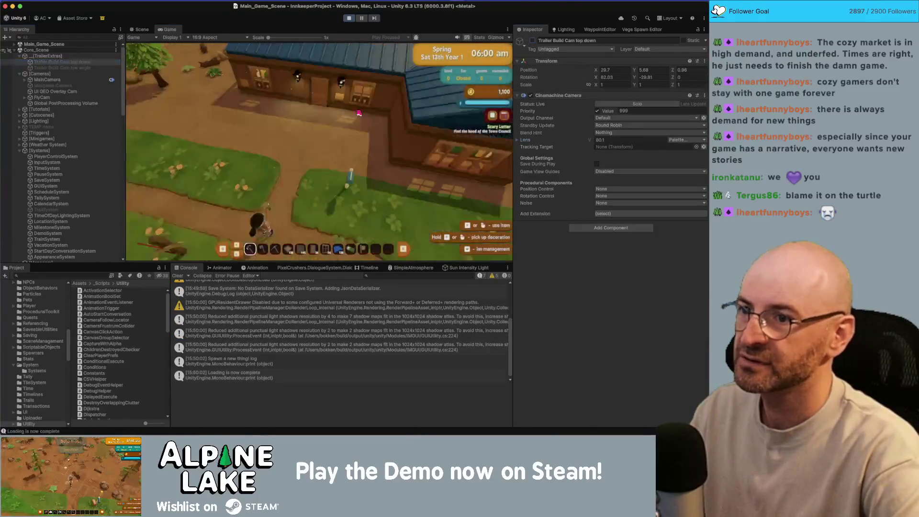
Open the in-game menu's settings page and scroll through its Display & Quality options
key(i)
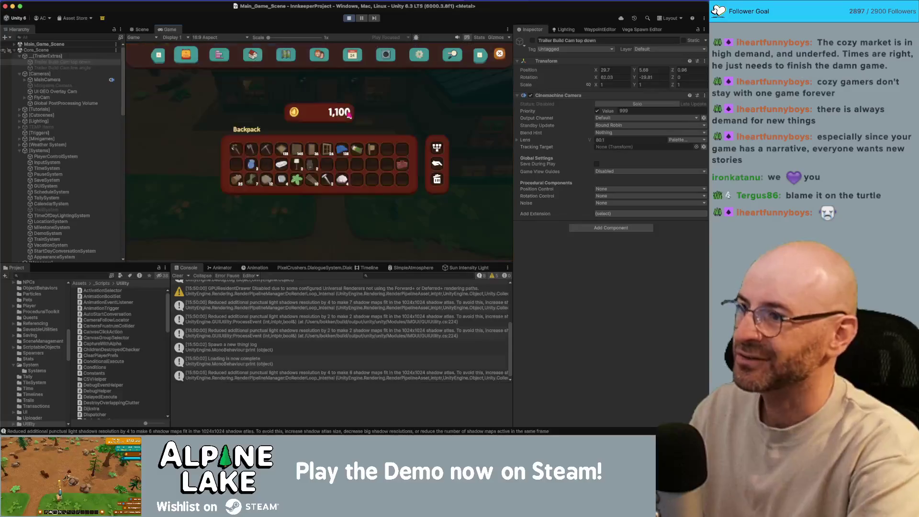
key(e)
key(e)
scroll(349, 116, down, 3)
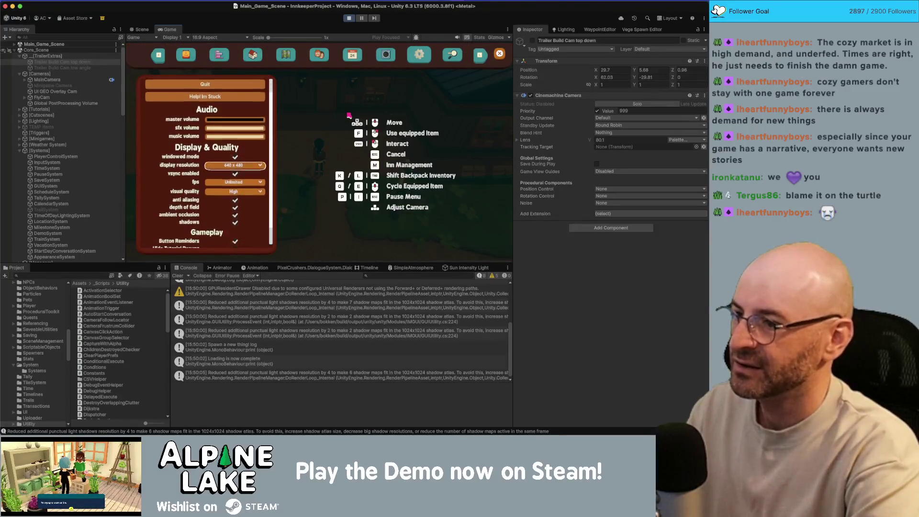
key(Escape)
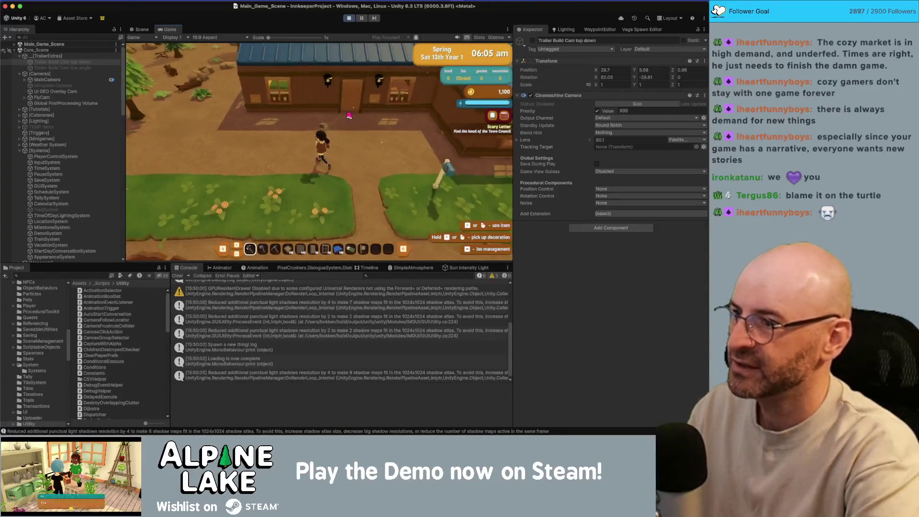
key(Escape)
scroll(349, 115, up, 2)
scroll(348, 116, down, 3)
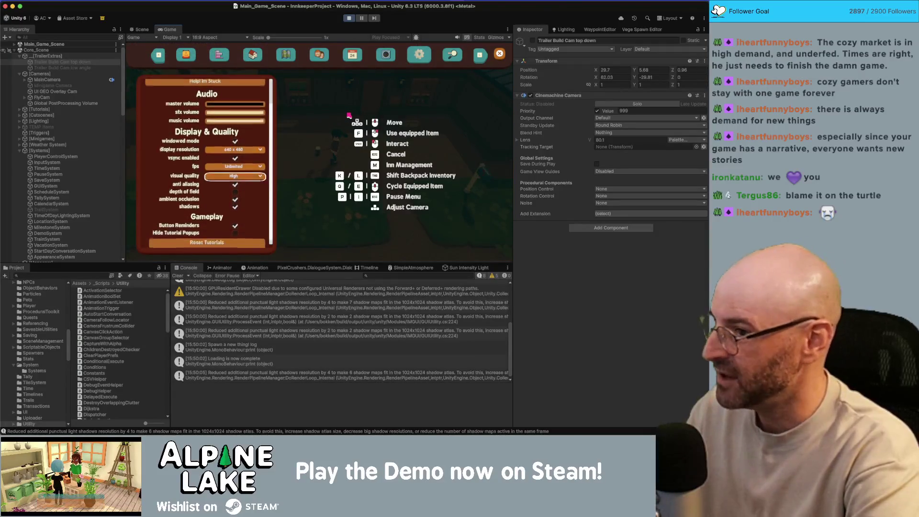
key(Escape)
key(Escape)
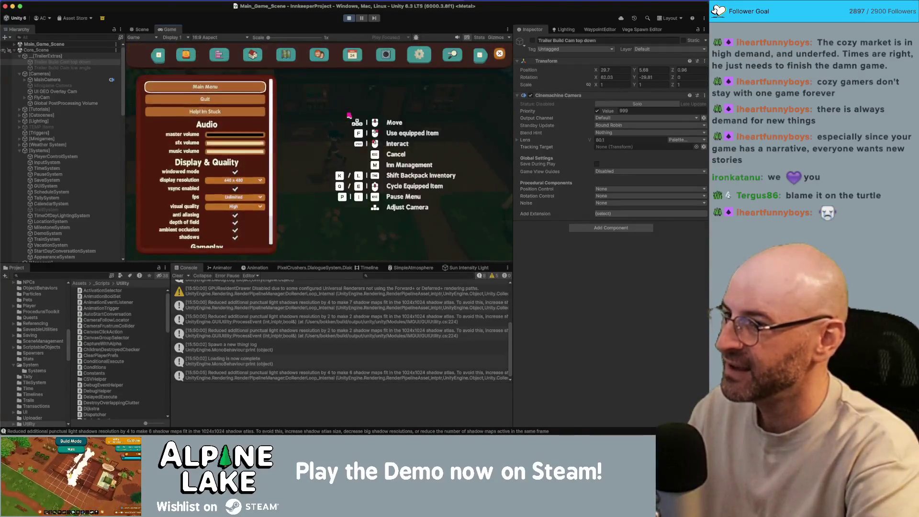
scroll(349, 115, down, 2)
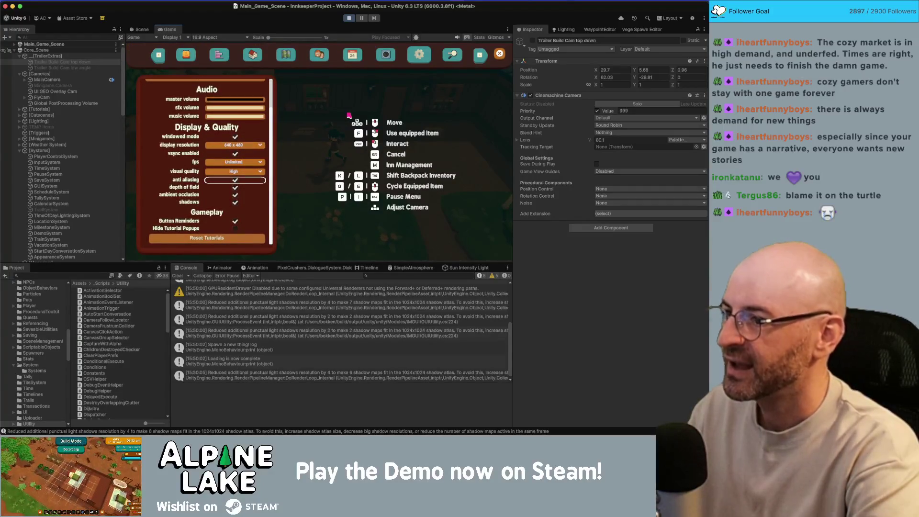
Magnify the Game view to 5x to inspect the anti-aliasing closely
drag(268, 37, 338, 42)
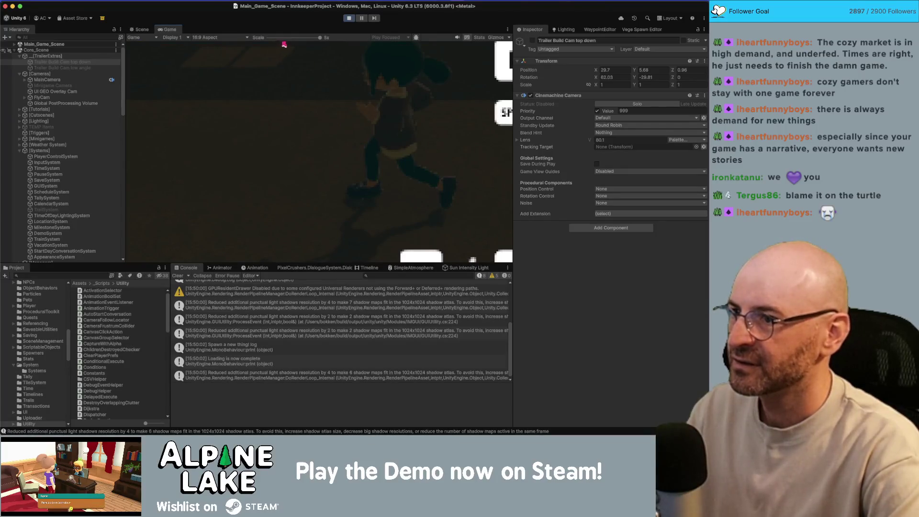
scroll(292, 48, down, 5)
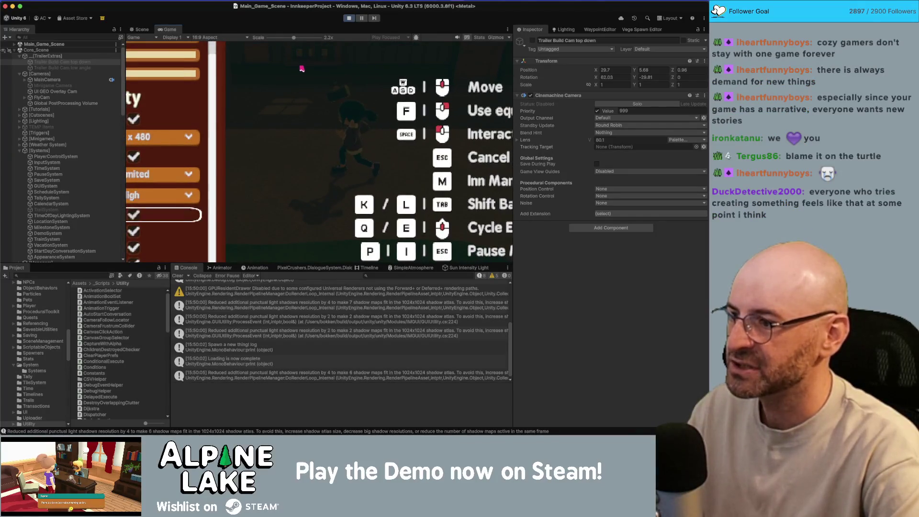
key(super+Tab)
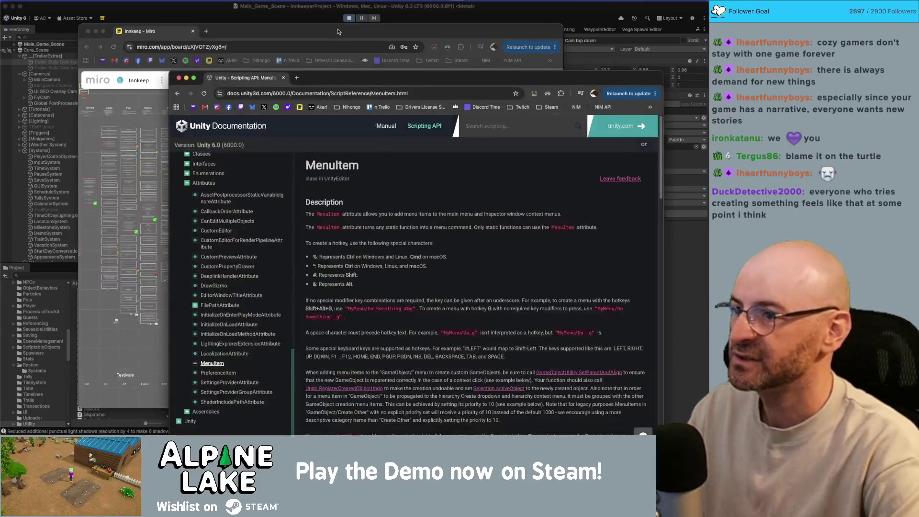
Stop Play mode, close the MenuItem docs window, and set the Game view scale to 2x
click(349, 18)
key(super+Tab)
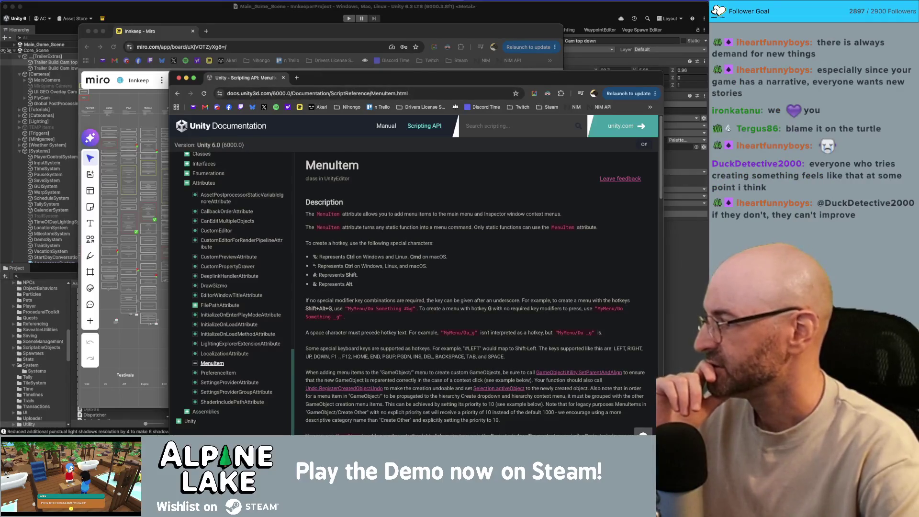
key(super+Tab)
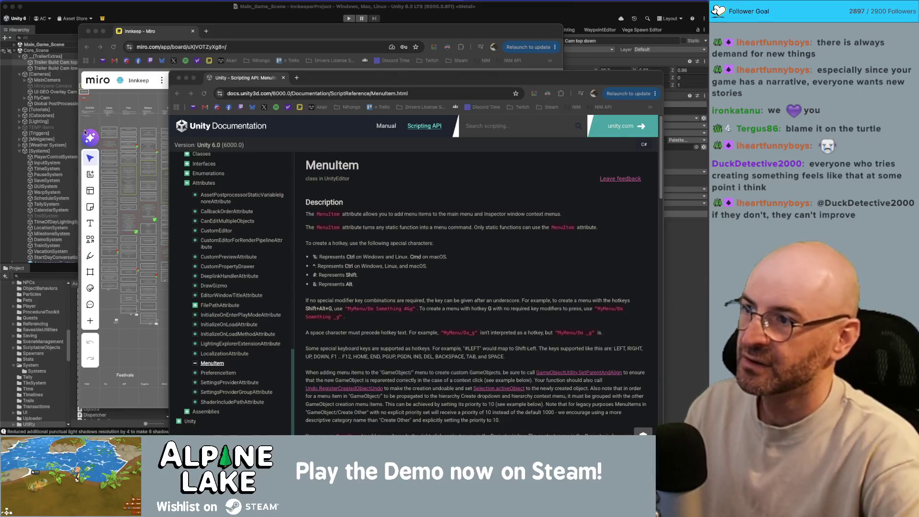
mouse_move(323, 86)
mouse_down()
mouse_move(320, 56)
mouse_move(305, 44)
mouse_move(259, 38)
mouse_up()
key(super+w)
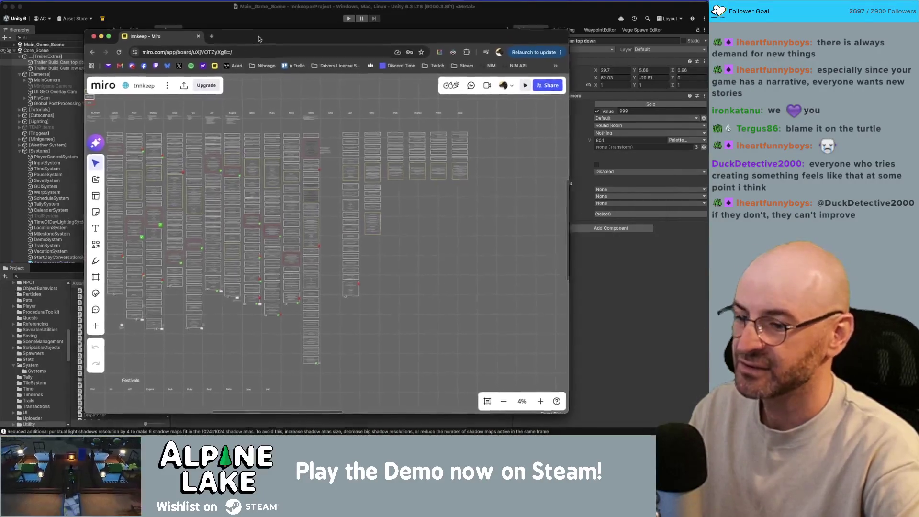
click(253, 8)
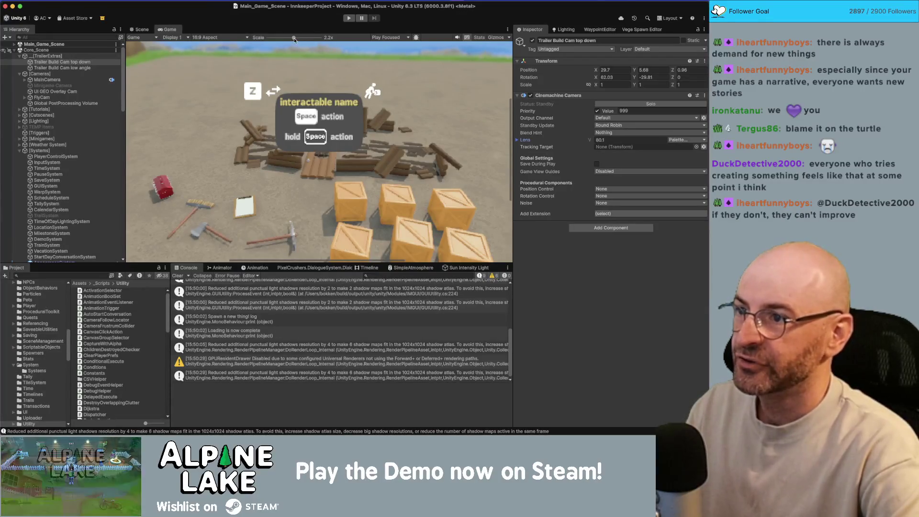
drag(294, 40, 291, 40)
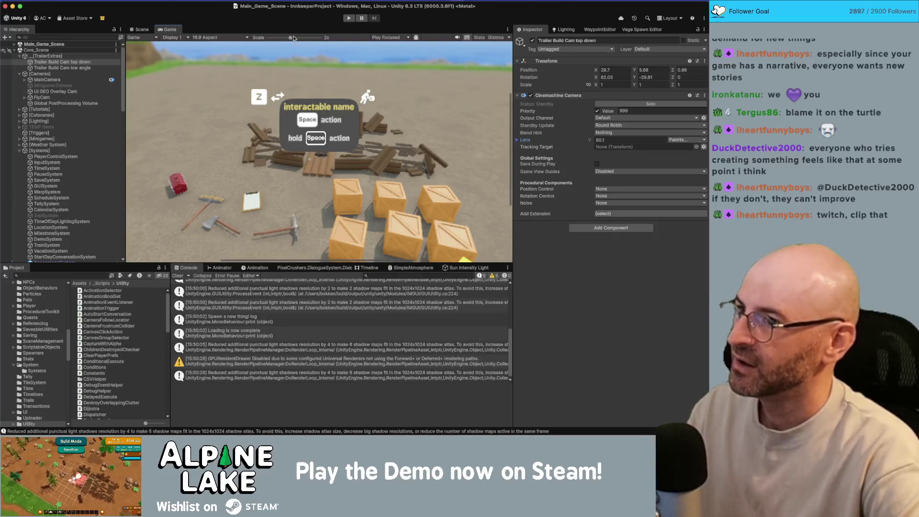
Zoom the Game view back out to 1x scale
drag(290, 38, 268, 38)
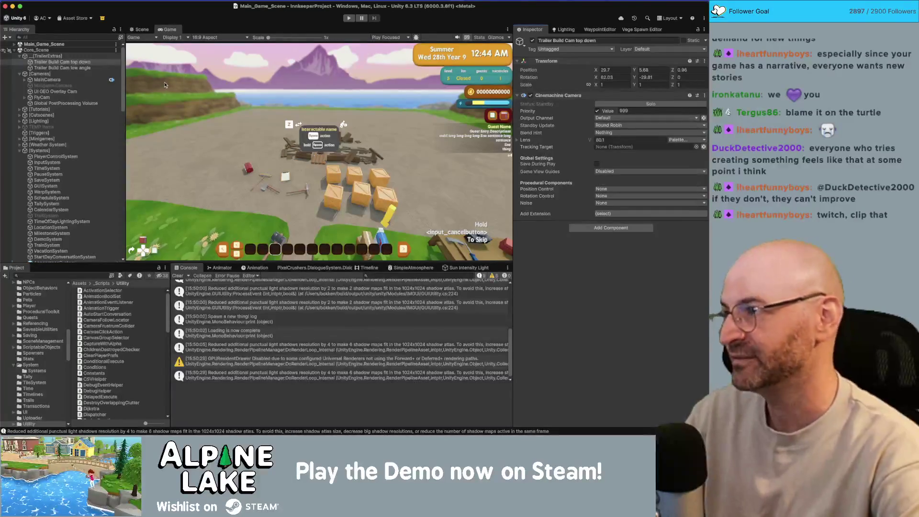
click(67, 62)
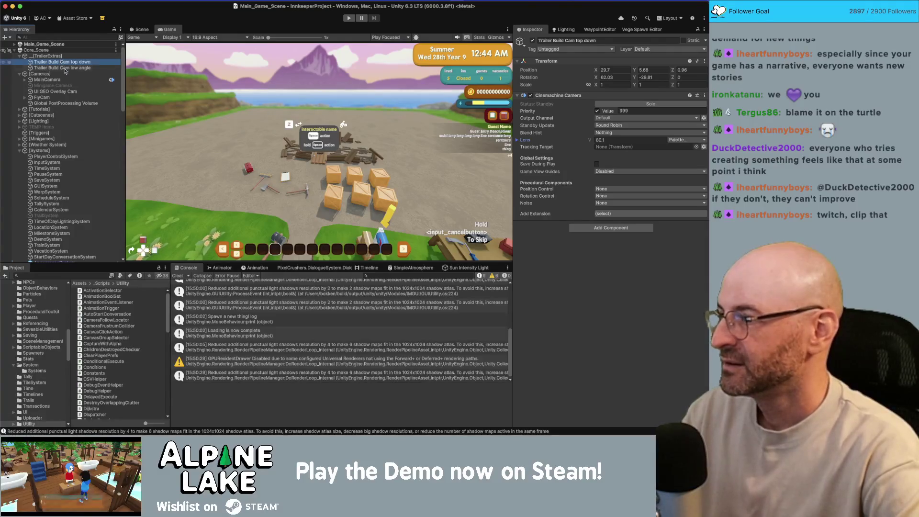
scroll(89, 164, down, 10)
scroll(88, 163, up, 10)
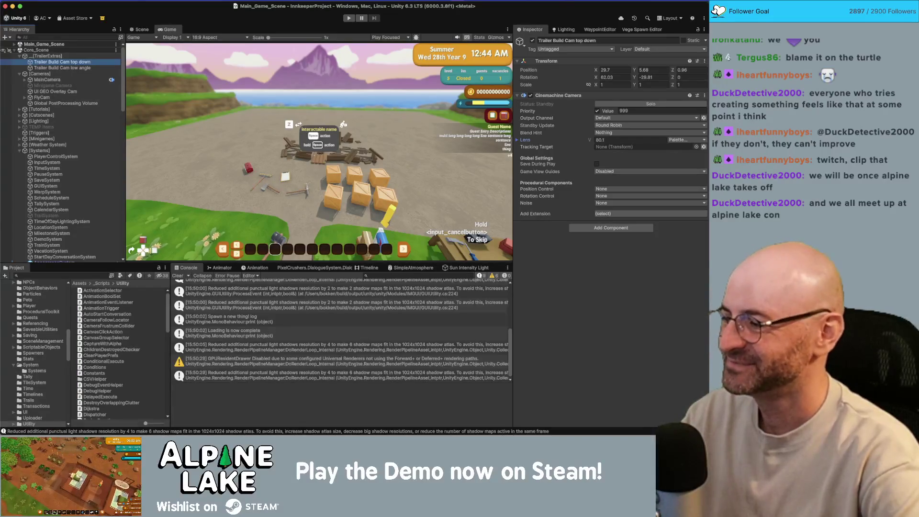
key(super+Tab)
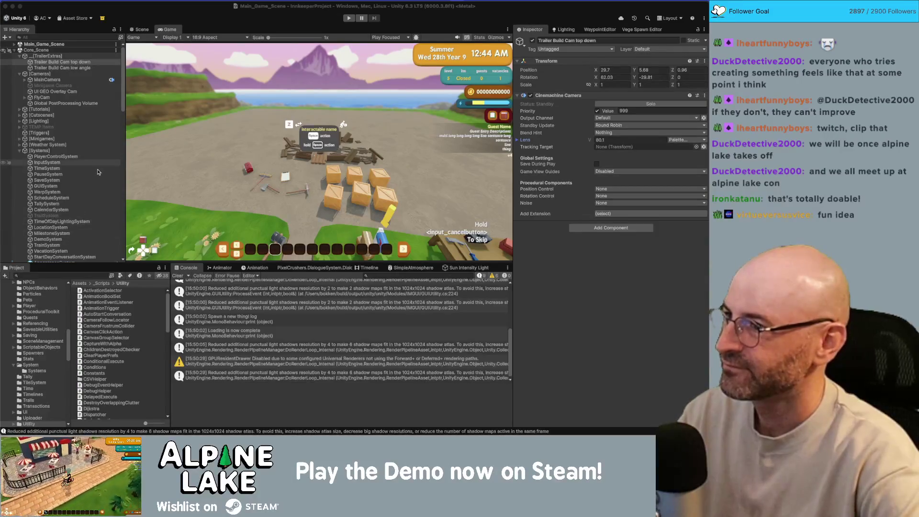
Magnify the Game view on the interactable panel, then search the Project for 'nkeep univ'
scroll(93, 177, down, 10)
scroll(92, 177, up, 10)
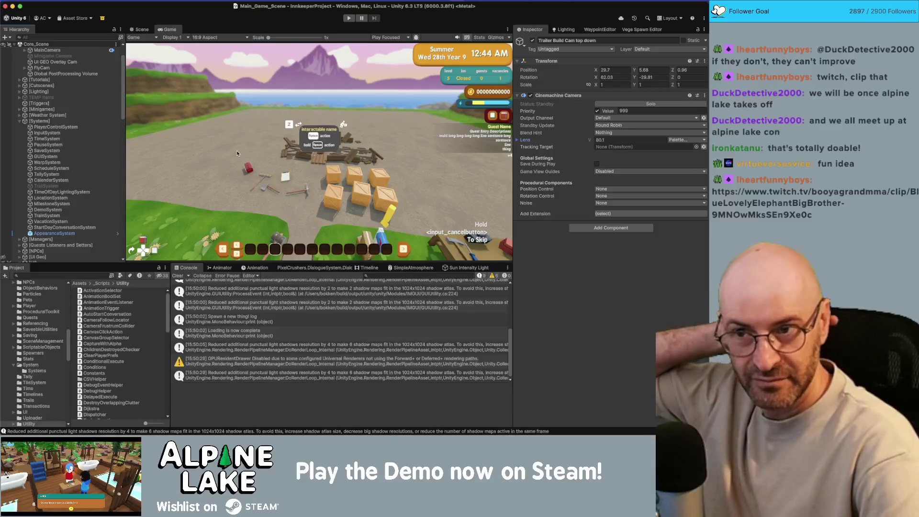
drag(268, 38, 320, 37)
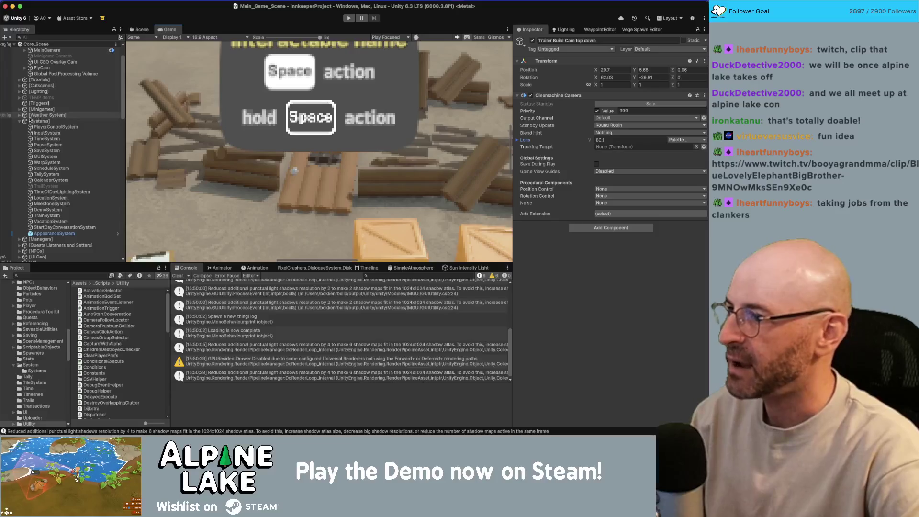
scroll(53, 190, down, 3)
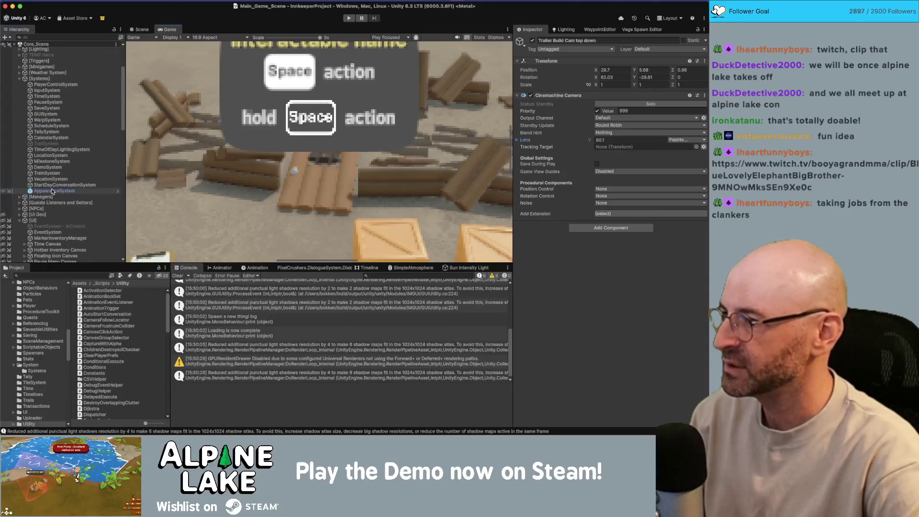
scroll(53, 191, up, 5)
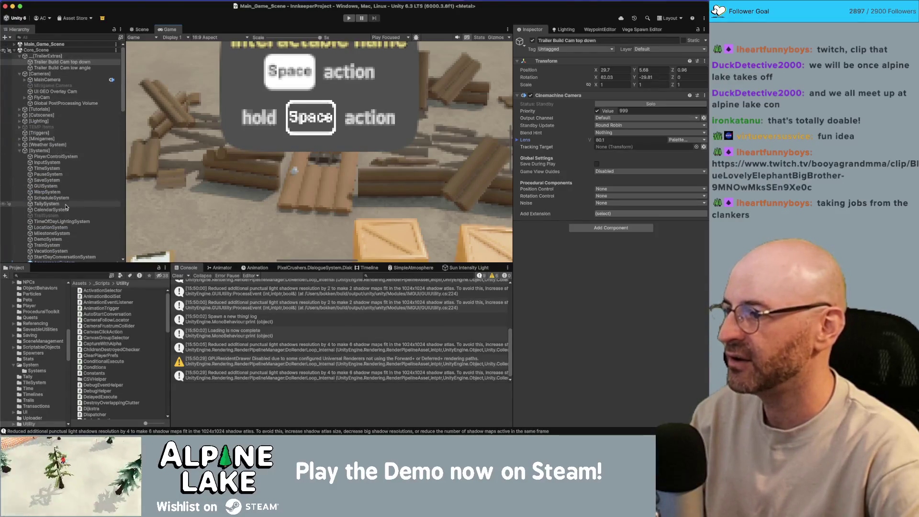
scroll(67, 207, down, 10)
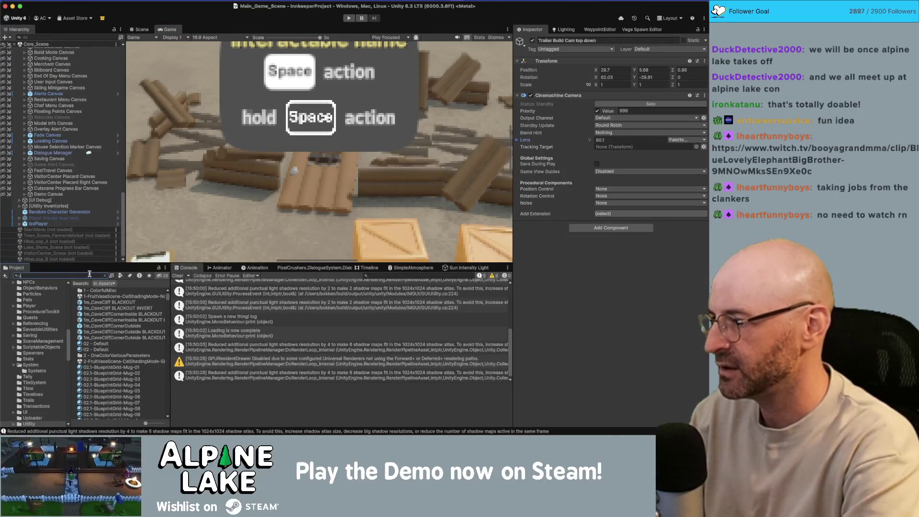
text(nnkeep u)
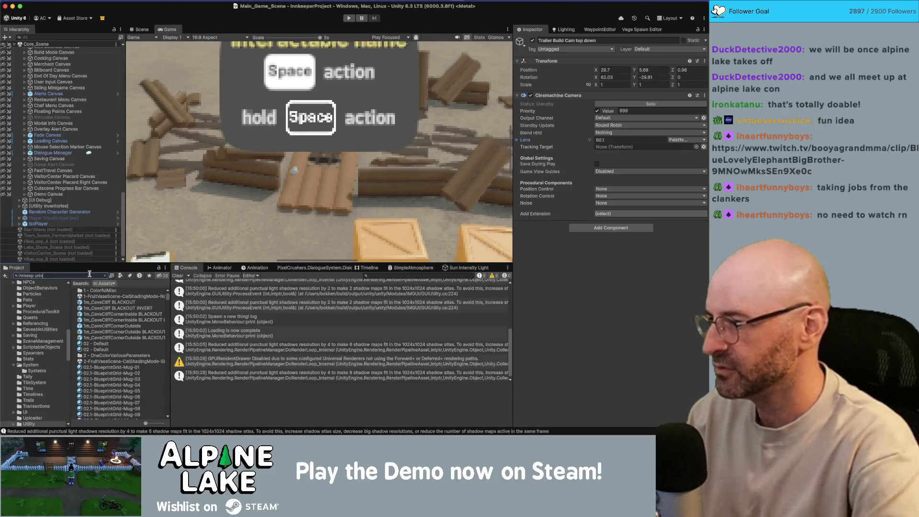
text(niv)
Open the Innkeeper URP asset, switch MSAA to Disabled, 2x, then 8x, and zoom out to 1x
key(Down)
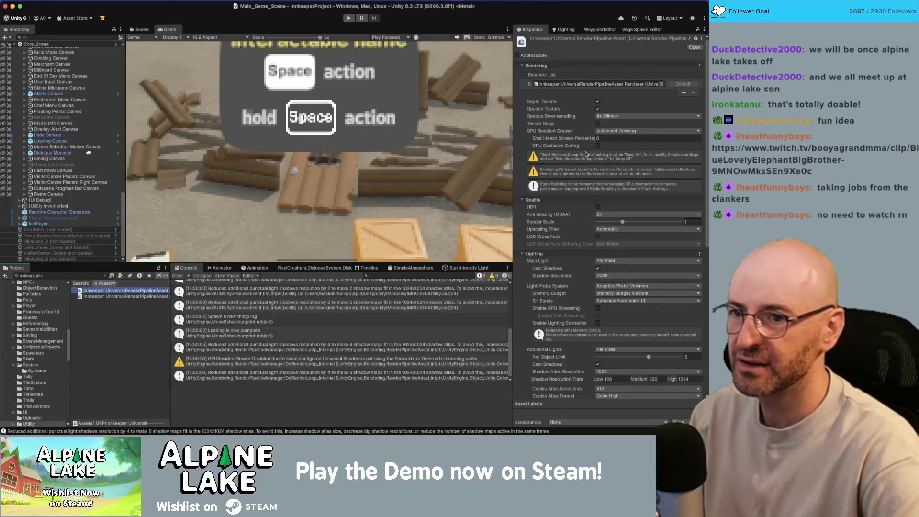
click(602, 216)
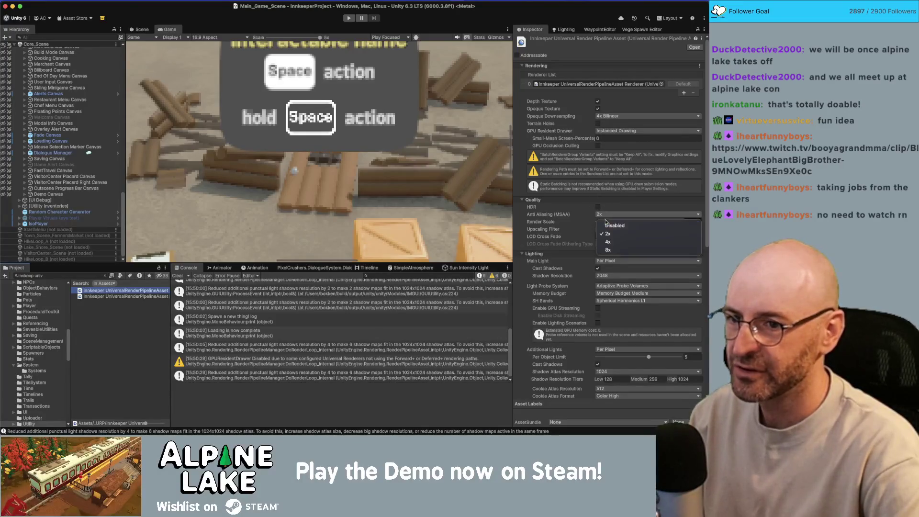
click(605, 221)
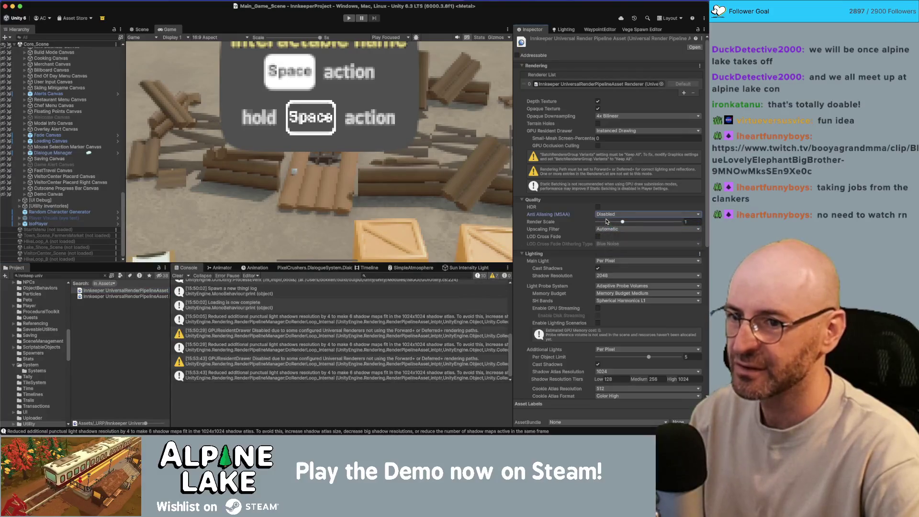
click(606, 217)
click(607, 232)
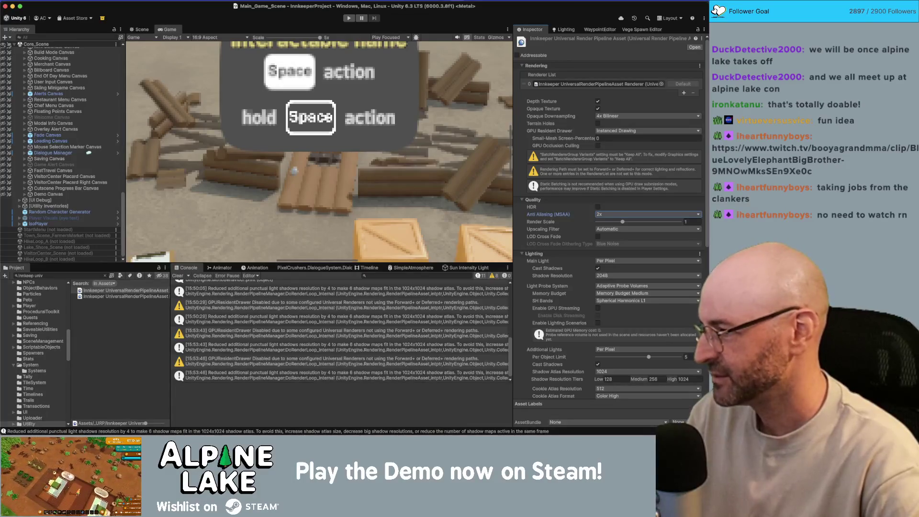
click(614, 214)
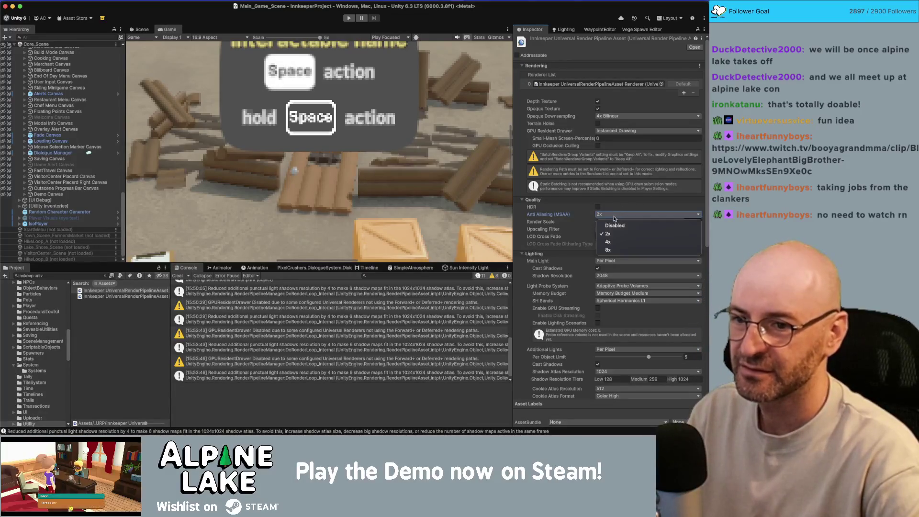
click(609, 250)
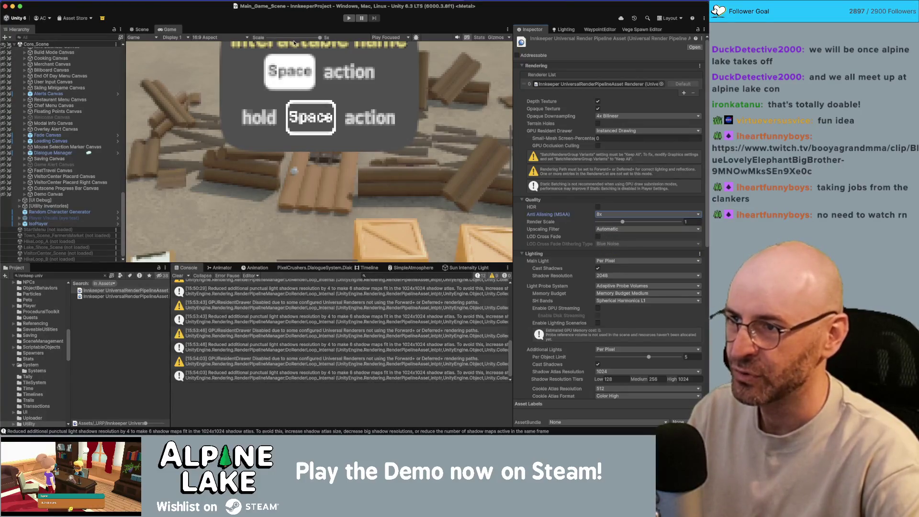
drag(290, 40, 263, 40)
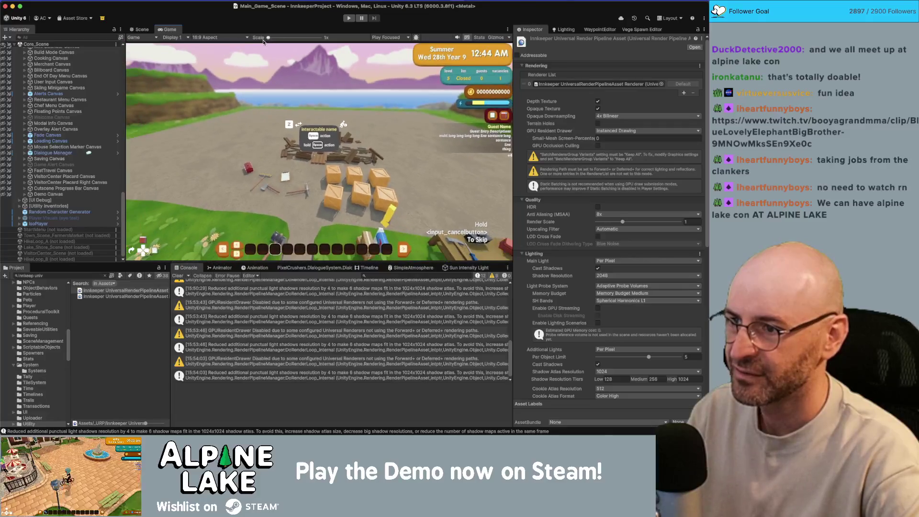
Switch the URP asset's MSAA to Disabled, 8x, 2x, then Disabled again
click(603, 215)
click(605, 225)
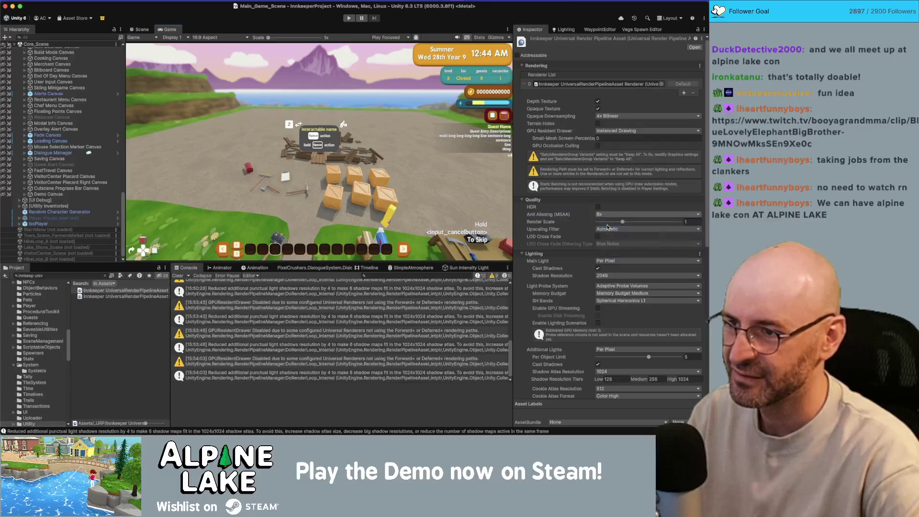
click(602, 215)
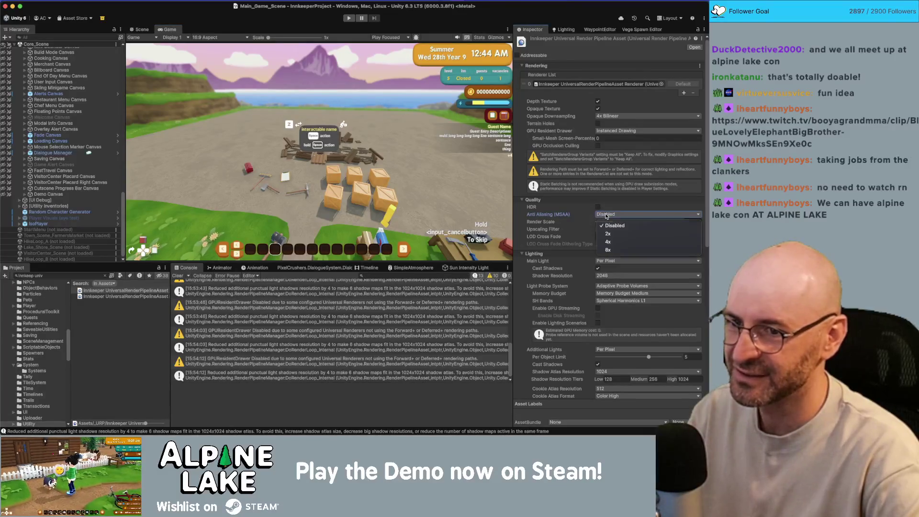
click(608, 249)
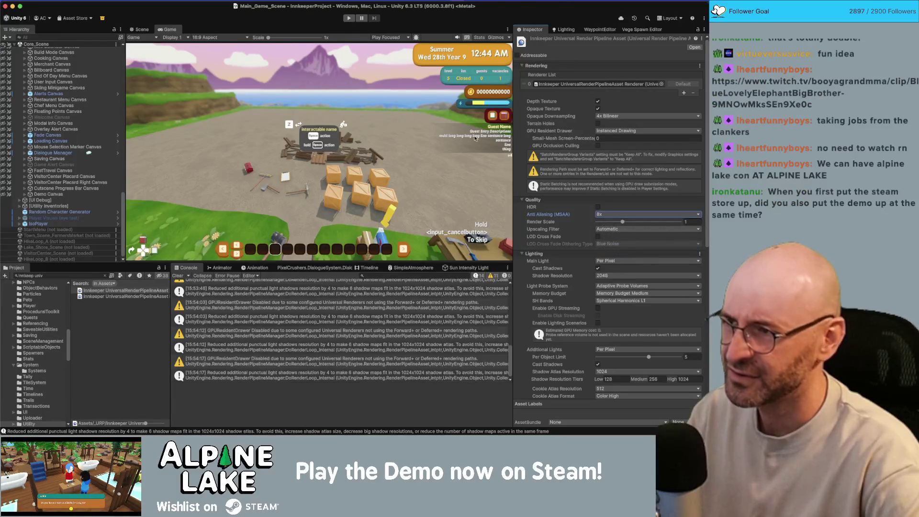
click(599, 215)
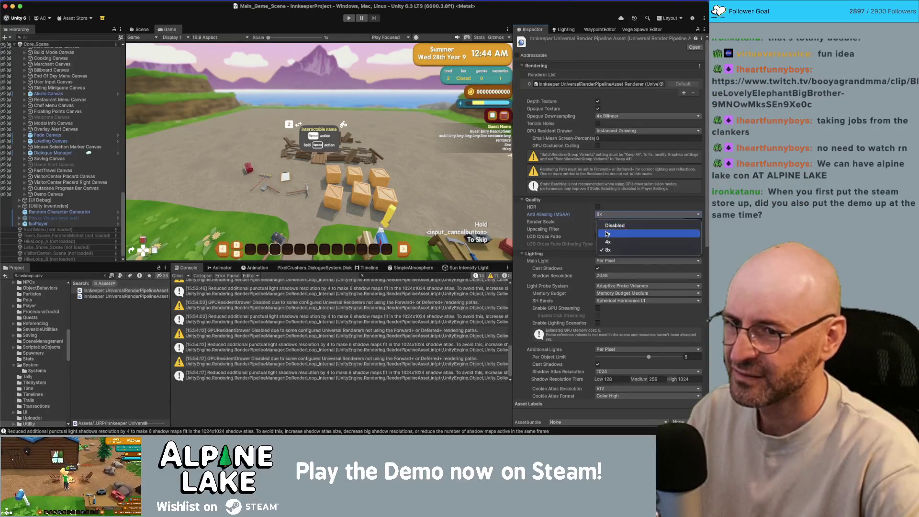
click(608, 233)
click(607, 217)
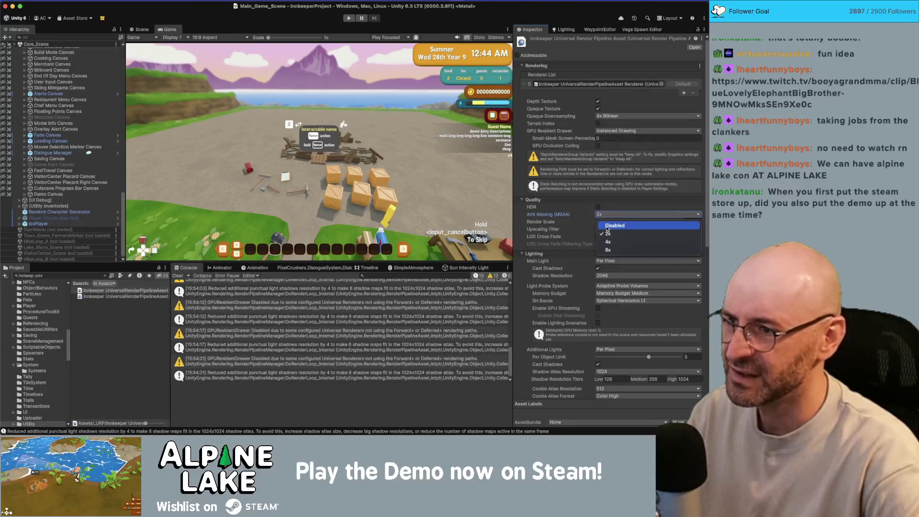
click(607, 226)
Cycle MSAA through 2x, 8x and 2x, ending with it Disabled
click(607, 214)
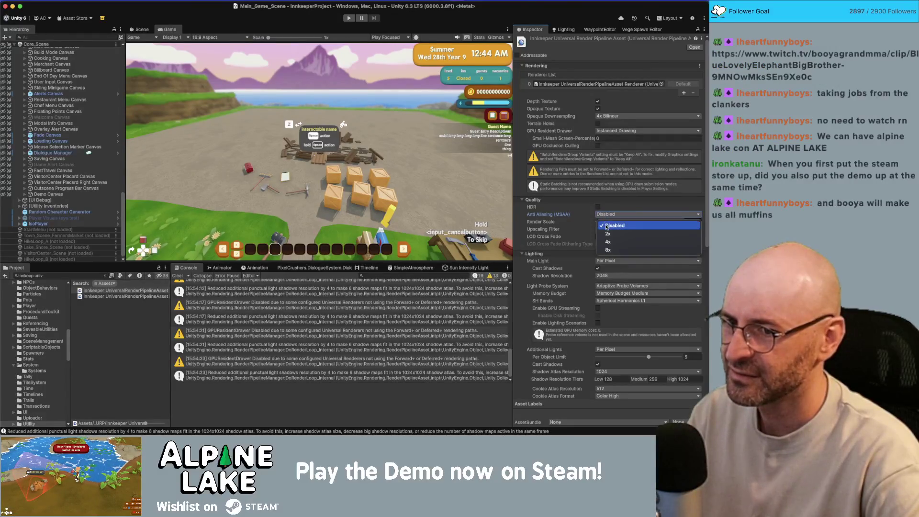
click(607, 233)
click(604, 214)
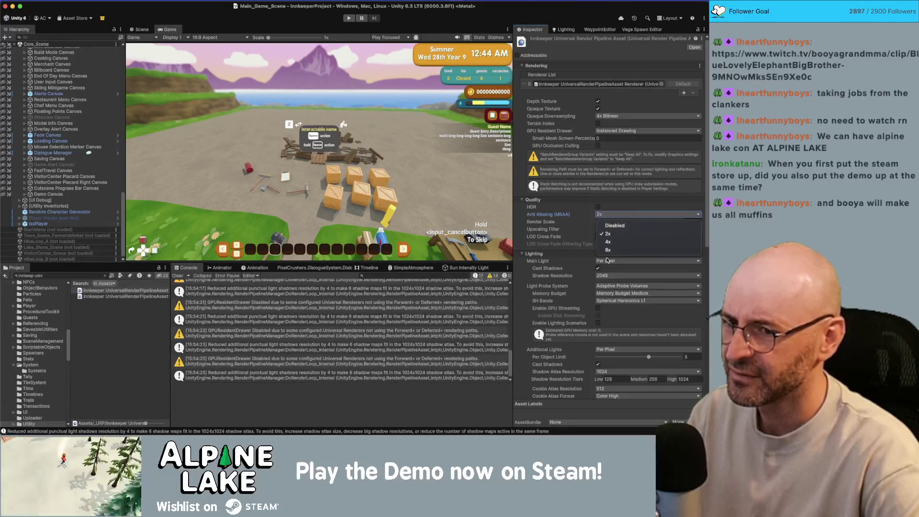
click(606, 253)
click(602, 215)
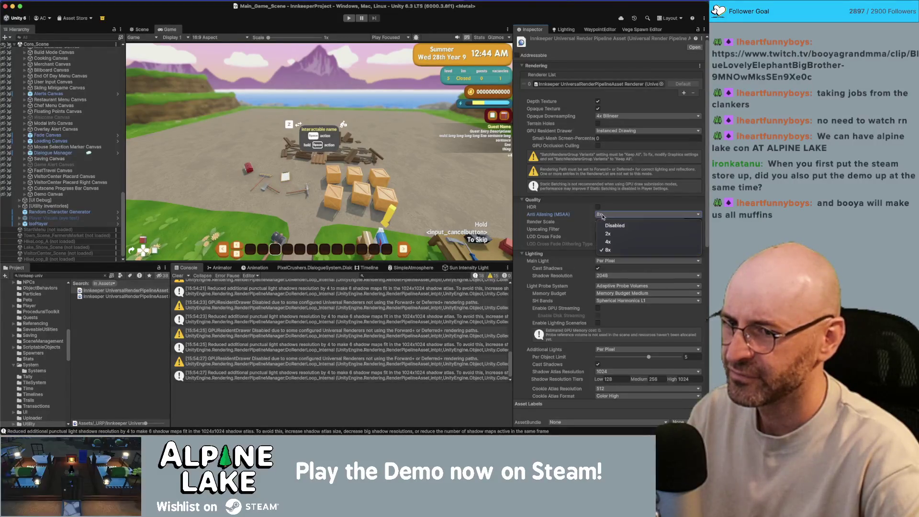
click(606, 233)
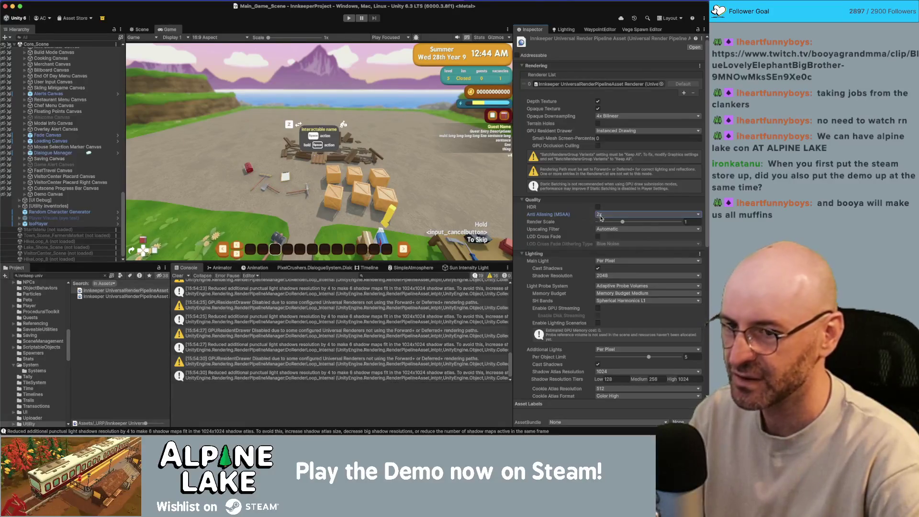
click(602, 215)
click(604, 226)
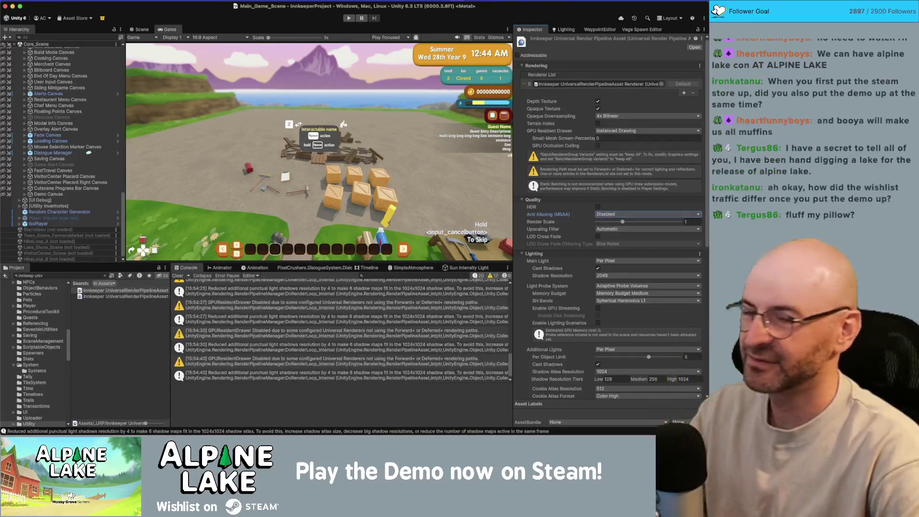
key(super+Tab)
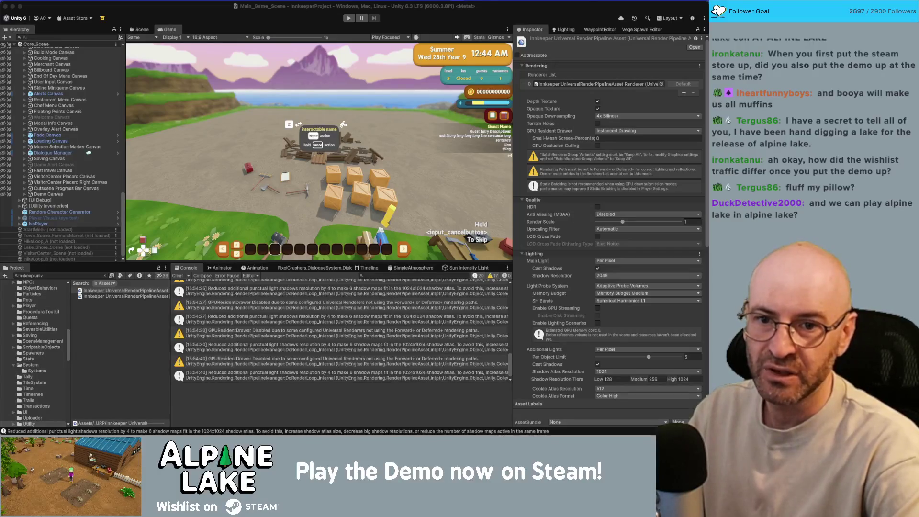
key(super+Tab)
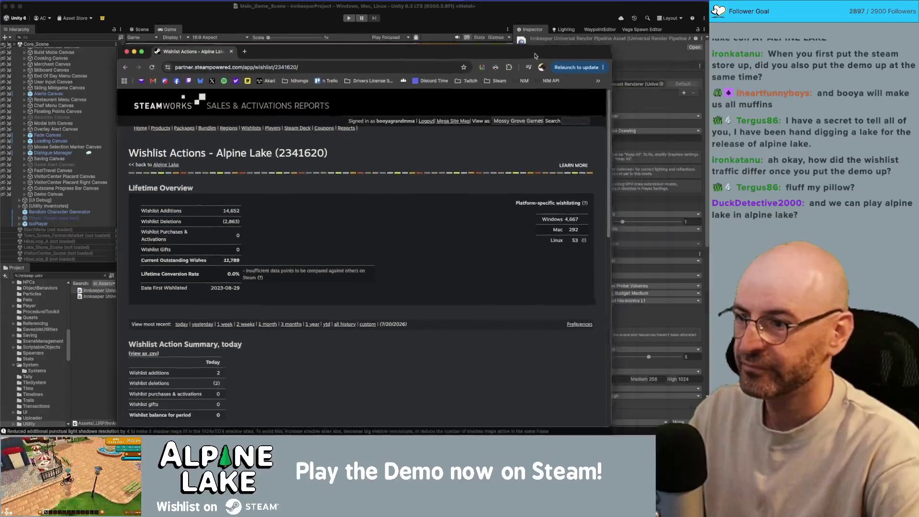
Show all-history wishlist data and hide the Wishlist Deletes series from the chart
scroll(307, 218, down, 4)
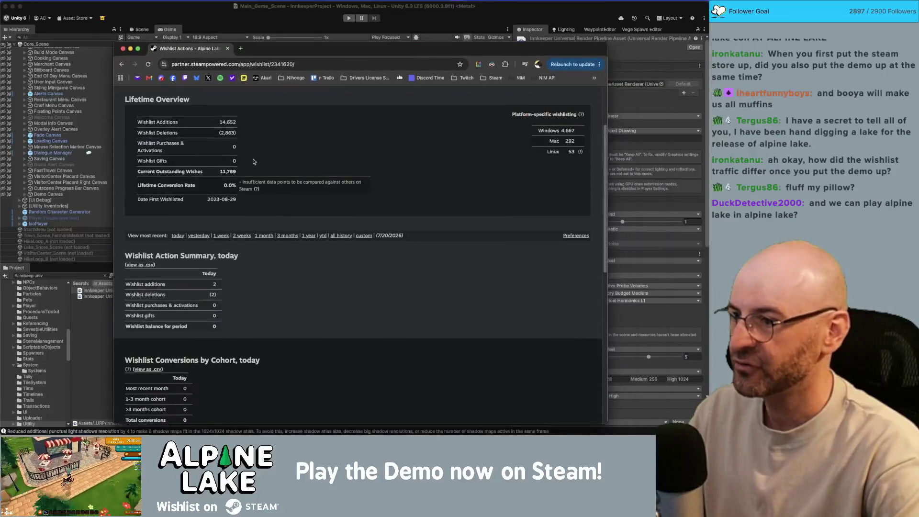
click(347, 235)
scroll(469, 201, down, 4)
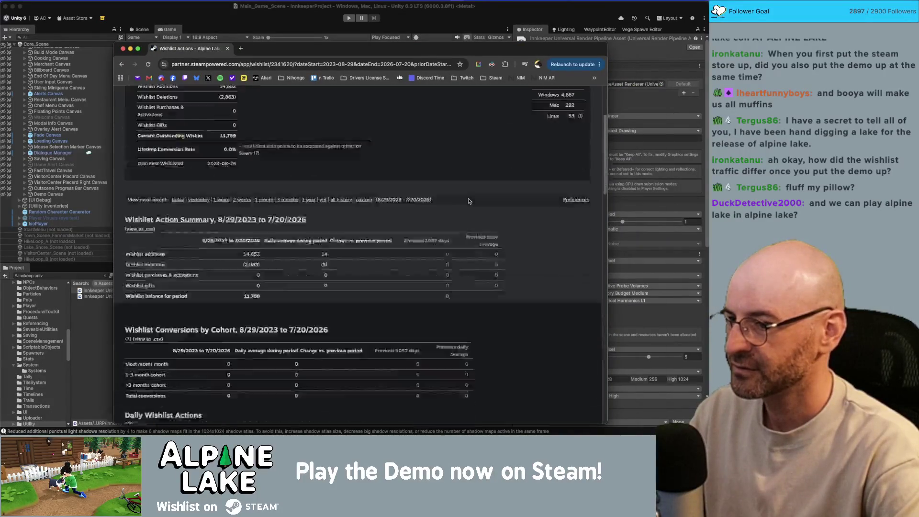
scroll(469, 201, down, 5)
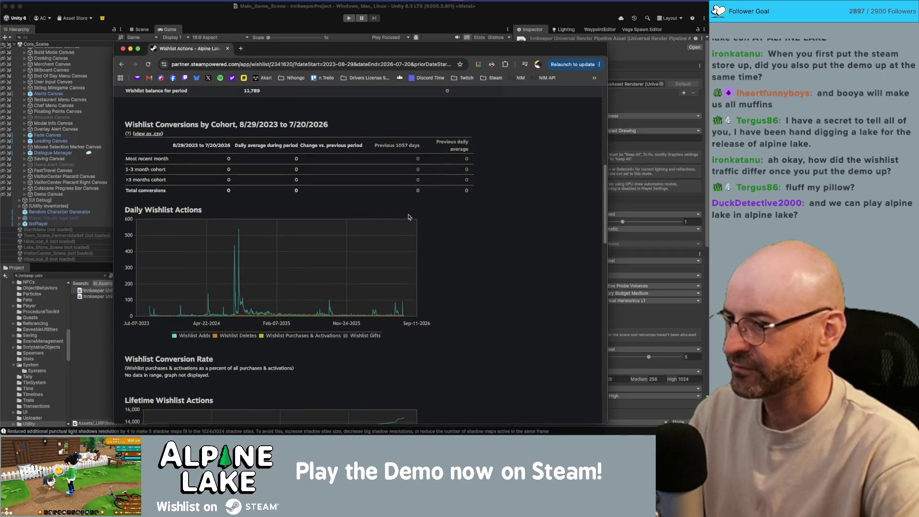
mouse_move(234, 247)
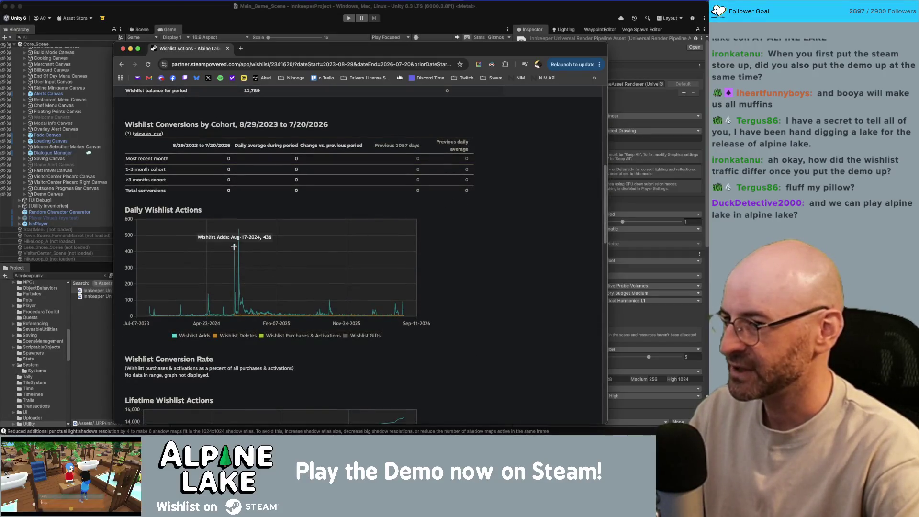
mouse_move(232, 311)
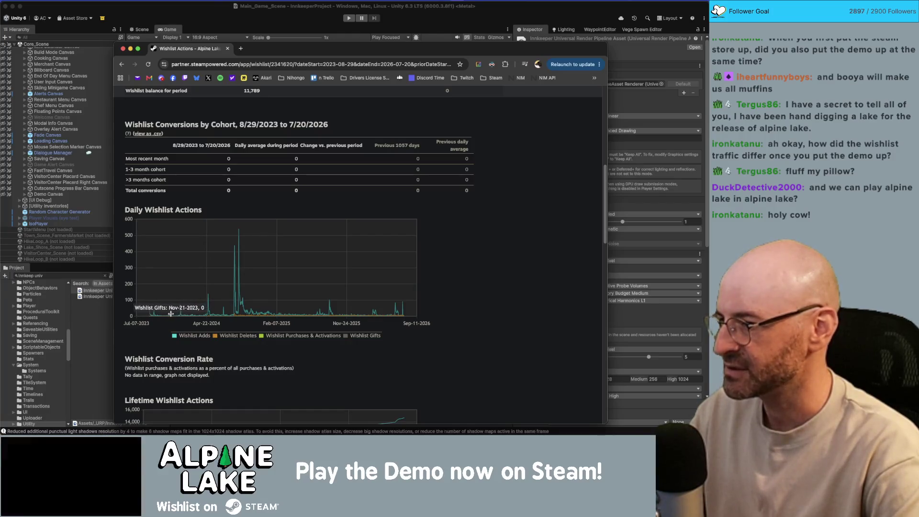
click(229, 336)
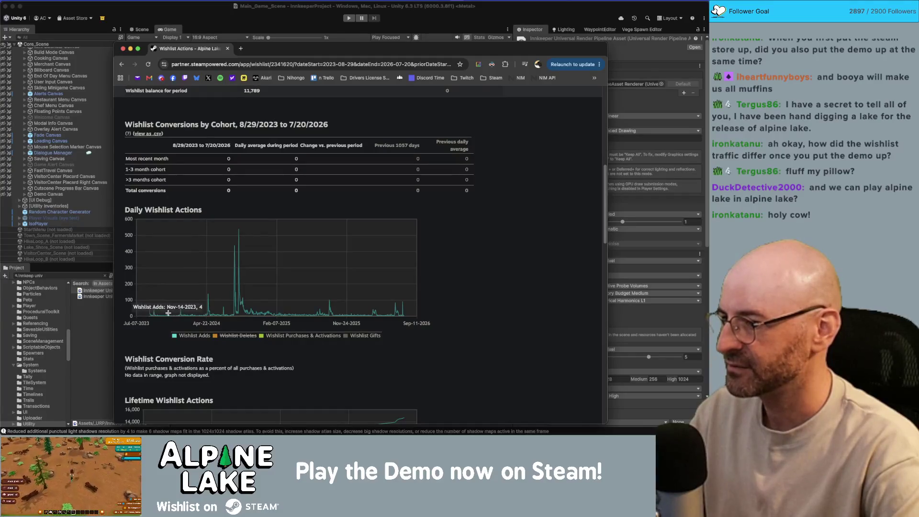
Zoom the daily chart into Sep 2023–Jan 2024 and Mar–Jun 2025, resetting after each
drag(163, 308, 183, 320)
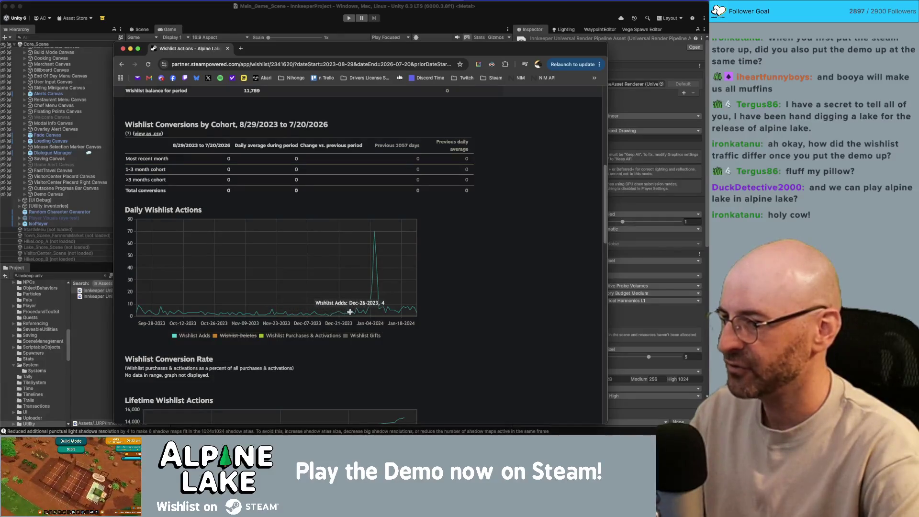
double_click(236, 289)
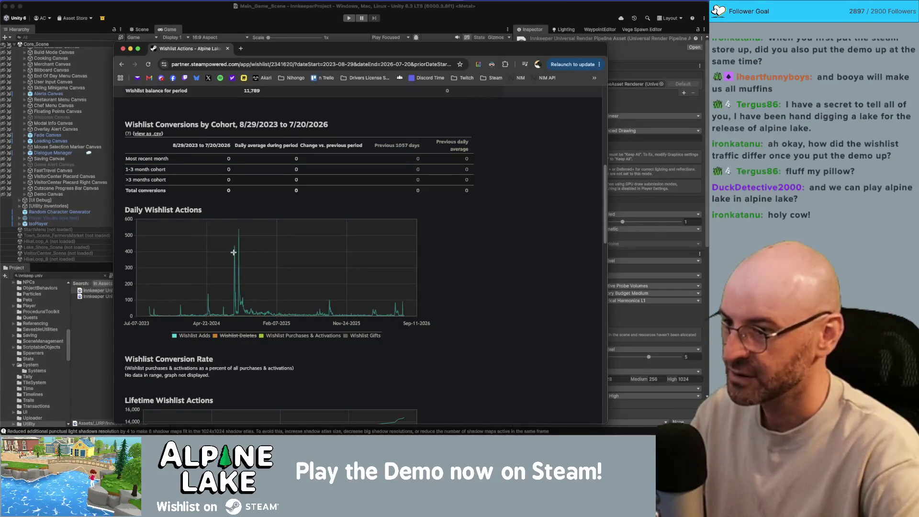
mouse_move(238, 230)
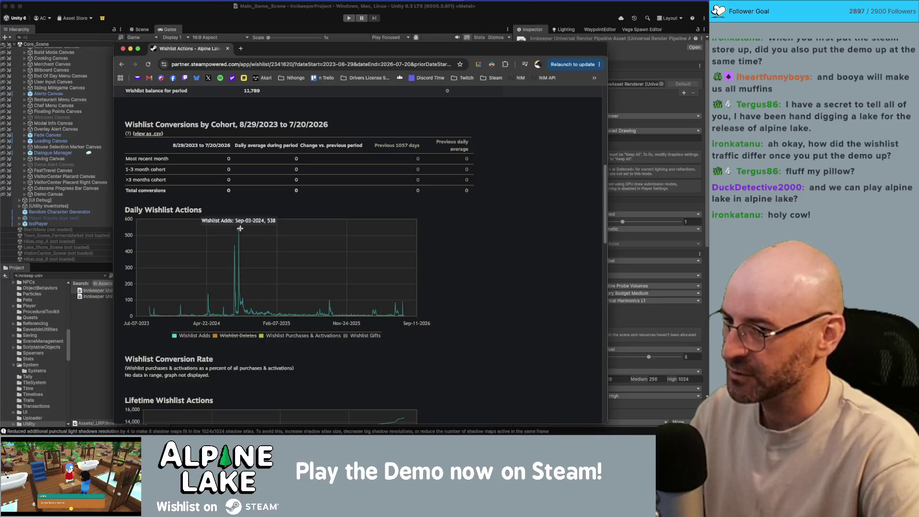
mouse_move(248, 296)
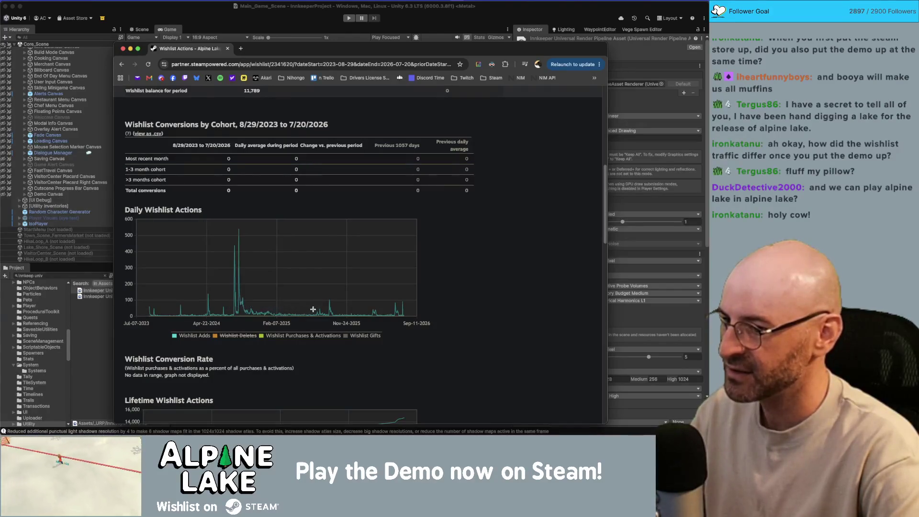
drag(313, 309, 283, 310)
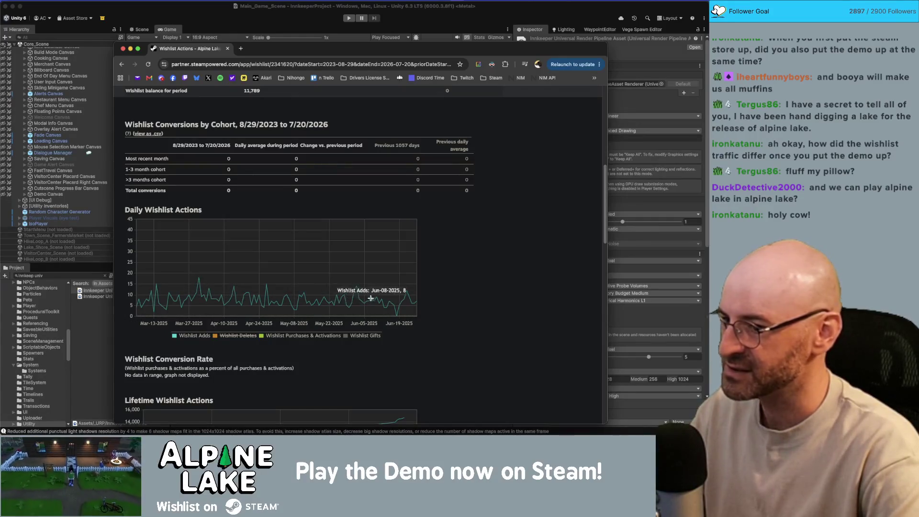
double_click(253, 268)
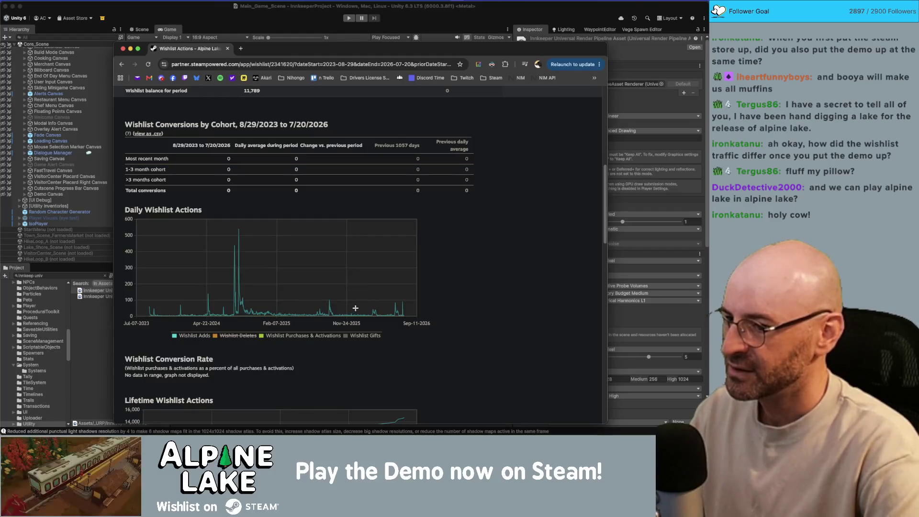
Zoom the chart into Dec 2025–Mar 2026, late Jun–Jul 2026, and the most recent weeks
drag(353, 311, 369, 319)
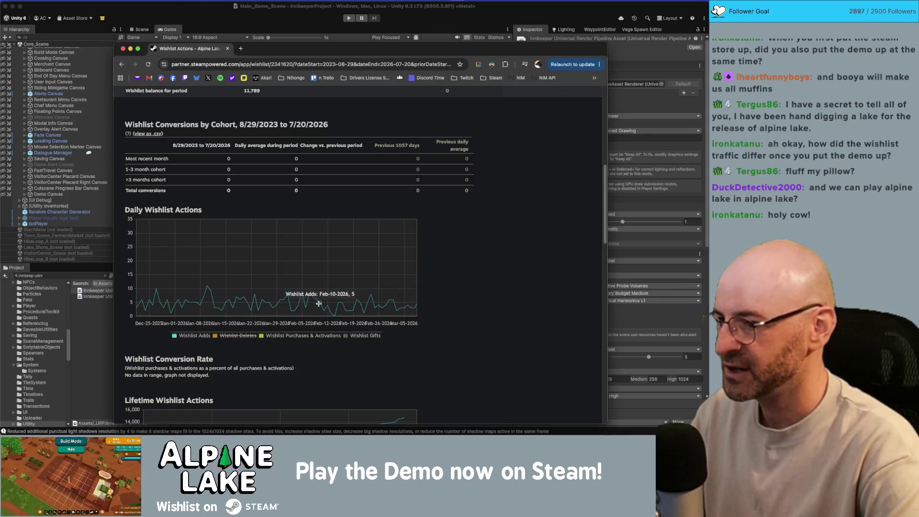
double_click(245, 302)
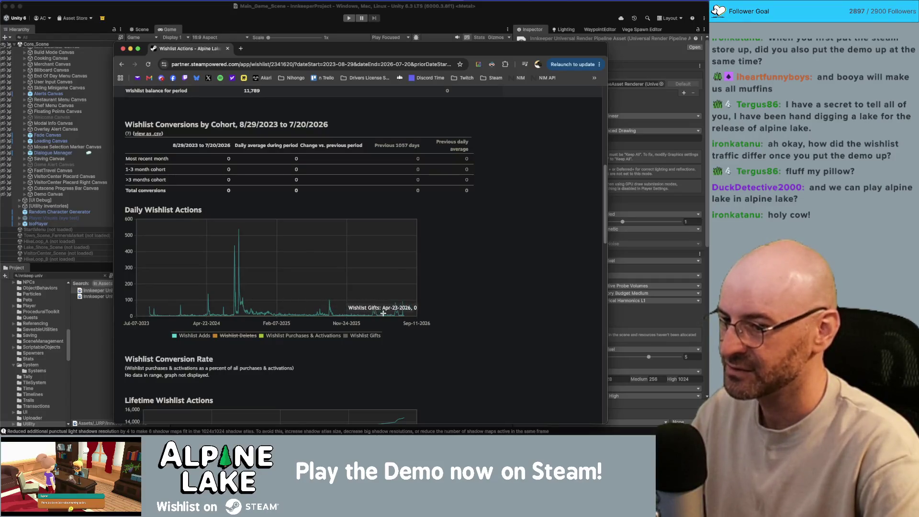
drag(399, 313, 406, 316)
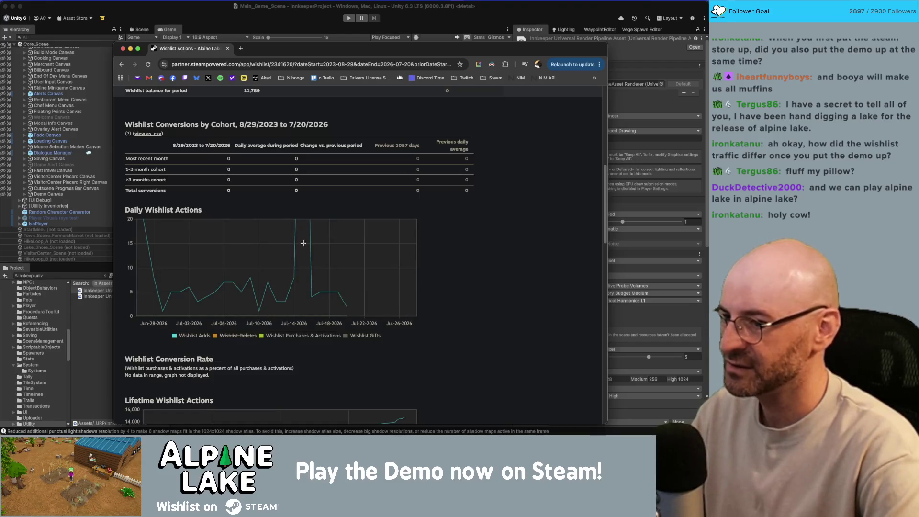
double_click(310, 249)
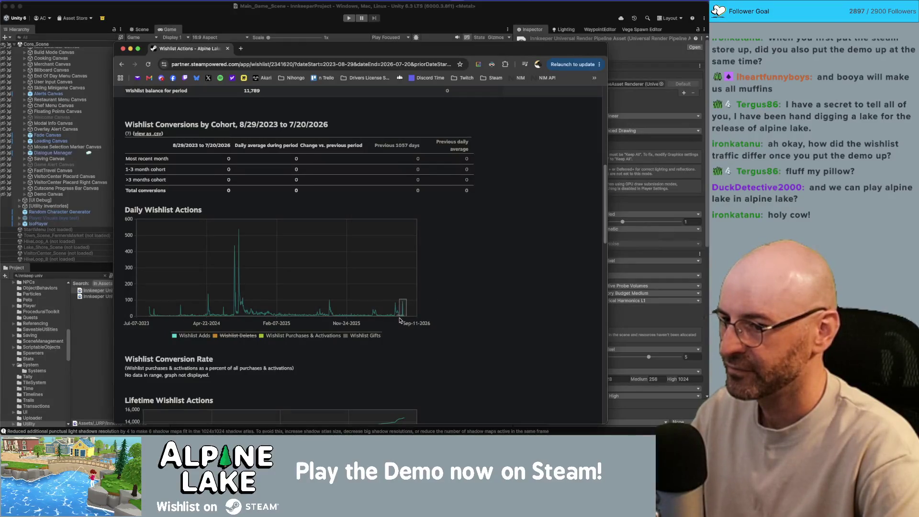
drag(399, 321, 399, 321)
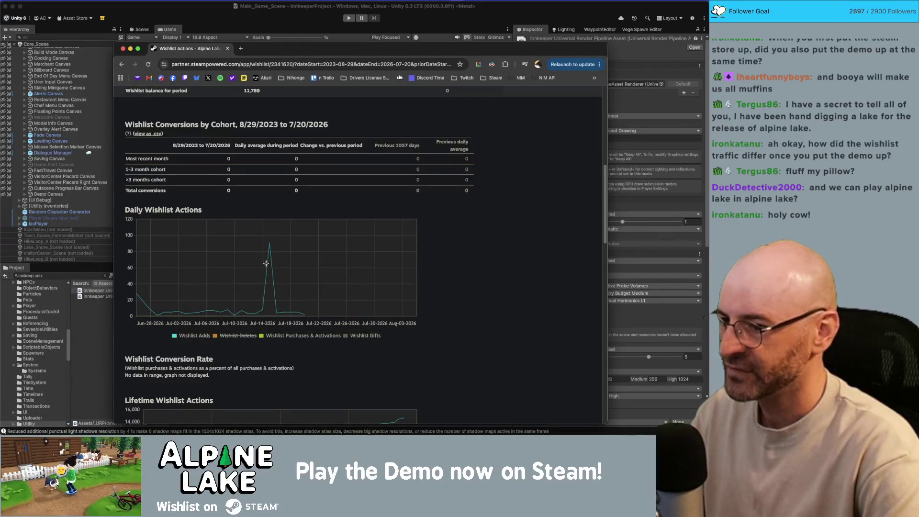
mouse_move(270, 242)
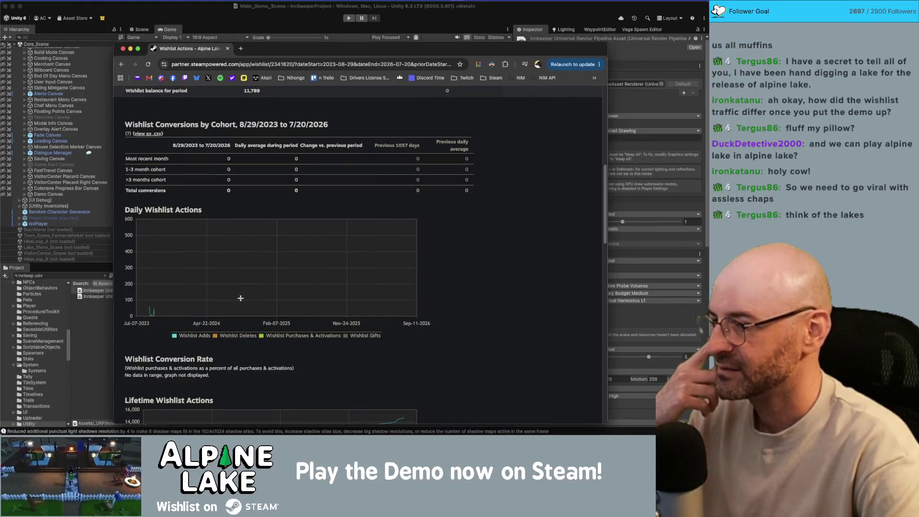
scroll(315, 209, up, 4)
scroll(296, 205, up, 1)
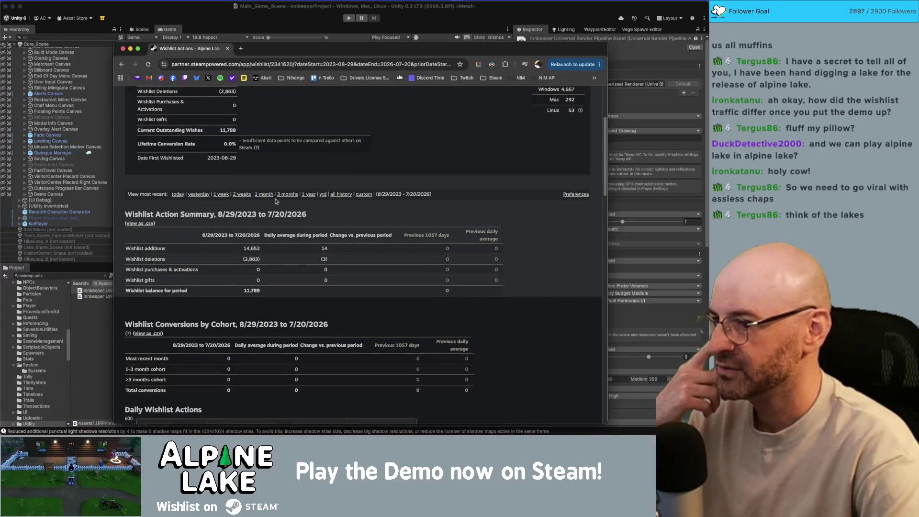
Narrow the Steamworks wishlist report to 2026-06-19 through 2026-07-19 and read the chart values
click(255, 194)
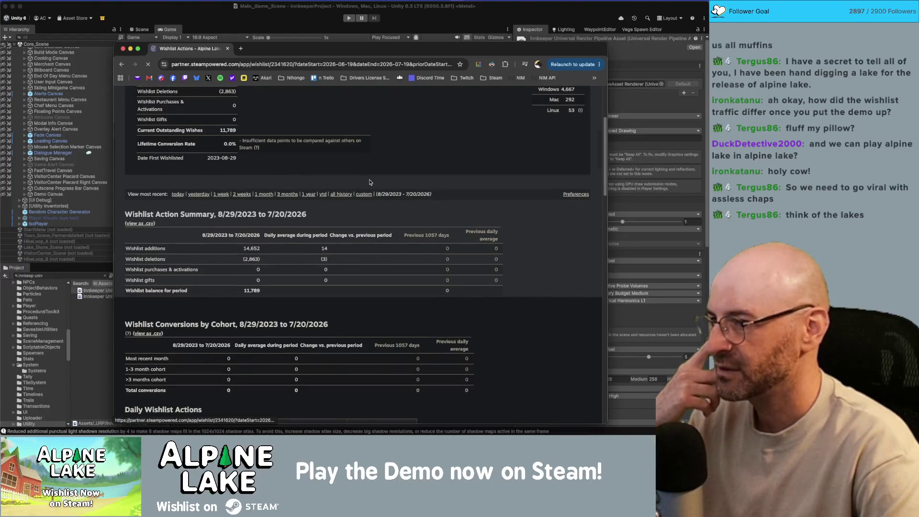
scroll(401, 187, down, 10)
scroll(430, 218, up, 2)
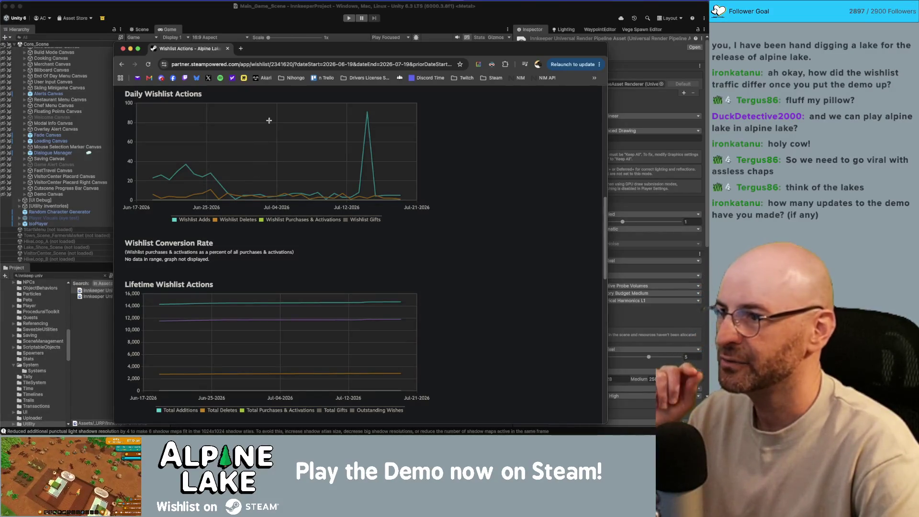
scroll(373, 165, down, 1)
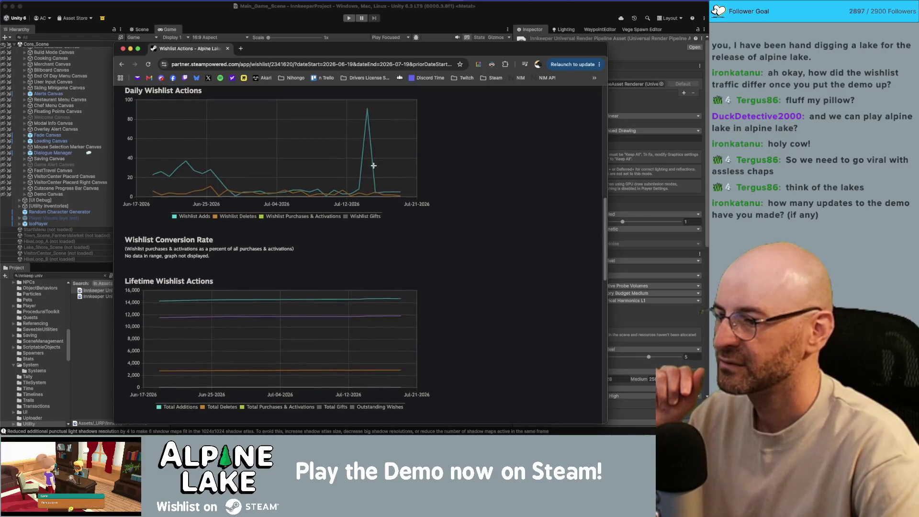
mouse_move(400, 296)
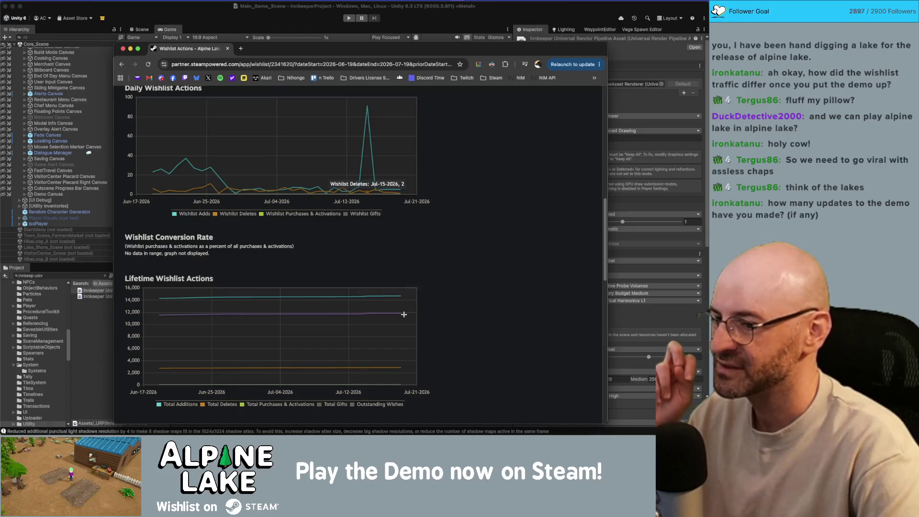
mouse_move(399, 368)
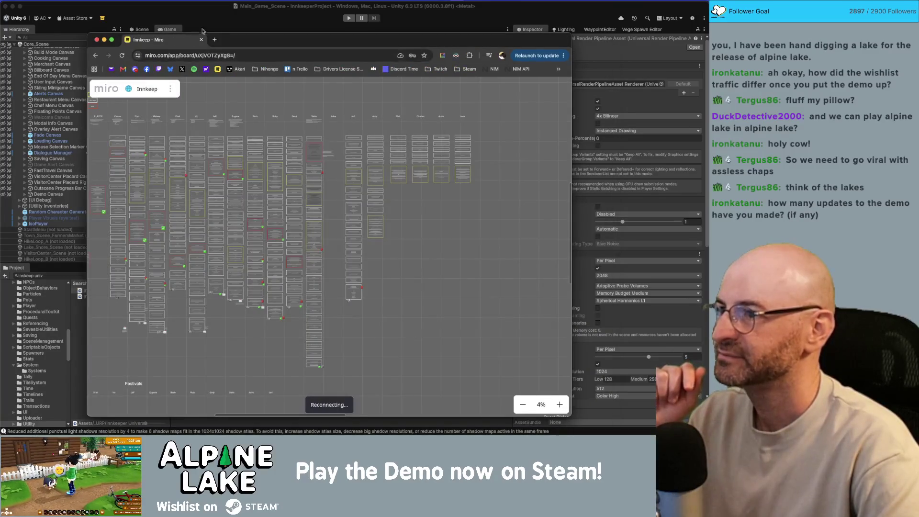
Switch from the browser to Rider showing PreferenceManager.cs
key(super+Tab)
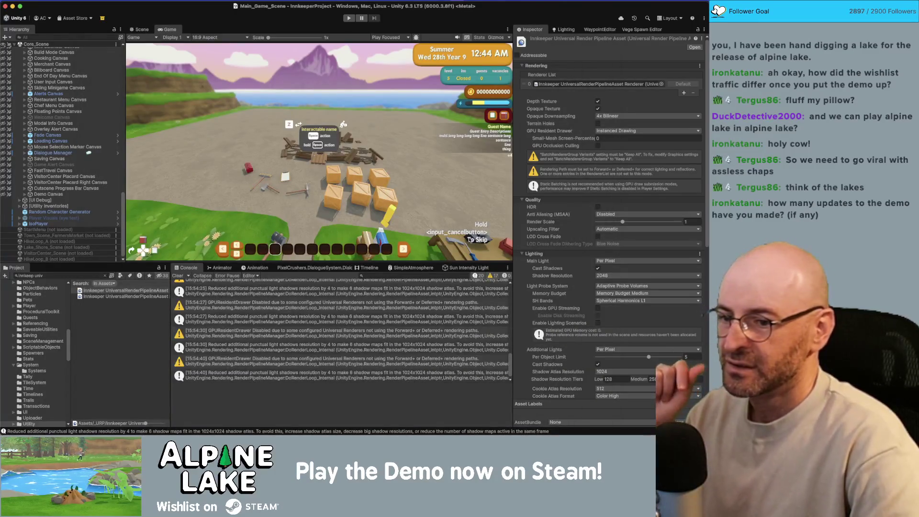
key(super+Tab)
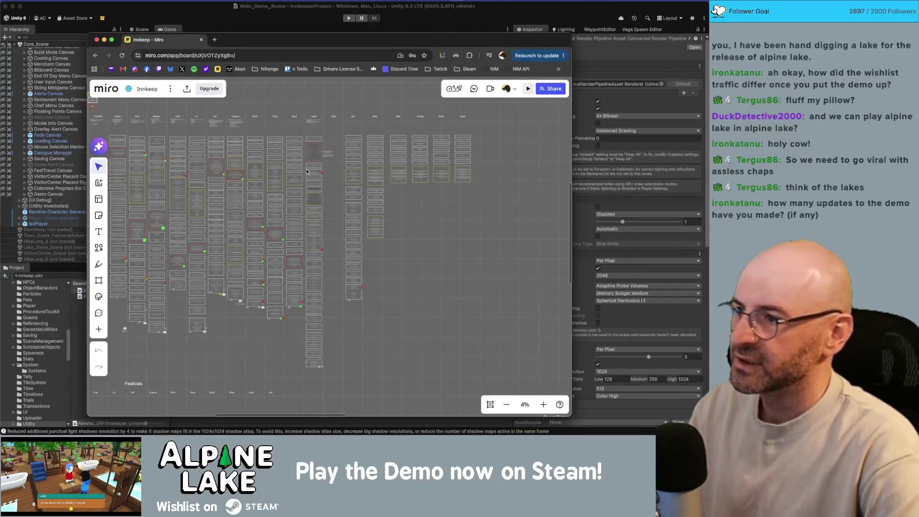
key(super+Tab)
key(super+Tab)
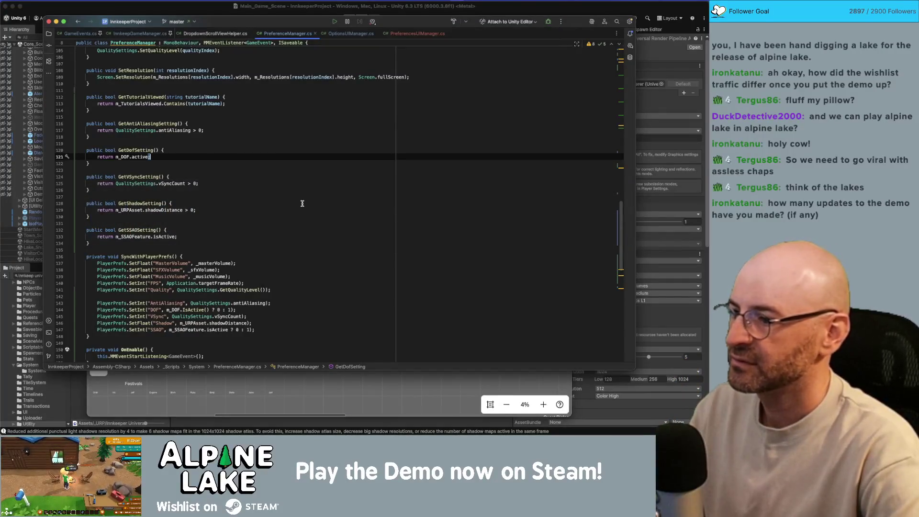
Browse PreferenceManager.cs from GetShadowSetting upward and try an in-file search, then return to Unity
click(287, 204)
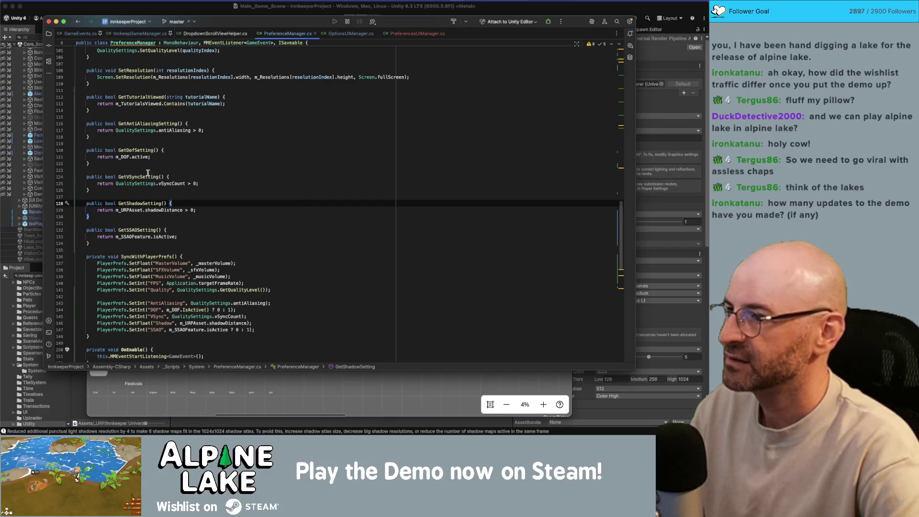
scroll(148, 172, up, 5)
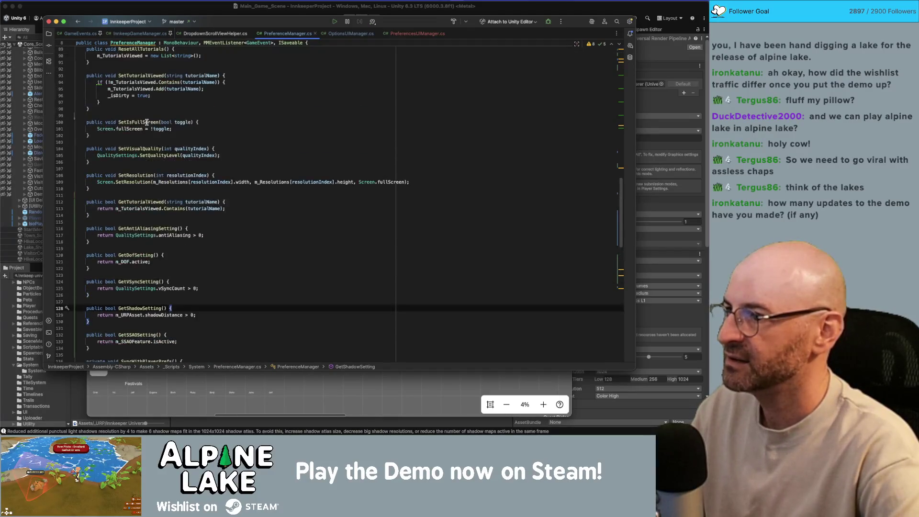
scroll(147, 123, up, 4)
click(254, 166)
key(super+f)
text(setam)
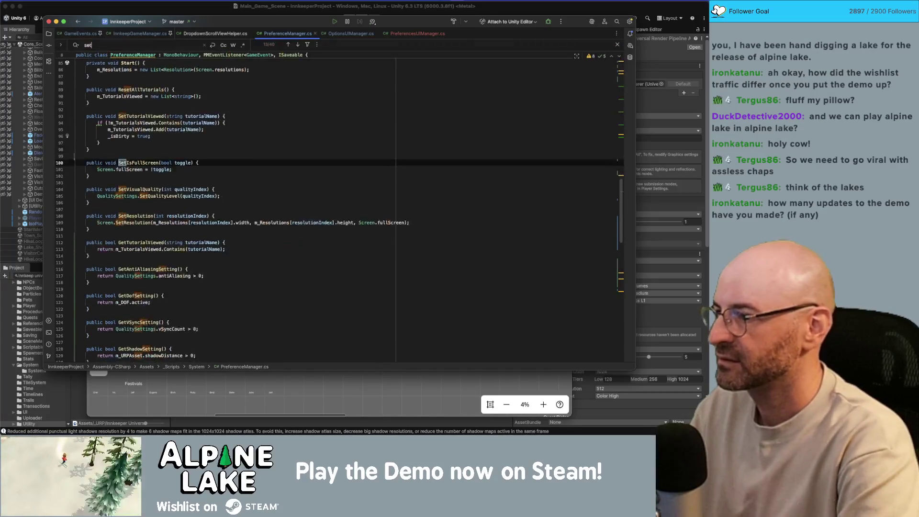
key(BackSpace)
key(BackSpace)
key(BackSpace)
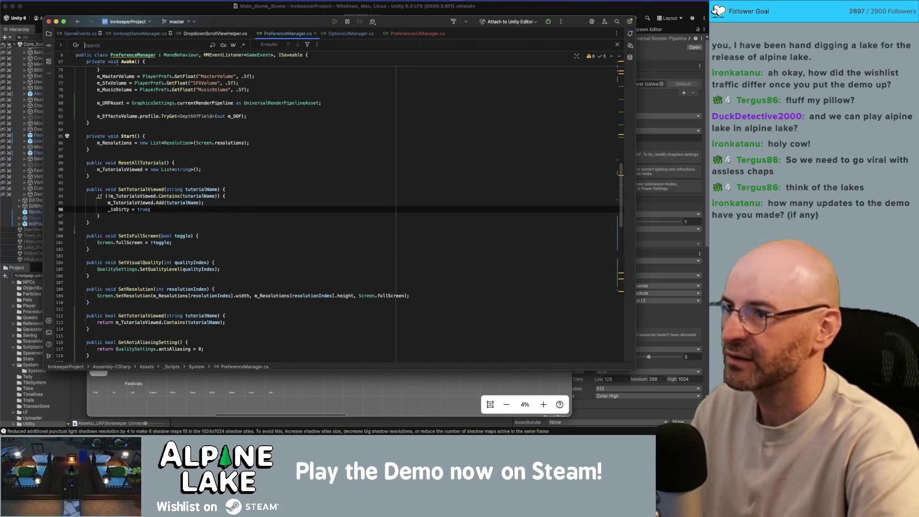
click(603, 7)
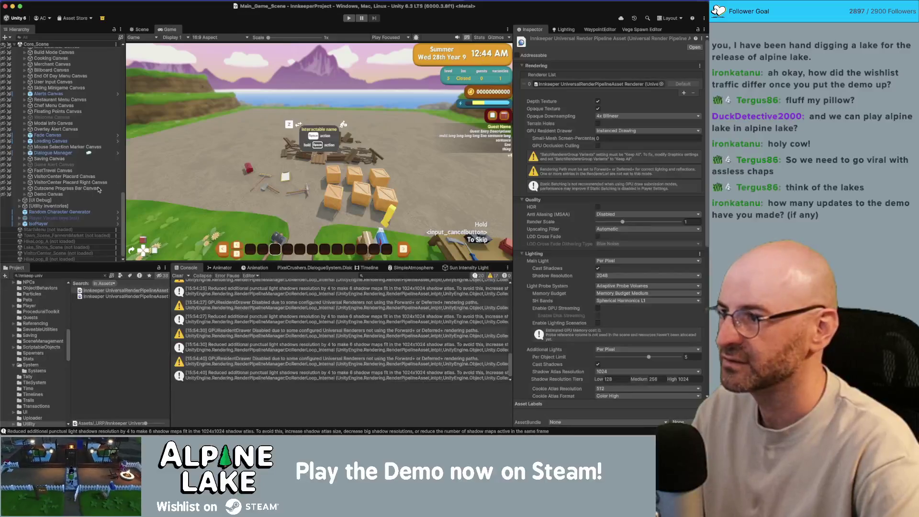
Expand Window Preferences > Buttons > Scroll View > Viewport > Content and inspect Toggle AntiAliasing's On Value Changed
scroll(80, 197, up, 5)
scroll(80, 197, up, 1)
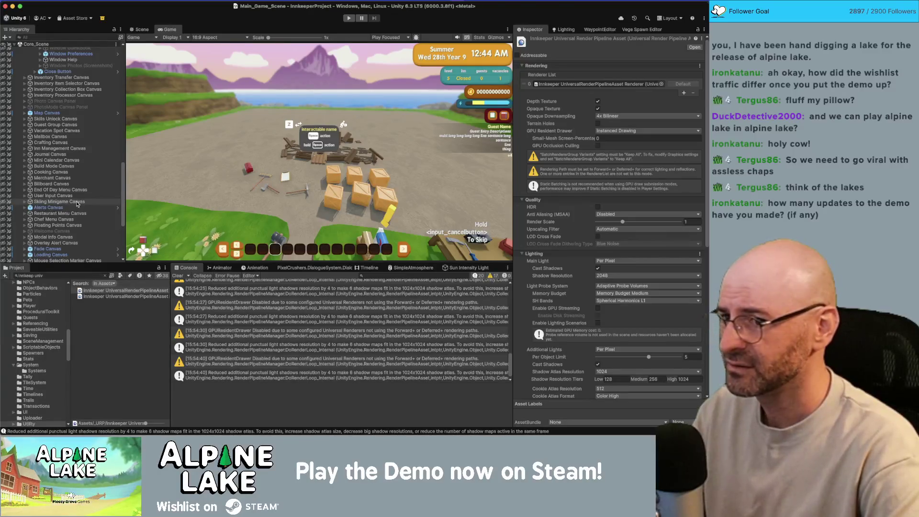
scroll(78, 200, up, 8)
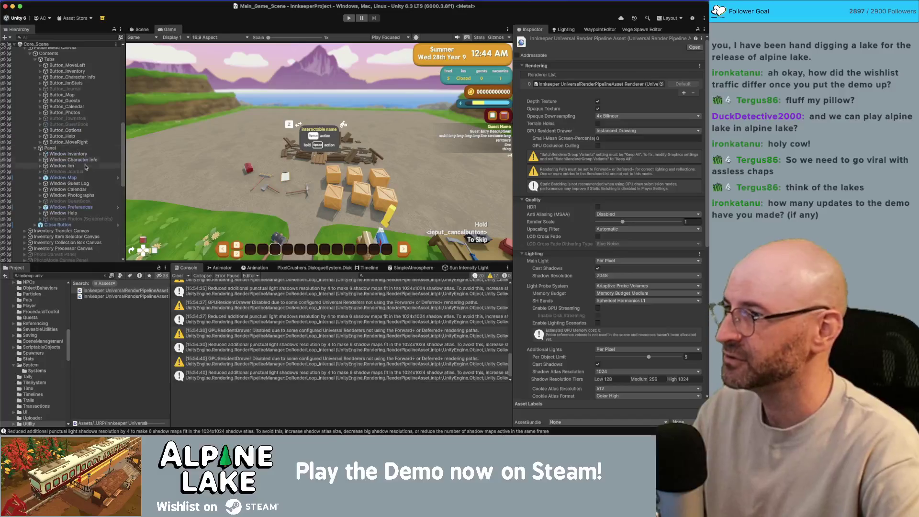
click(76, 208)
key(Right)
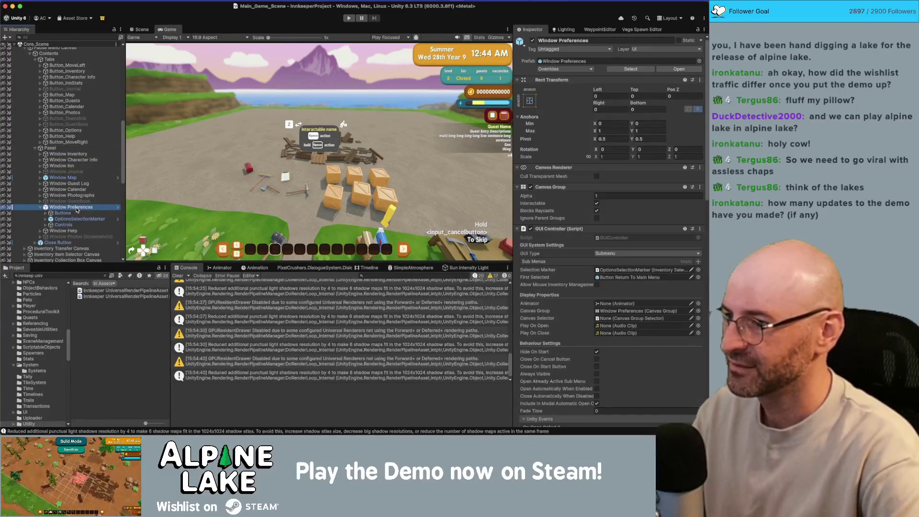
key(Down)
key(Right)
key(Down)
key(Right)
key(Down)
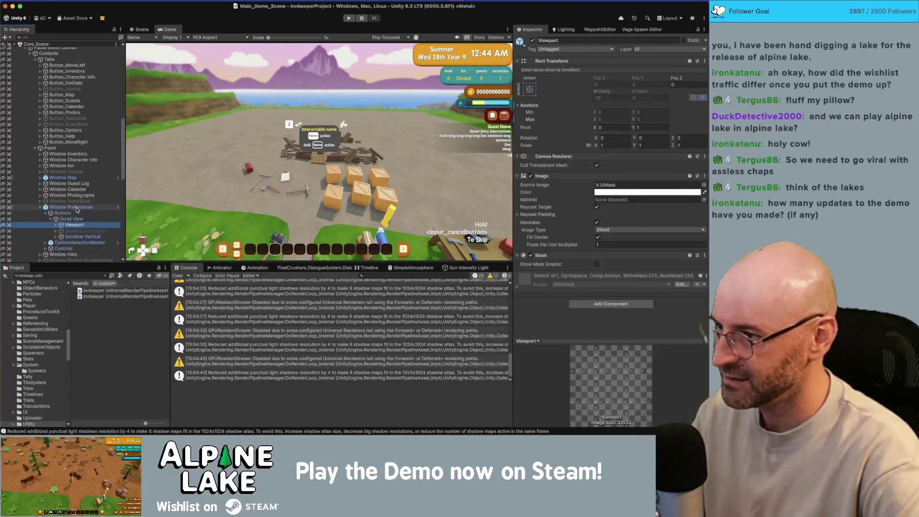
key(Right)
key(Down)
key(Right)
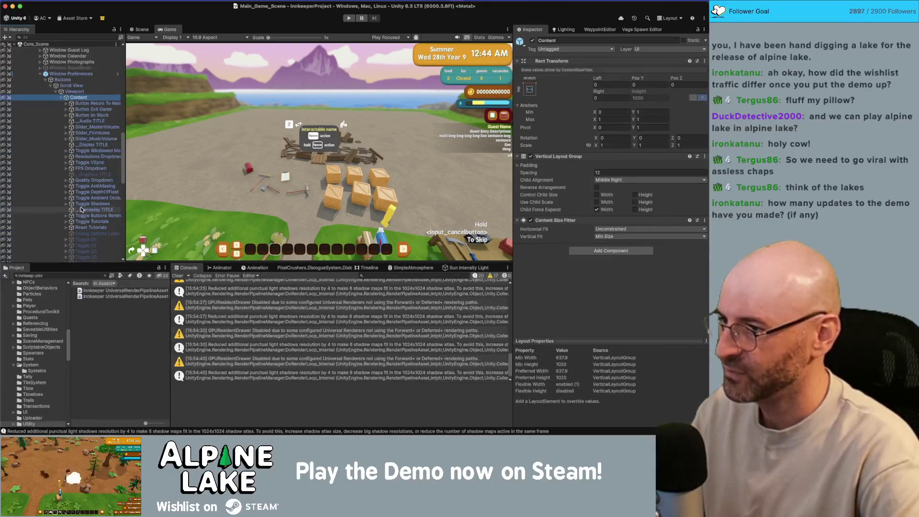
click(92, 185)
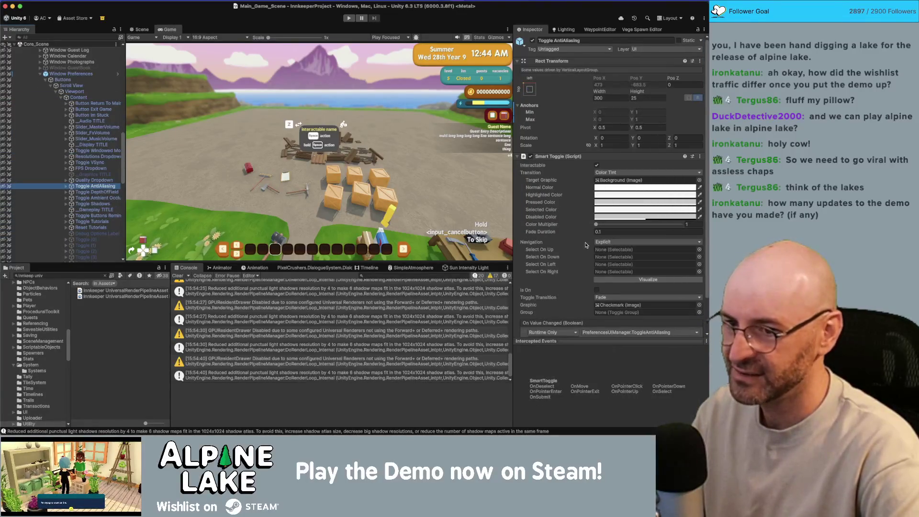
scroll(586, 245, down, 2)
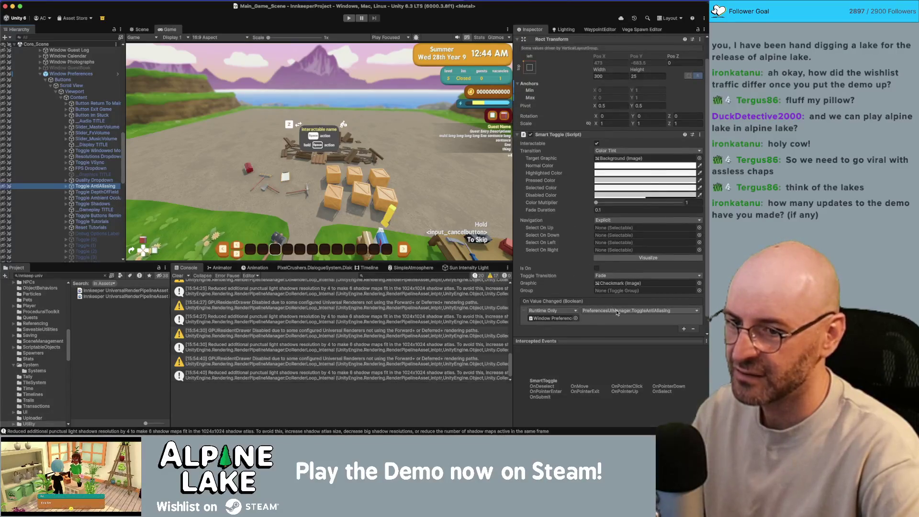
Switch to Rider and open PreferencesUIManager.cs with an in-file search
key(super+Tab)
click(416, 33)
key(super+f)
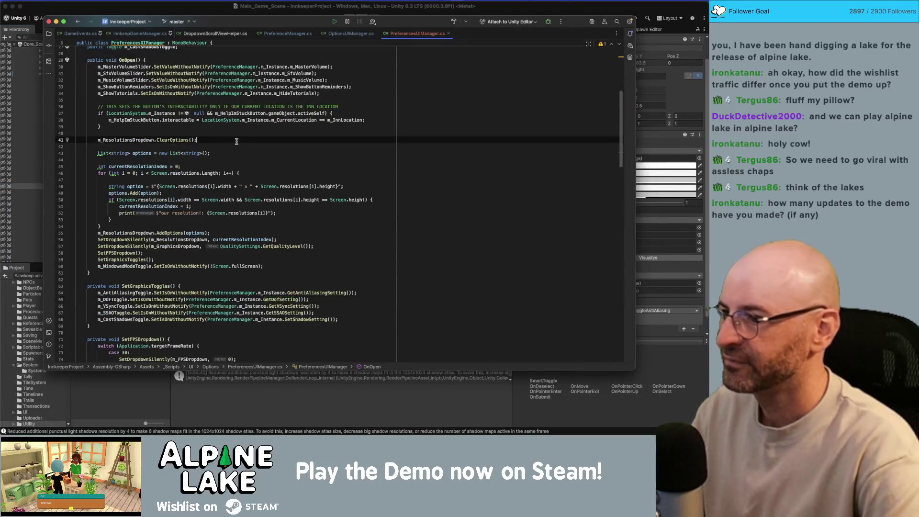
Search the file for 'toggle' to locate the ToggleAntiAliasing method
text(toggle)
text(nar)
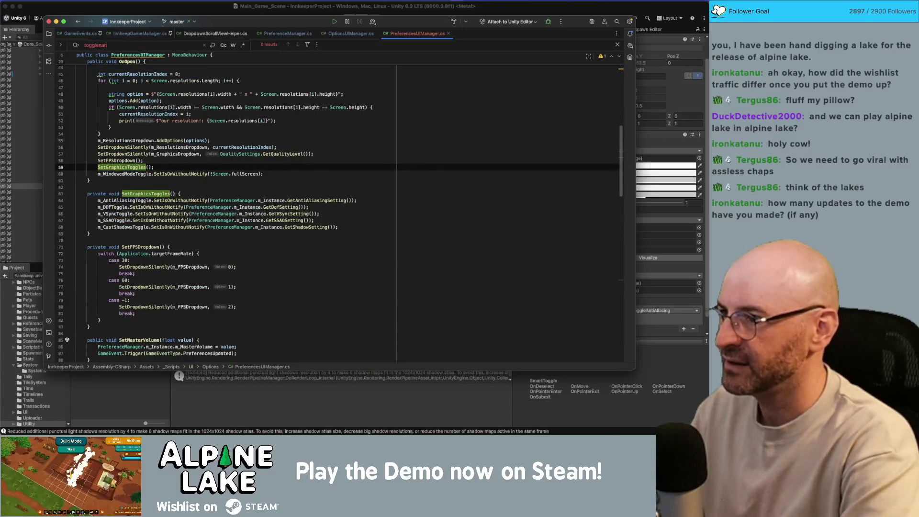
key(BackSpace)
text(ti)
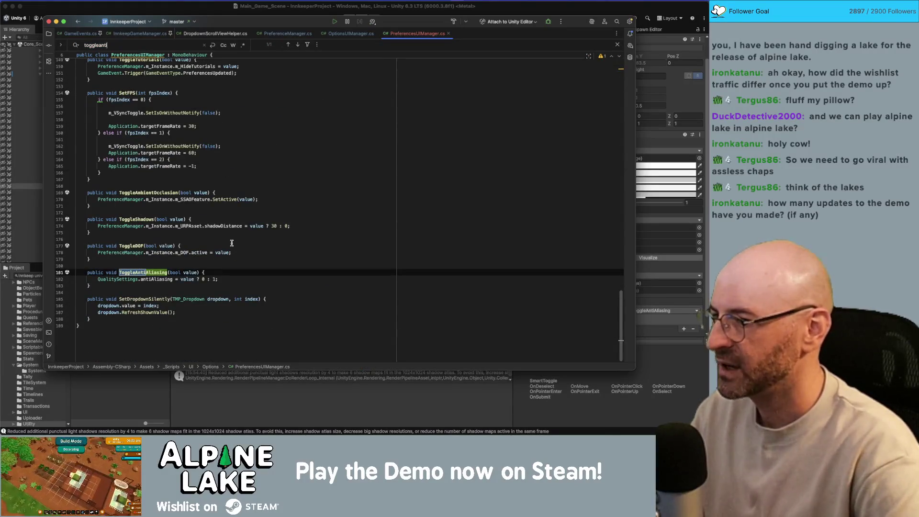
click(209, 279)
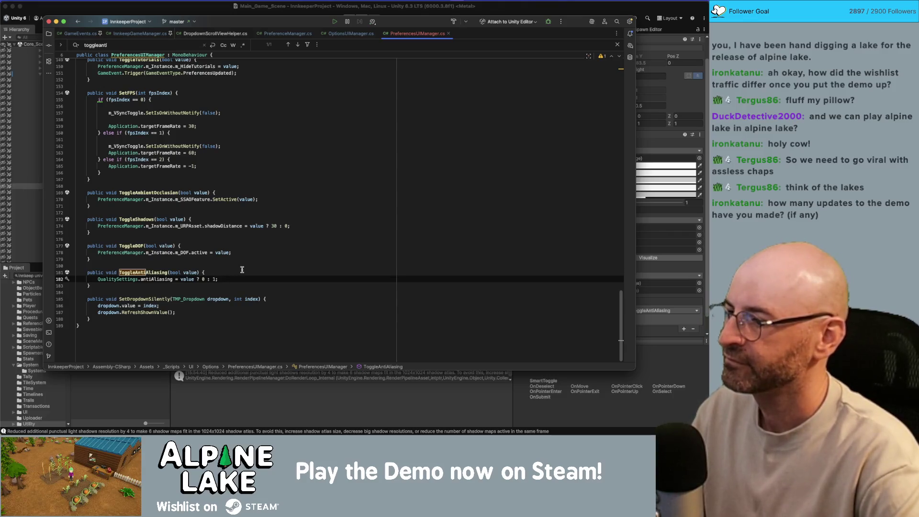
Start a PreferenceManager.m_Instance.ToggleAnti( call inside ToggleAntiAliasing using code completion
click(249, 269)
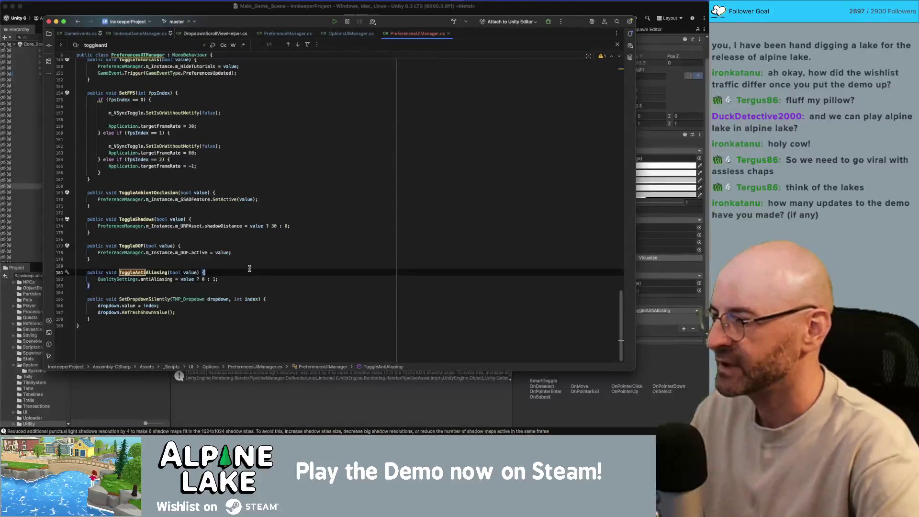
key(Return)
text(PreferenceManag)
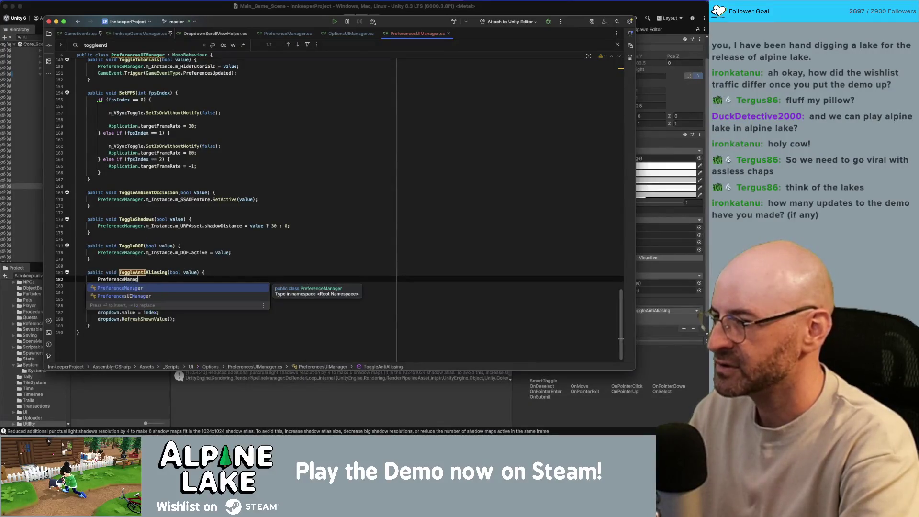
text(er.Mm_)
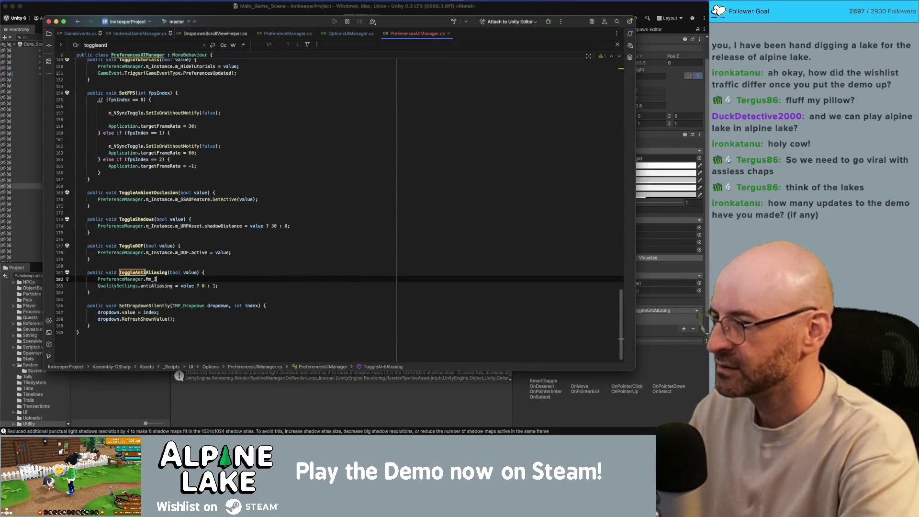
key(BackSpace)
key(BackSpace)
key(BackSpace)
text(m_I)
key(Return)
text(.)
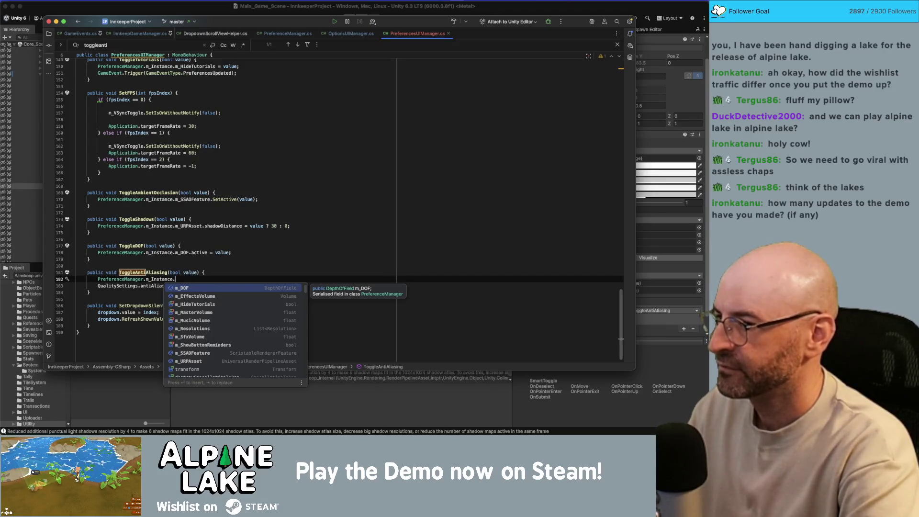
text(To)
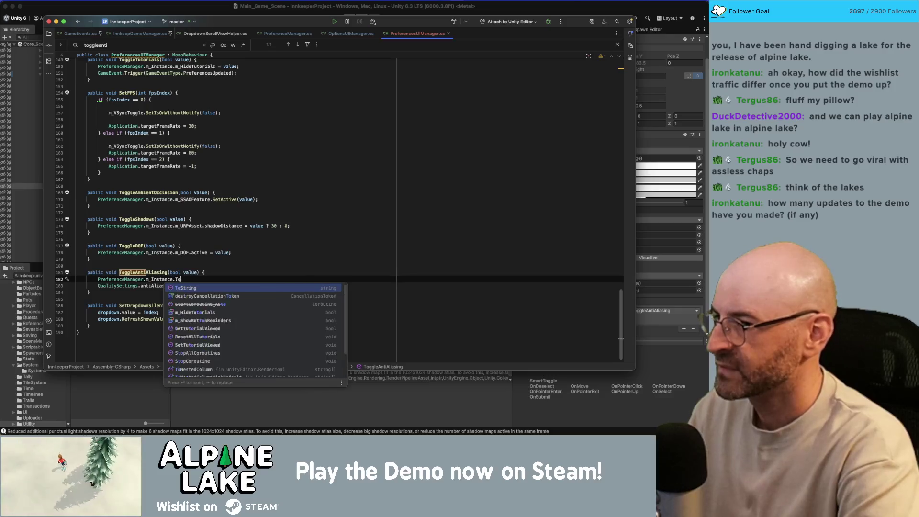
text(ggleAntiAliasing)
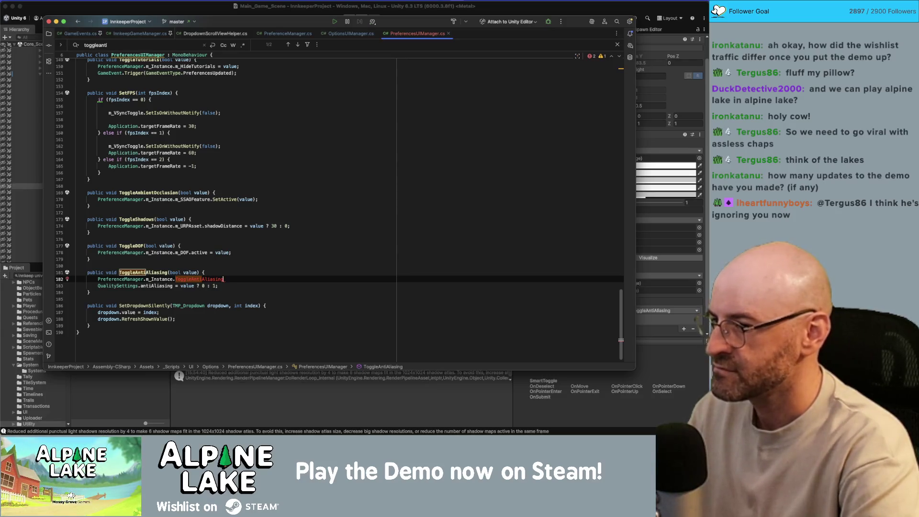
text(();)
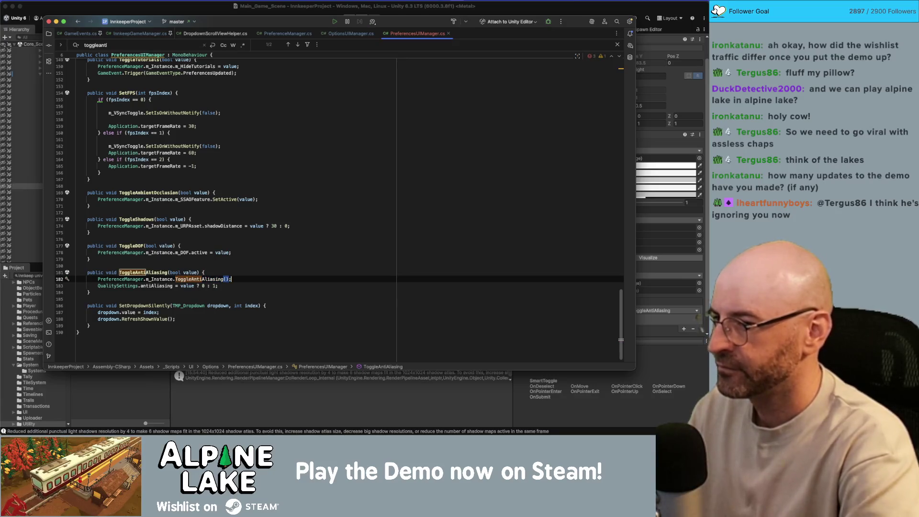
In ToggleShadows, try supportsMainLightShadows instead of shadowDistance and drop the ? 30 : 0 conditional
double_click(229, 226)
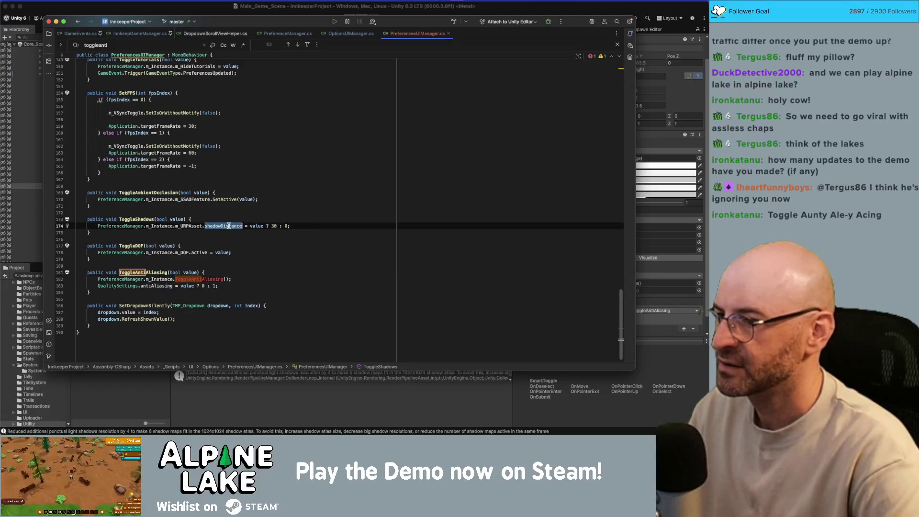
key(BackSpace)
key(ctrl+space)
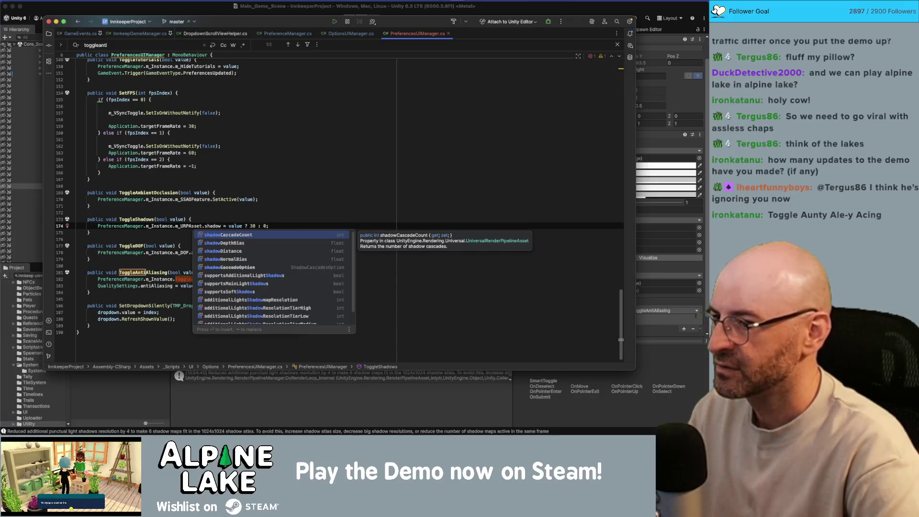
key(BackSpace)
key(BackSpace)
key(BackSpace)
text(mainl)
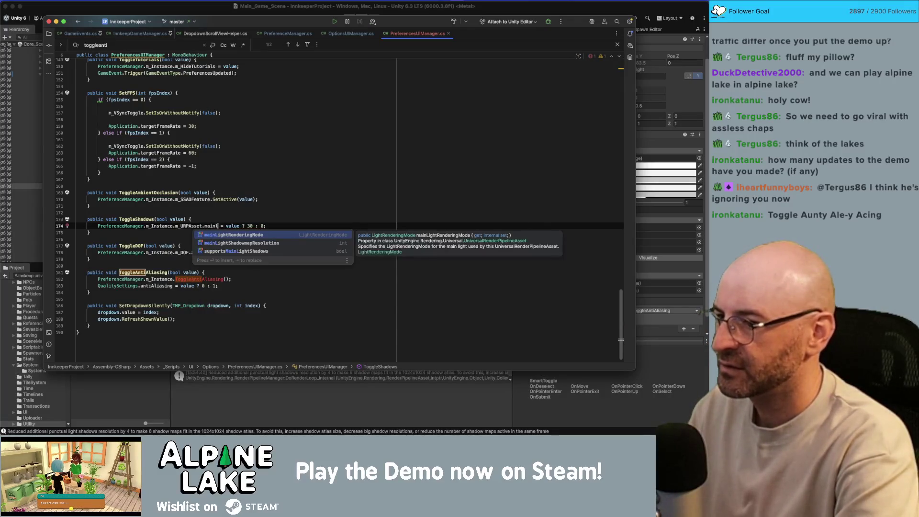
text(i)
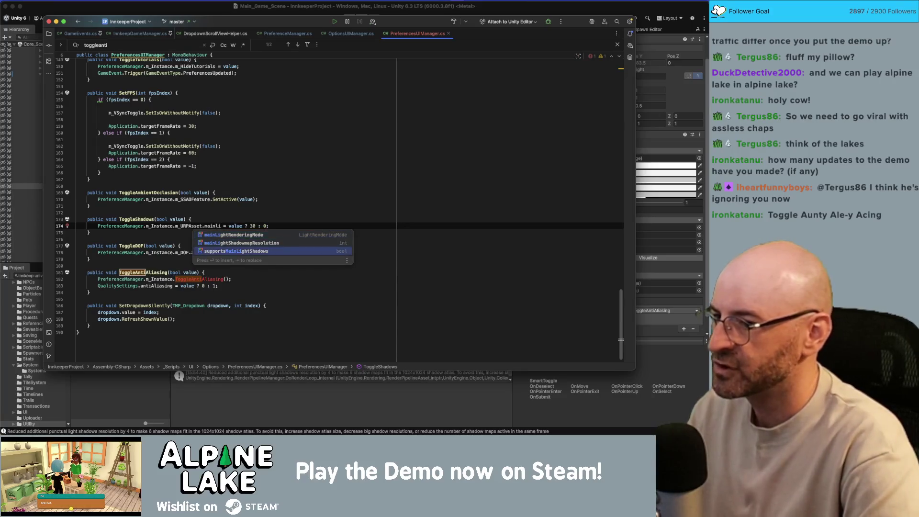
key(Down)
key(Down)
key(Return)
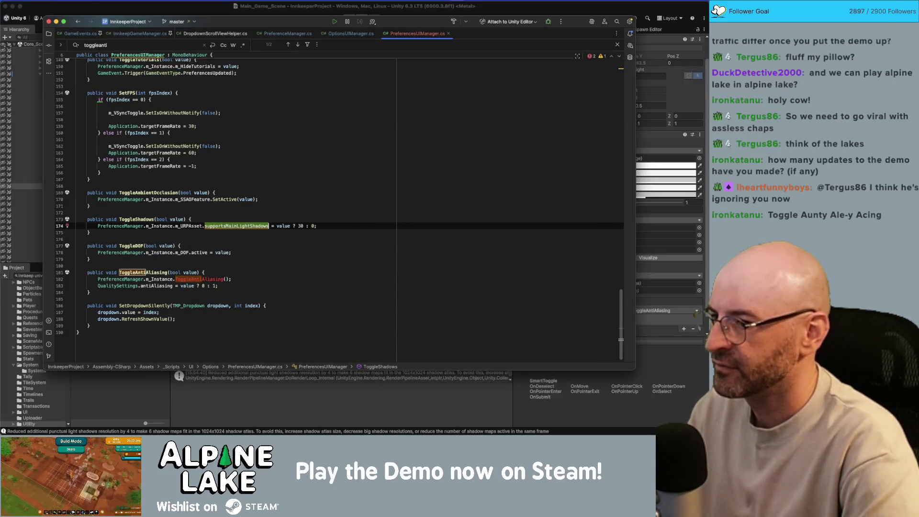
click(277, 226)
key(shift+Right)
key(shift+Right)
key(shift+Right)
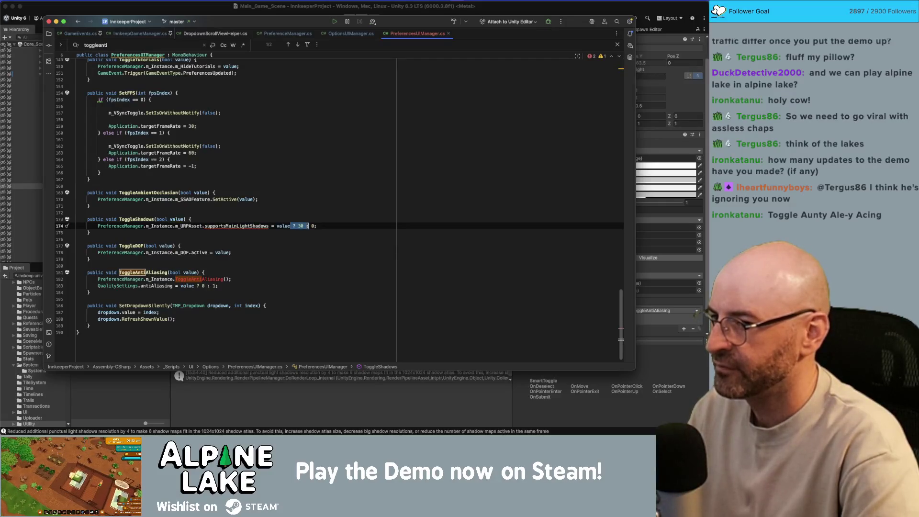
key(BackSpace)
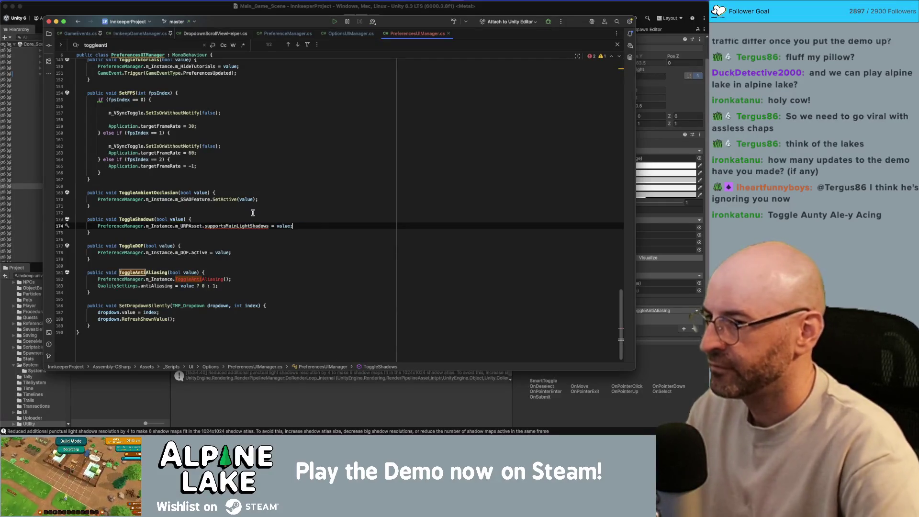
mouse_move(214, 226)
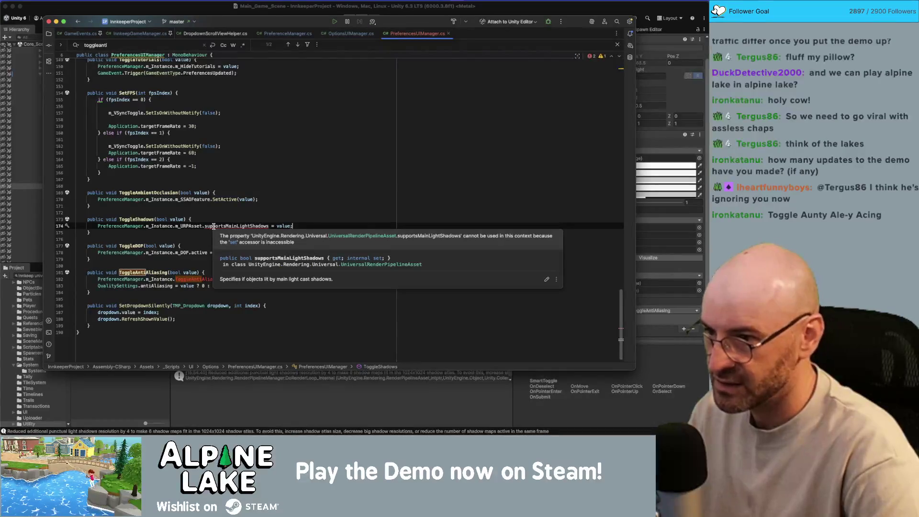
Restore ToggleShadows to shadowDistance = value ? 30 : 0
key(Left)
text(? 30 : 0)
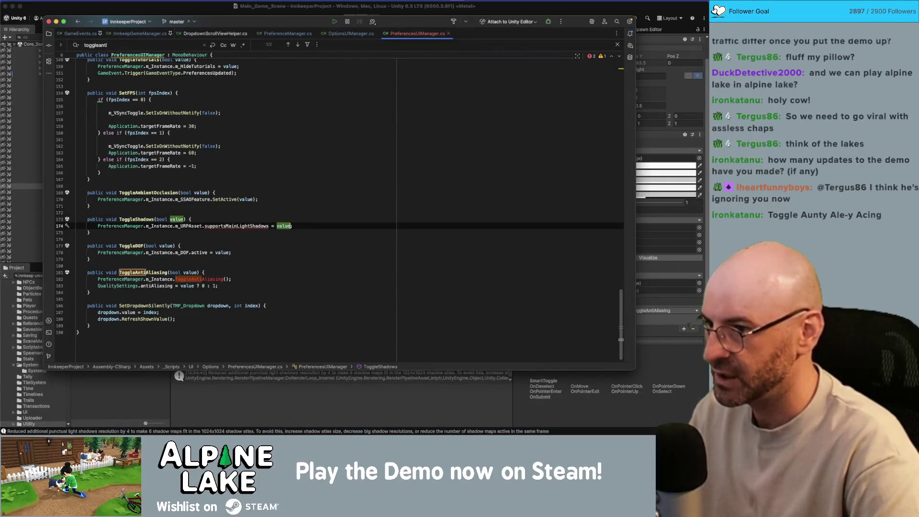
key(alt+BackSpace)
text(shadow)
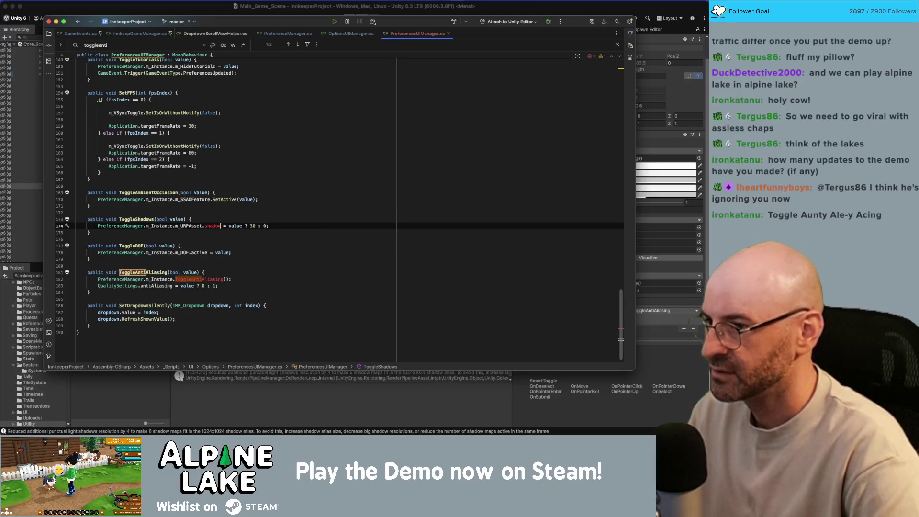
key(Return)
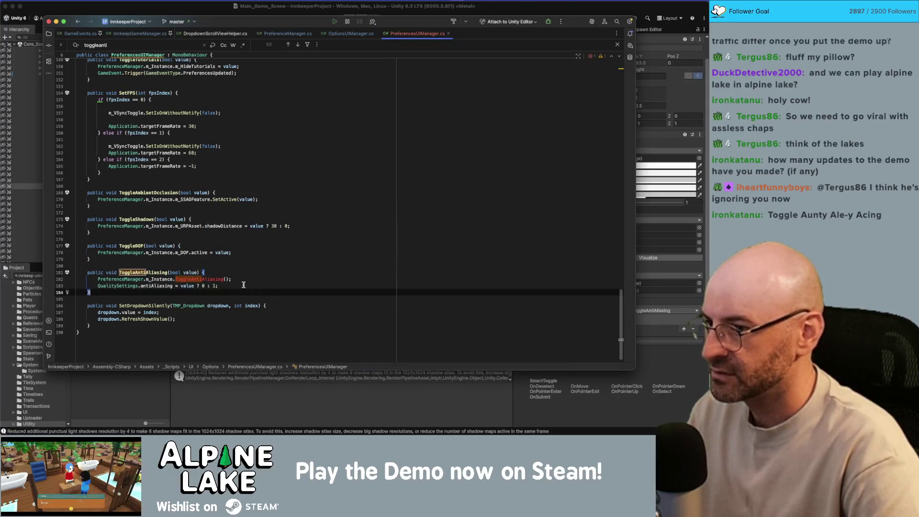
click(199, 281)
double_click(188, 281)
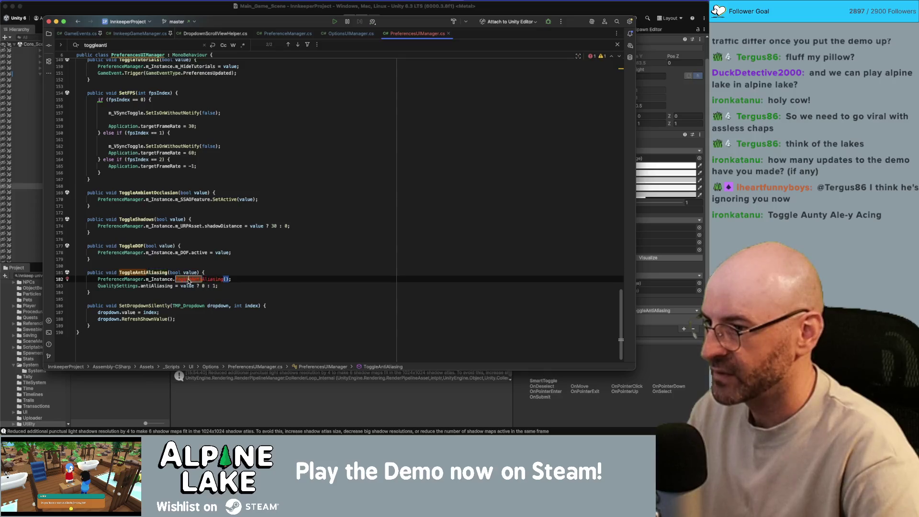
click(293, 34)
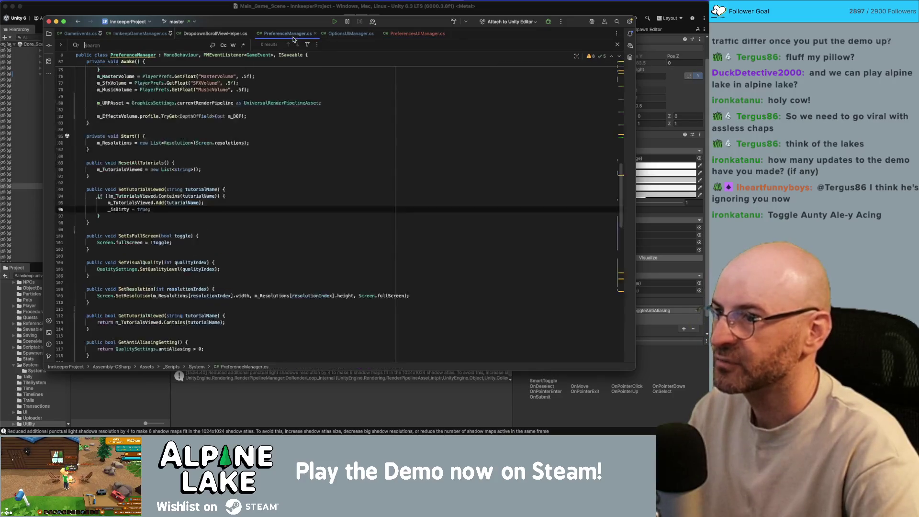
Below SetResolution, declare public void ToggleAntiAliasing(bool value) with an empty body
scroll(245, 204, down, 5)
click(263, 185)
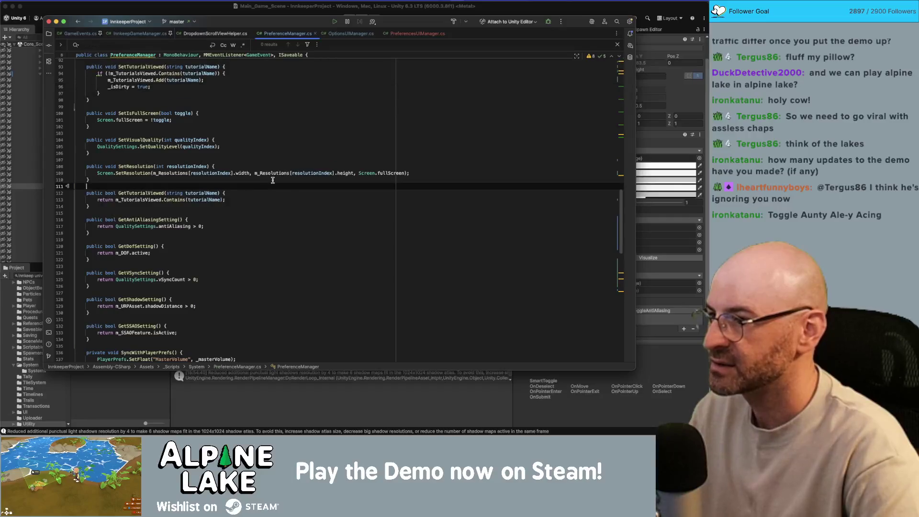
key(Return)
key(Return)
text(public void Se)
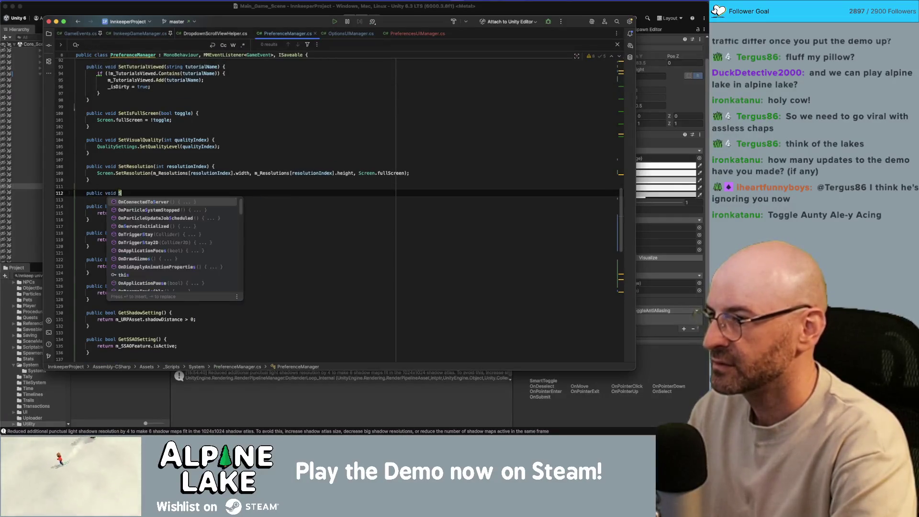
key(BackSpace)
key(BackSpace)
text(ToggleAntiAliasing)
key(Return)
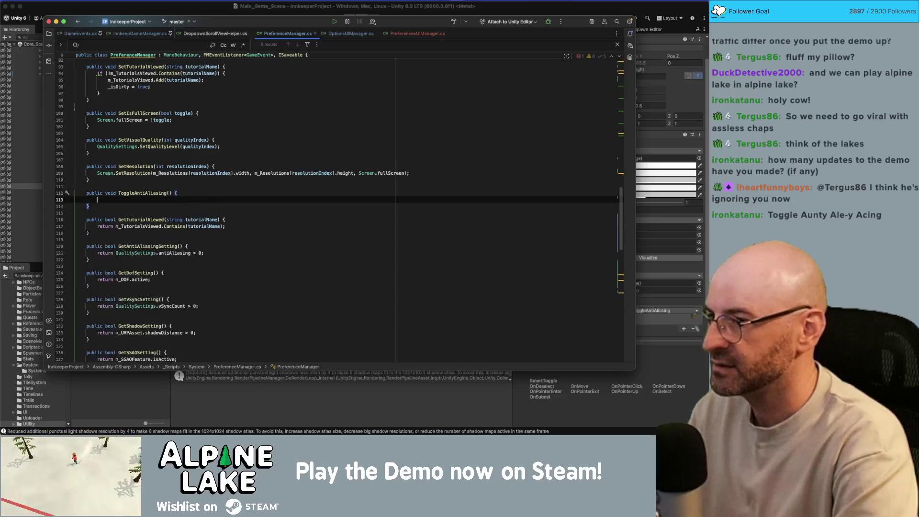
key(Return)
click(171, 193)
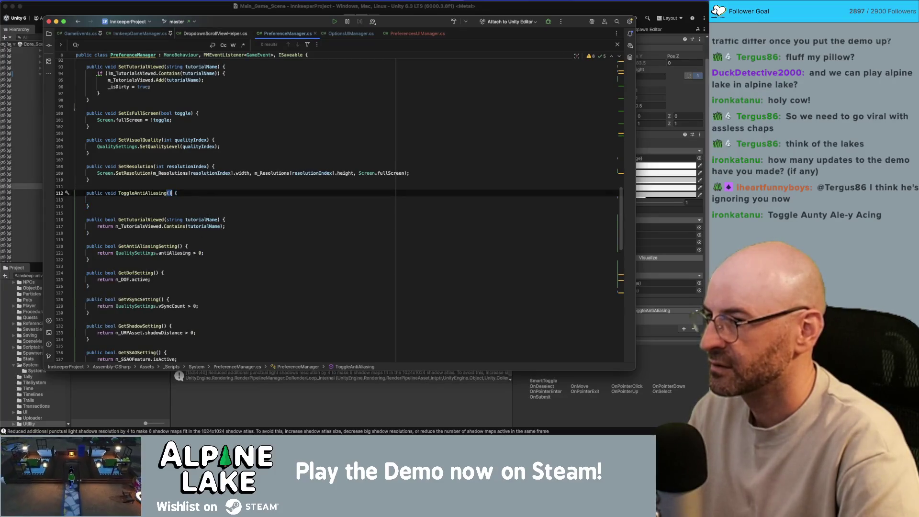
text(bool valu)
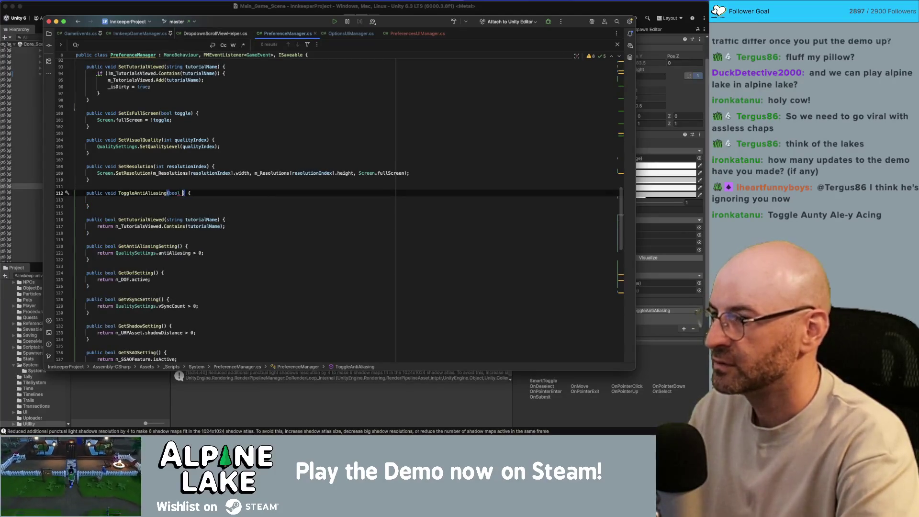
text(e)
key(Down)
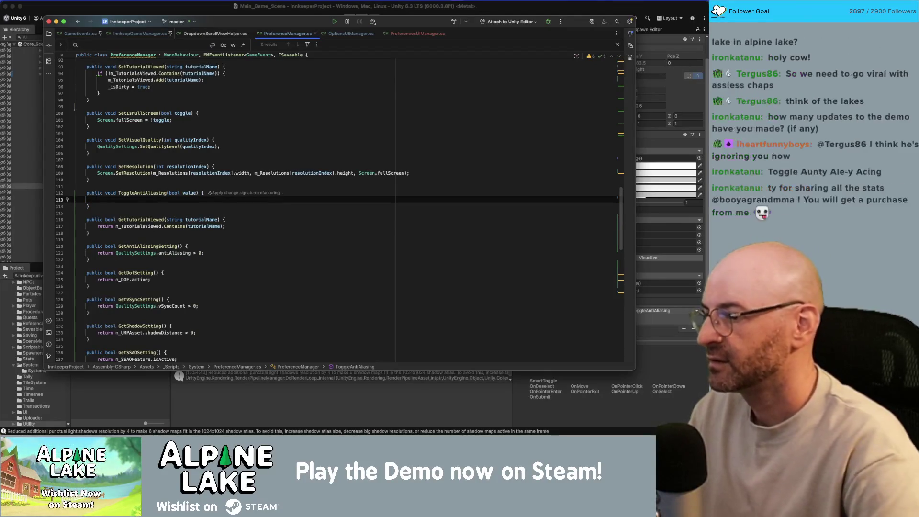
Begin the method body with m_URPAsset. and try 'ant' and 'alia' property names before deleting them
scroll(269, 217, up, 8)
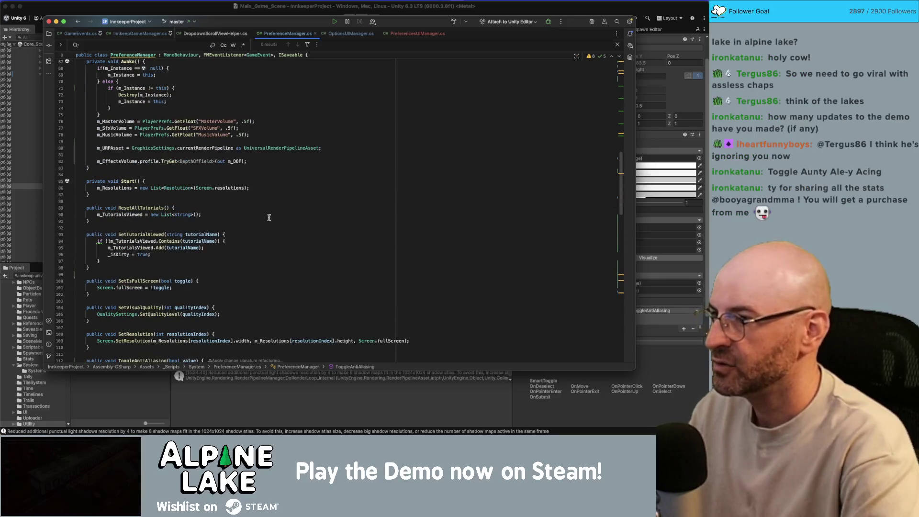
text(m_URPA)
key(Return)
text(.anti)
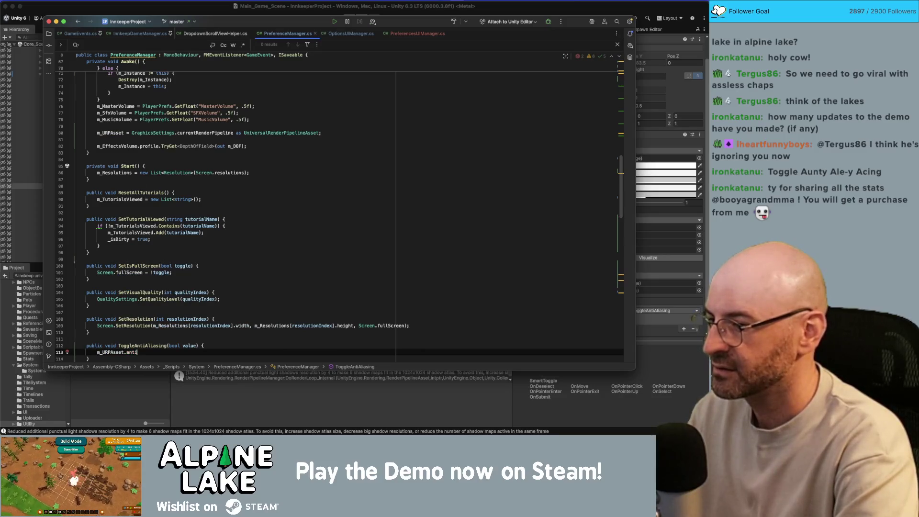
key(BackSpace)
key(BackSpace)
key(BackSpace)
text(lias)
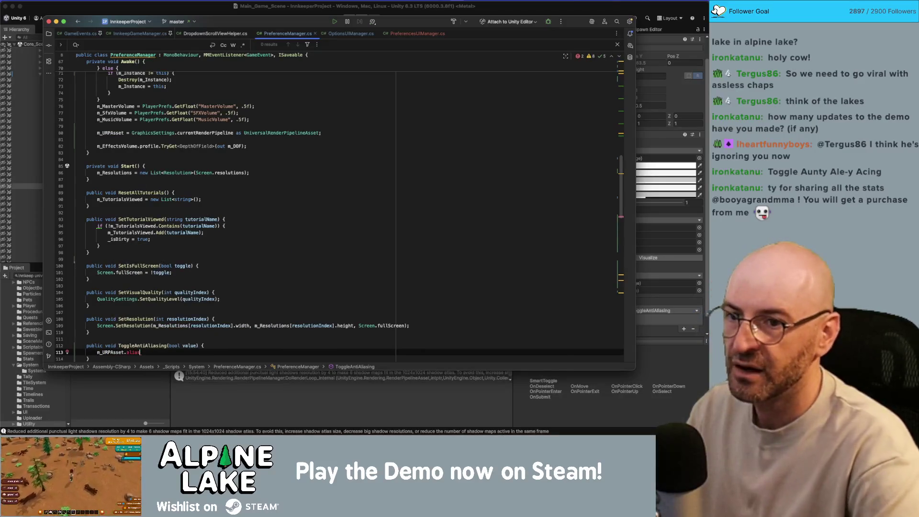
key(BackSpace)
key(BackSpace)
key(BackSpace)
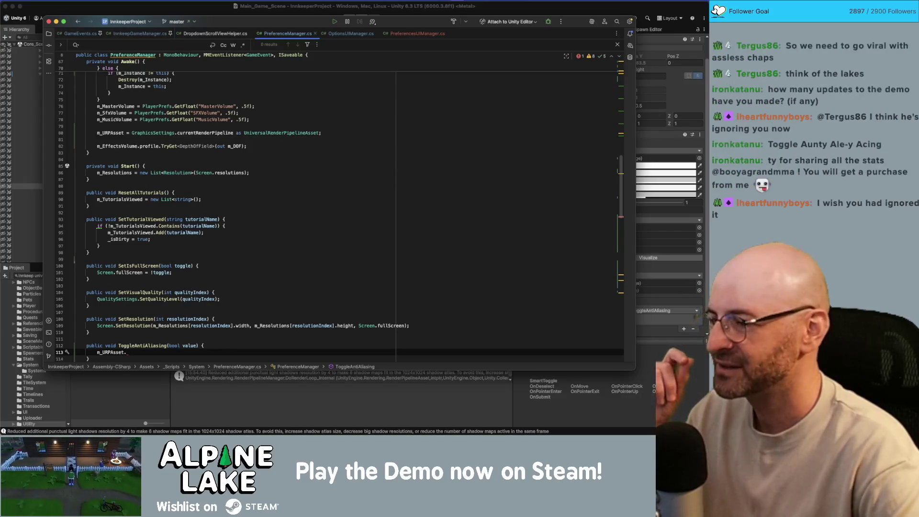
Check where m_URPAsset is assigned in Awake, then retype the dot after m_URPAsset in ToggleAntiAliasing
scroll(171, 281, down, 1)
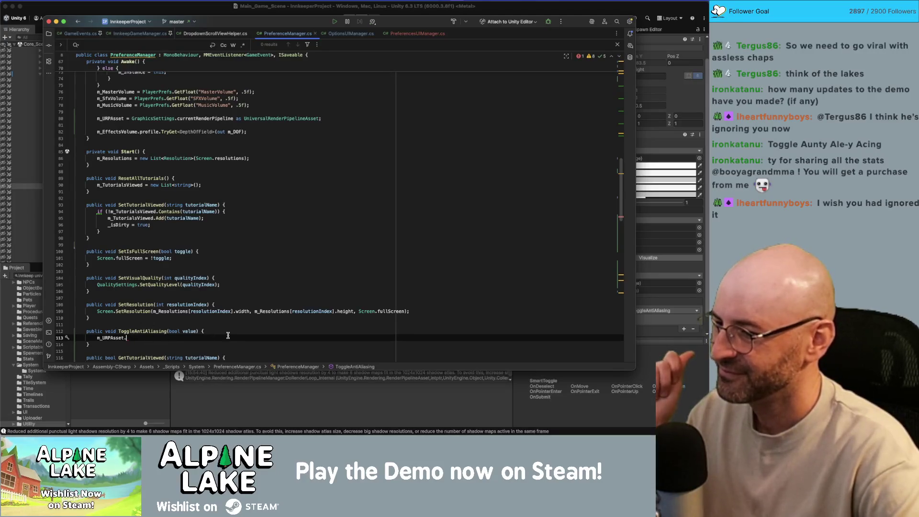
scroll(177, 327, up, 3)
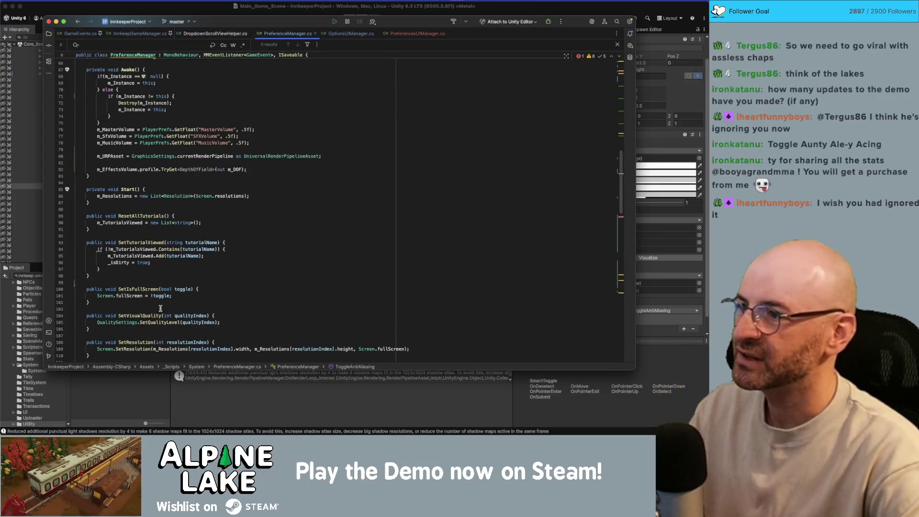
scroll(160, 309, down, 1)
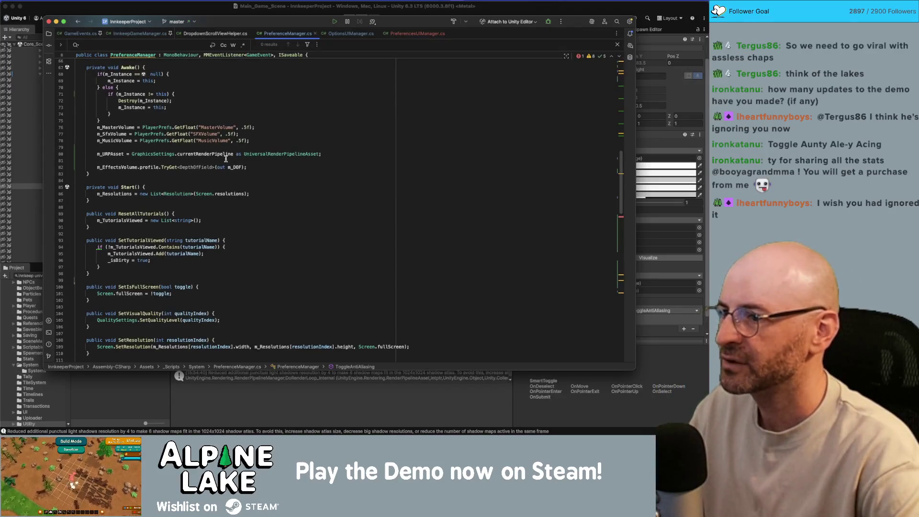
double_click(108, 153)
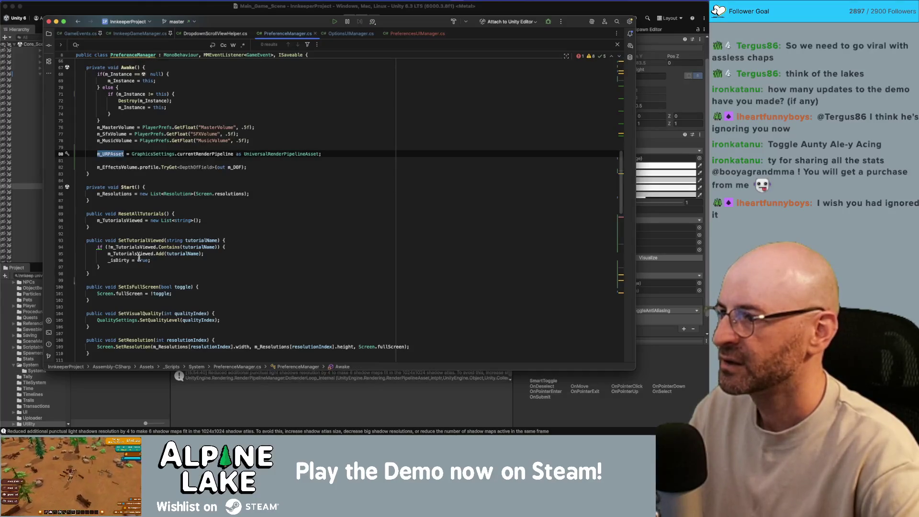
scroll(139, 259, down, 5)
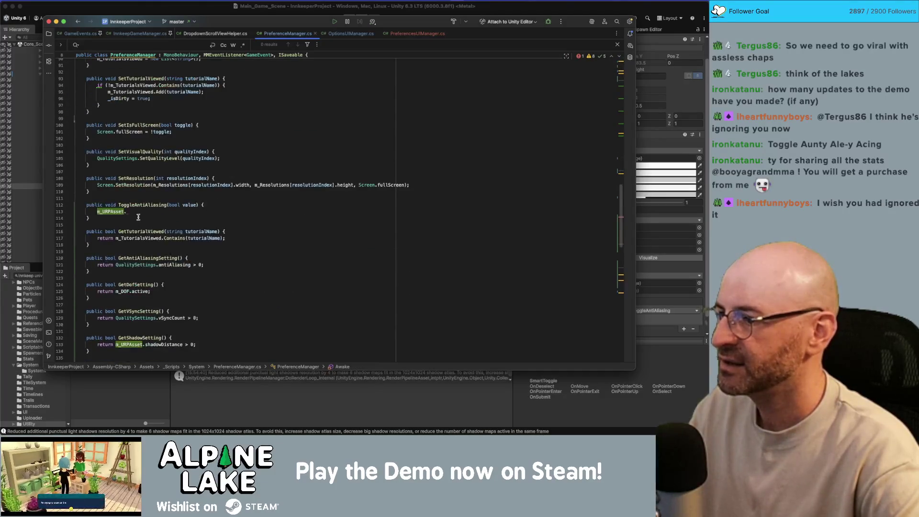
scroll(140, 219, down, 2)
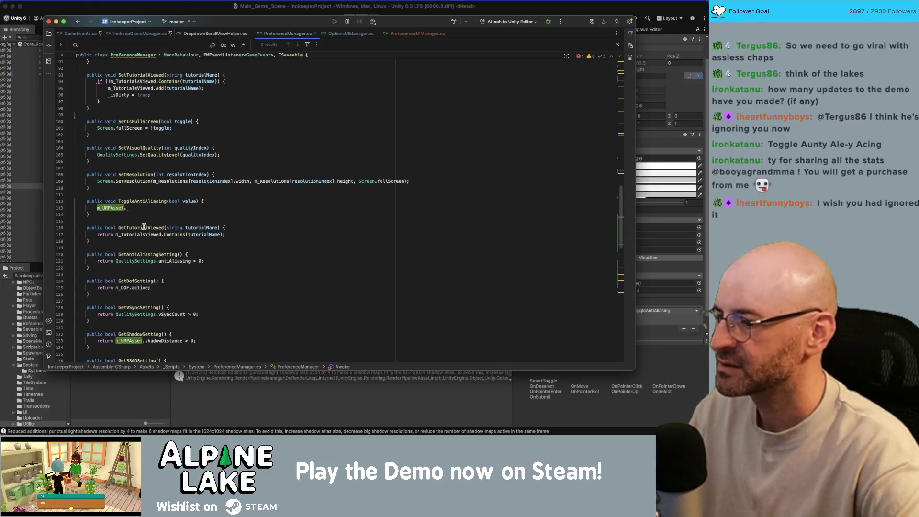
click(141, 208)
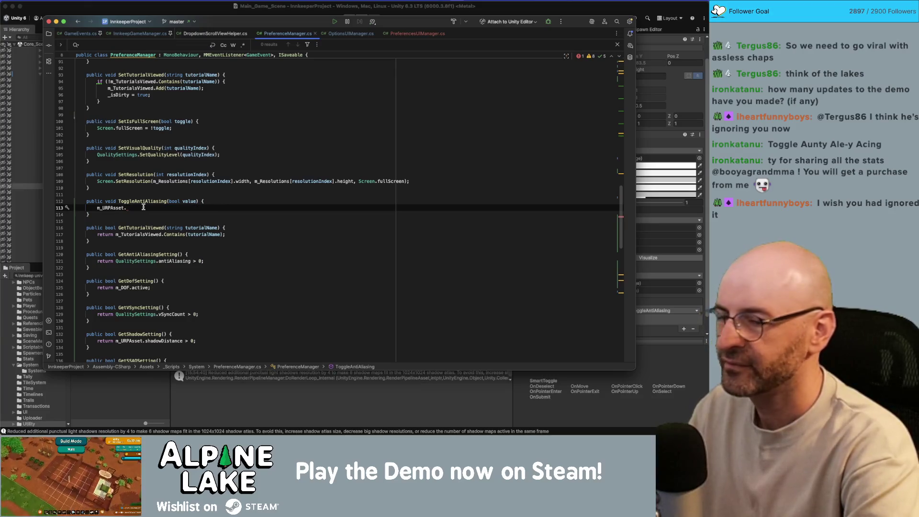
key(BackSpace)
text(.)
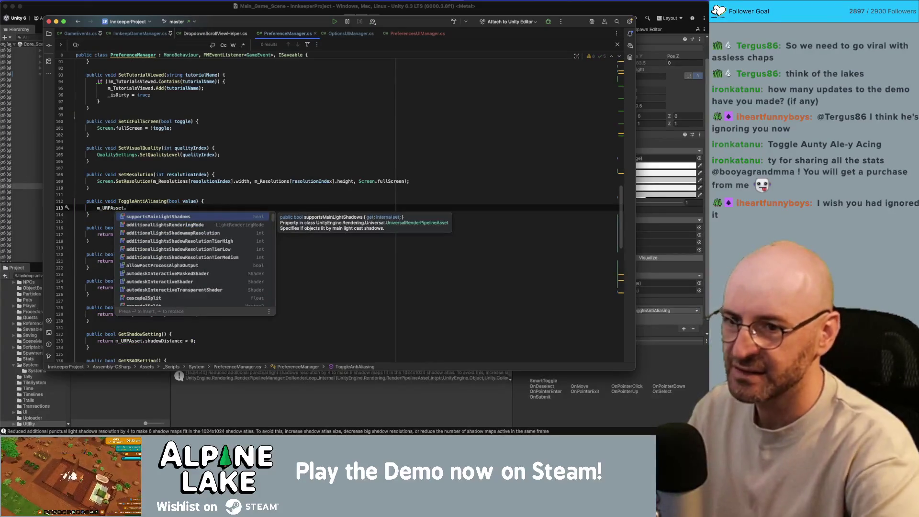
Look over the URP asset's MSAA settings in Unity, then return to the PreferenceManager code
click(668, 141)
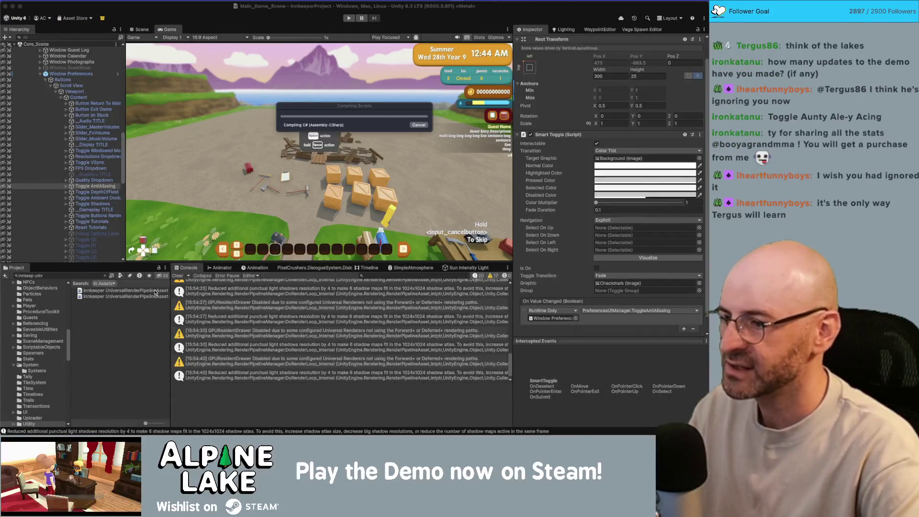
click(156, 291)
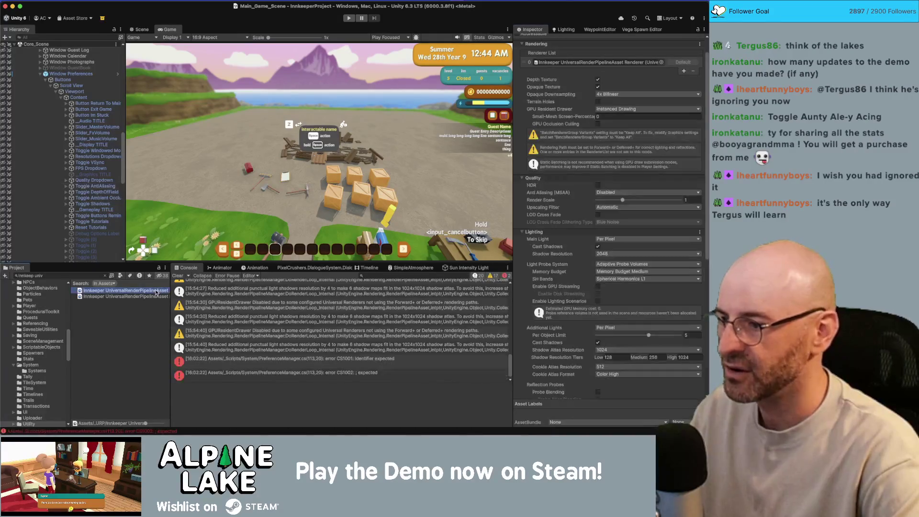
key(super+Tab)
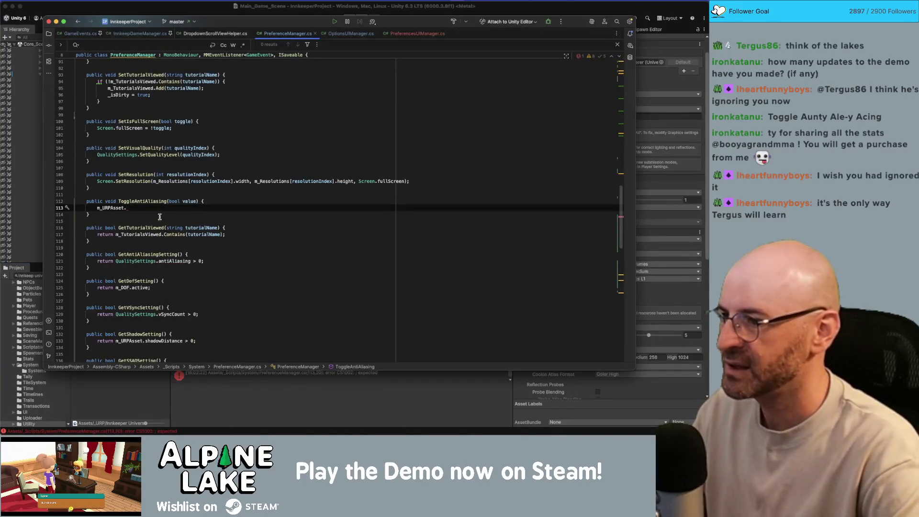
Complete the statement as m_URPAsset.msaaSampleCount = value ? 0 : 1; and return to Unity to recompile
text(msaa)
key(Return)
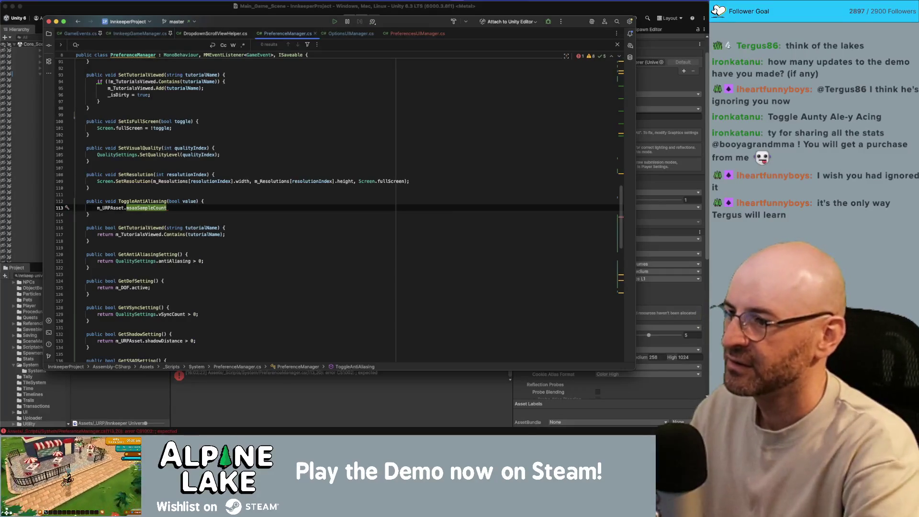
text( =)
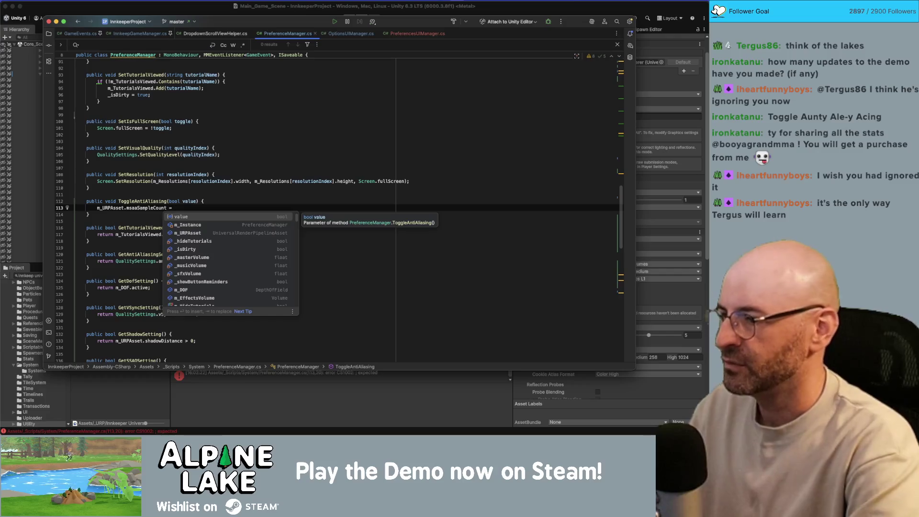
text(vale)
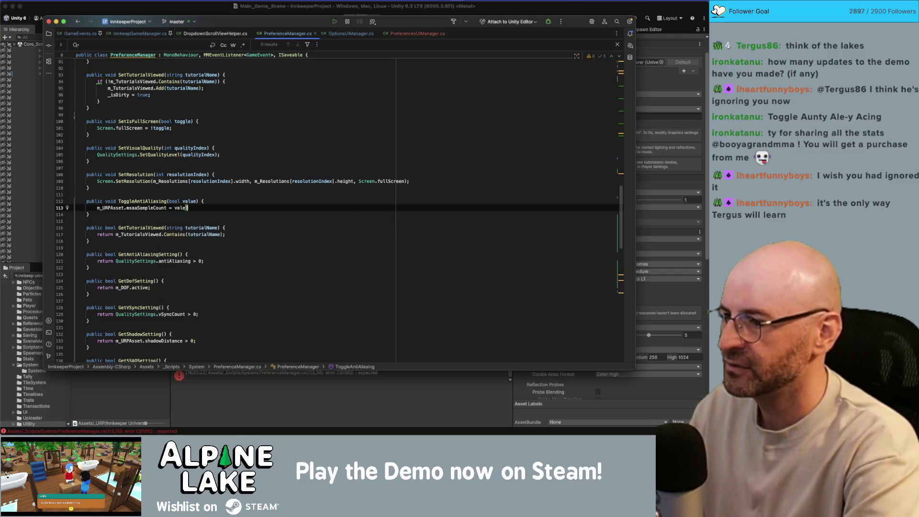
key(BackSpace)
text(ue)
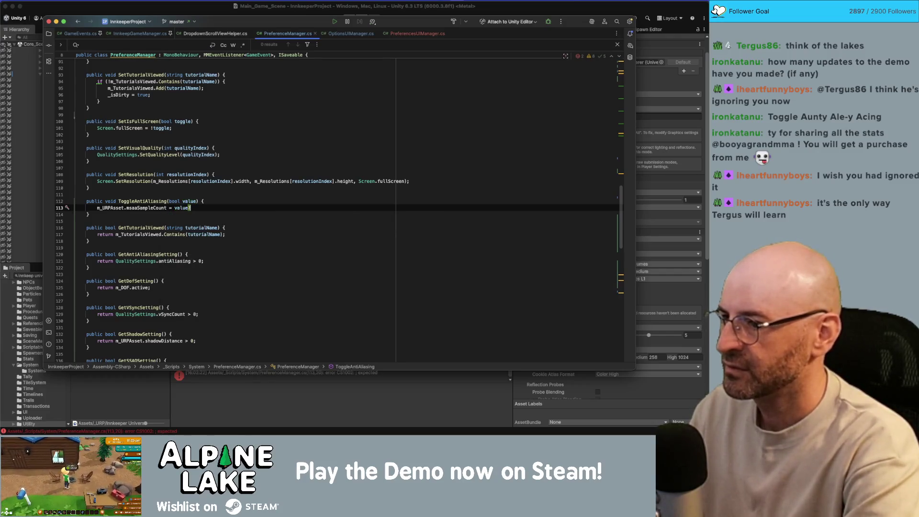
text(?0:1)
text(;)
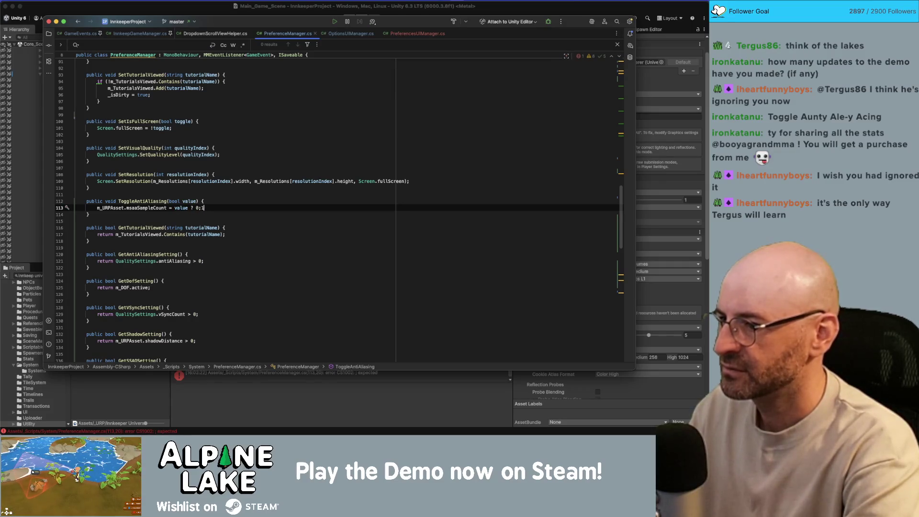
key(BackSpace)
text(: 1;)
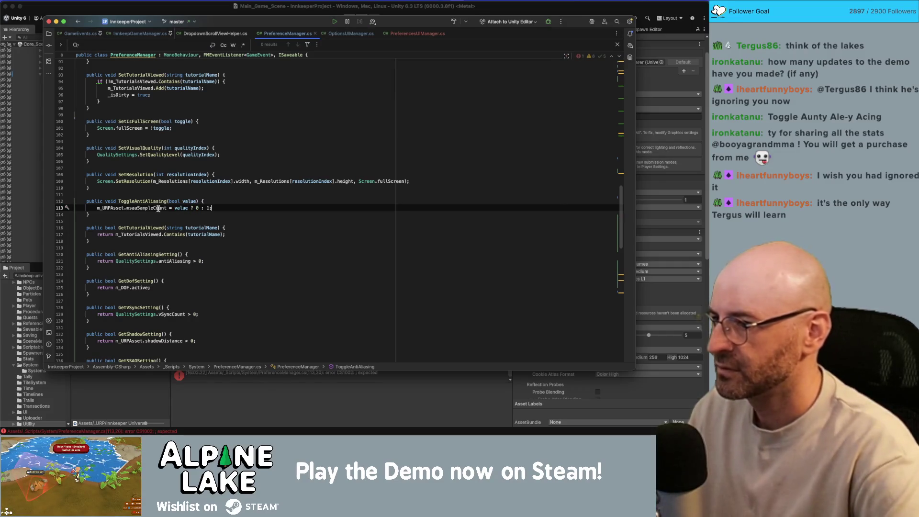
mouse_move(154, 208)
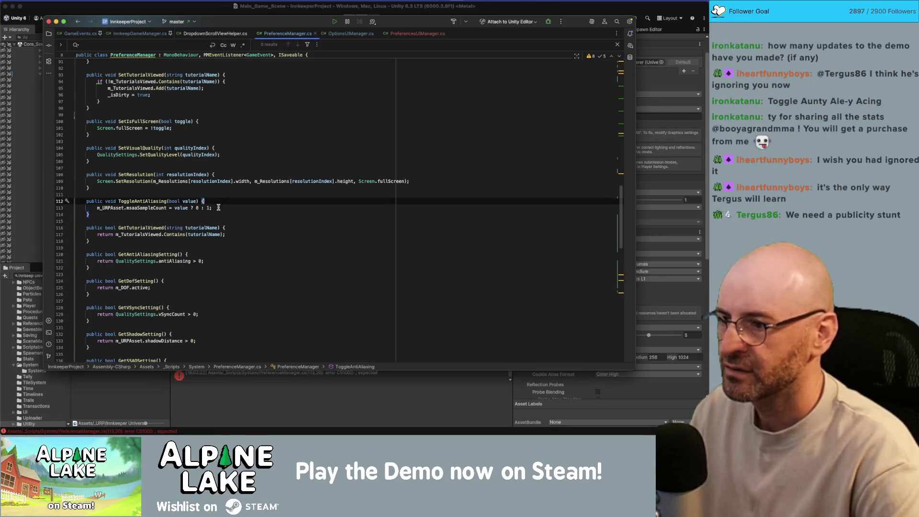
click(674, 188)
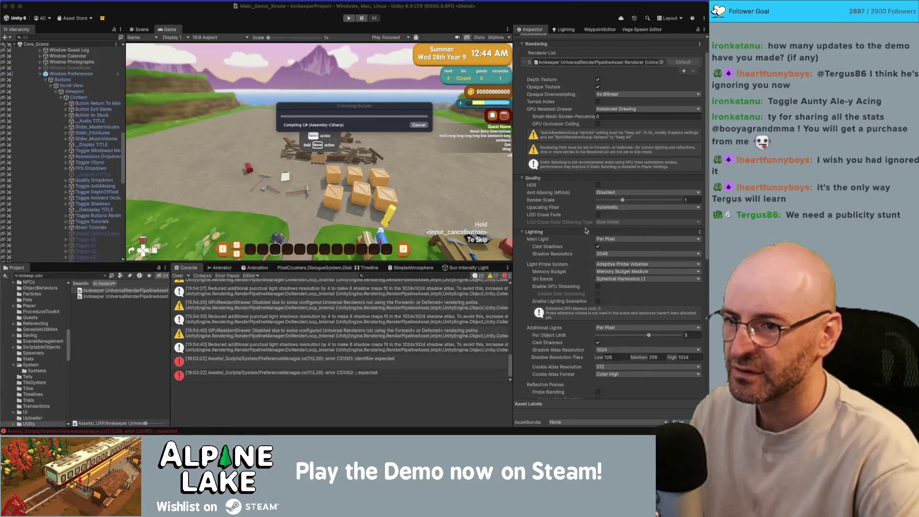
Check the URP asset's Anti Aliasing (MSAA) choices Disabled, 2x, 4x and 8x, then go back to Rider
click(604, 193)
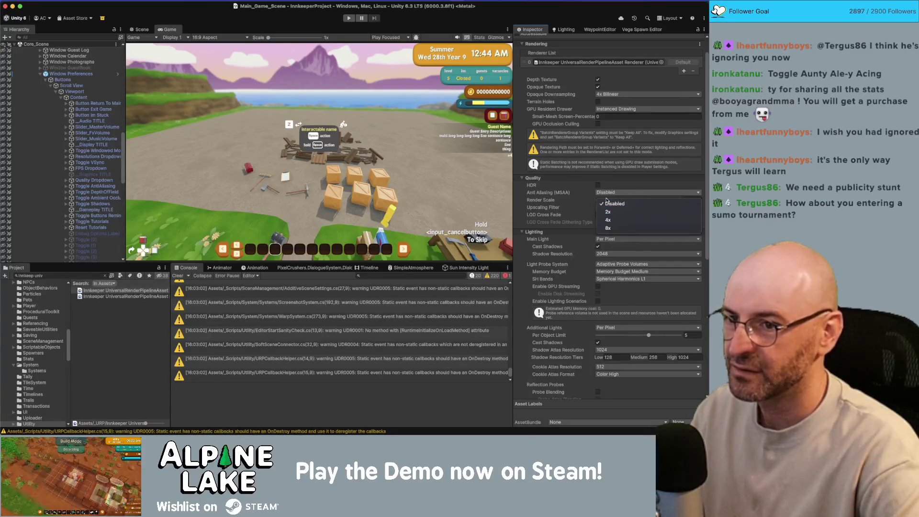
key(super+Tab)
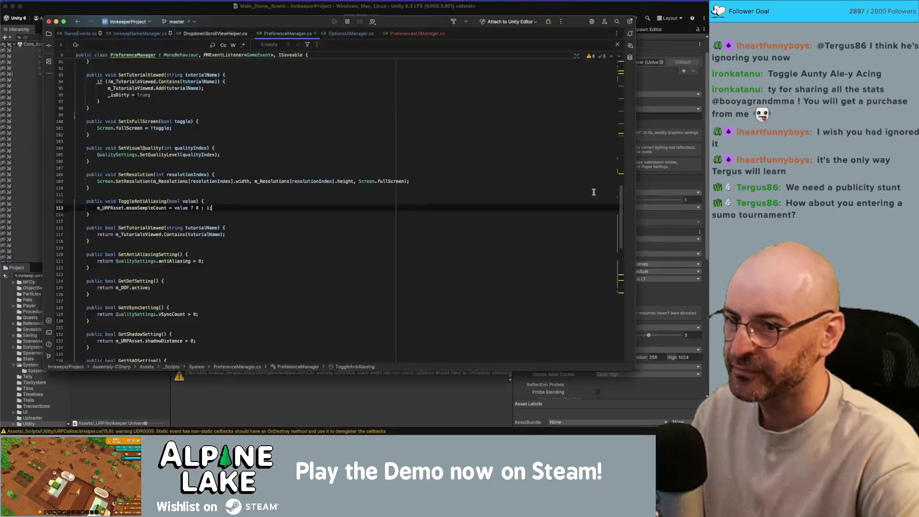
Review lines 112–113 showing msaaSampleCount = value ? 0 : 1, then switch to Unity
click(314, 201)
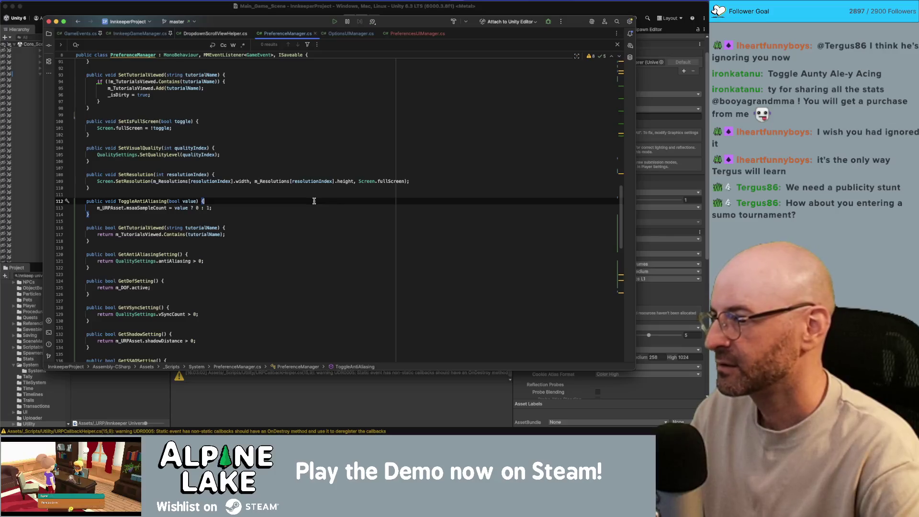
click(315, 209)
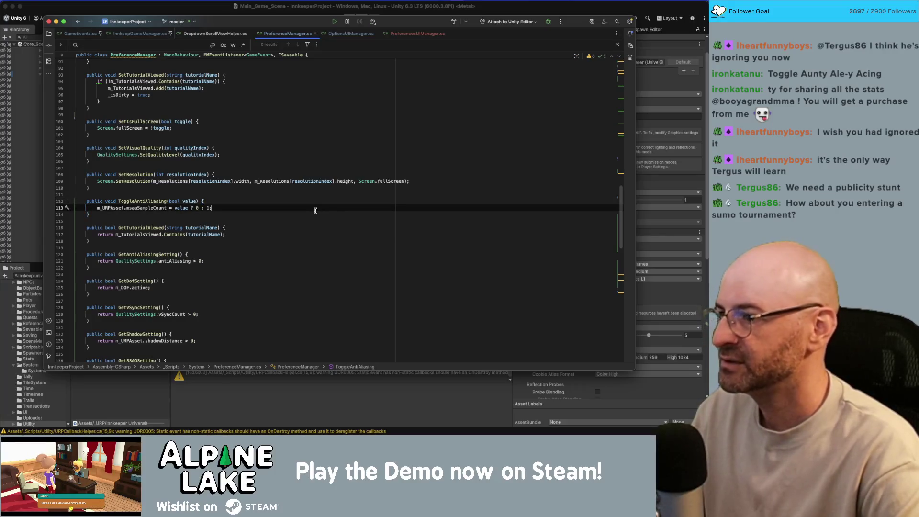
click(221, 10)
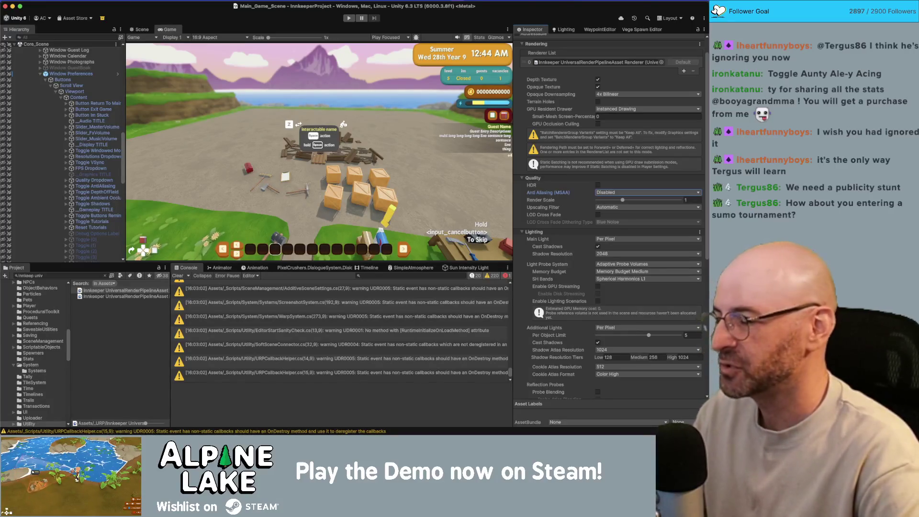
Attempt Play, read compile error CS7036, and open its source line in PreferencesUIManager.cs
click(349, 19)
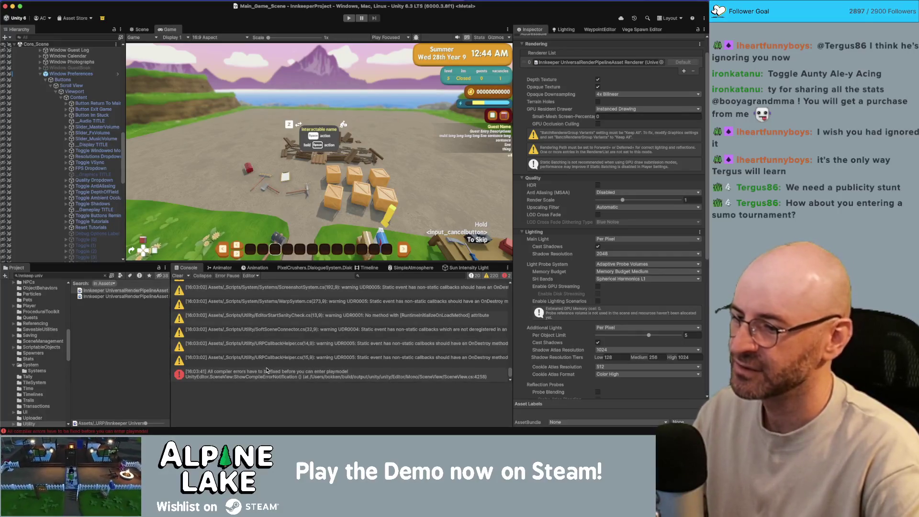
click(266, 372)
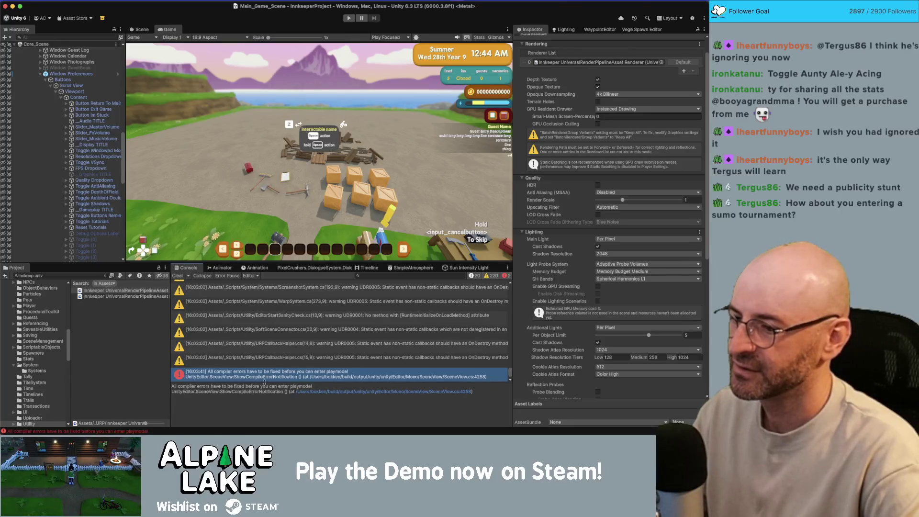
click(178, 276)
click(234, 289)
double_click(234, 286)
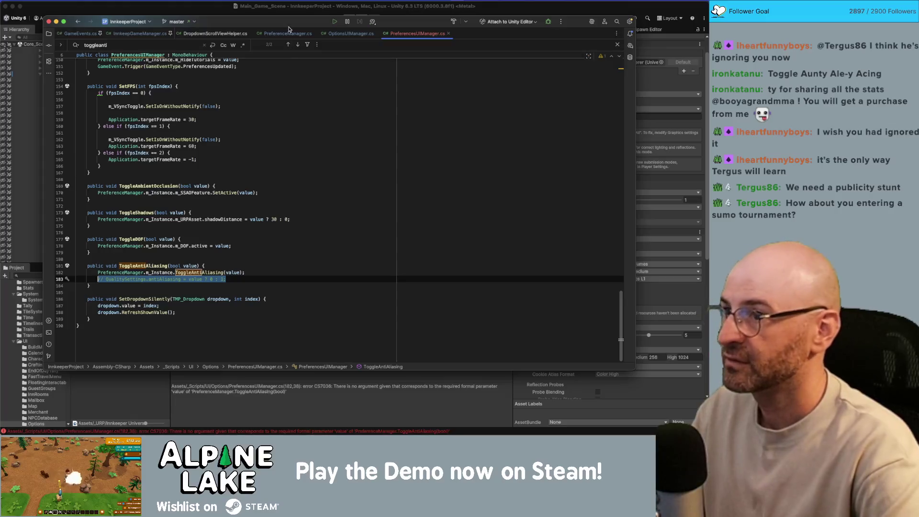
Return to the Unity editor after the ToggleAntiAliasing(value) edit on line 182
click(228, 11)
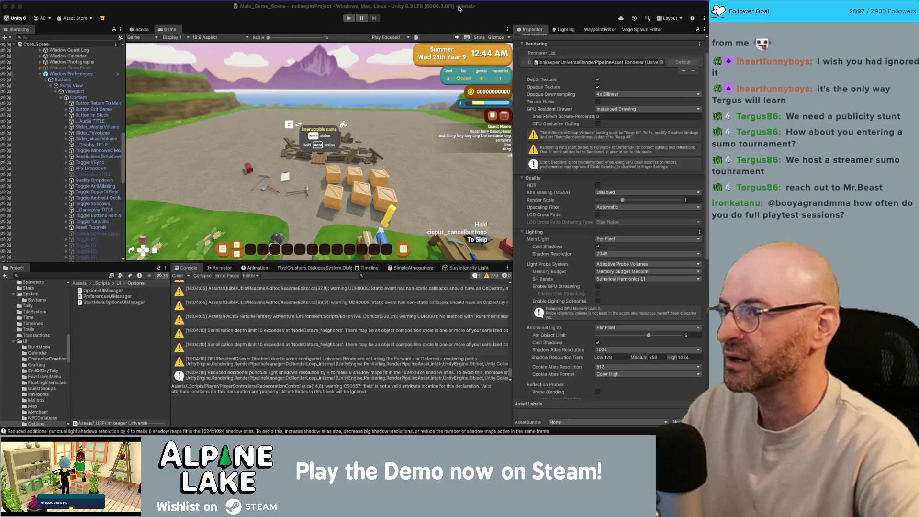
click(348, 20)
Start play mode and disable the Trailer Build Cam top down object
click(348, 19)
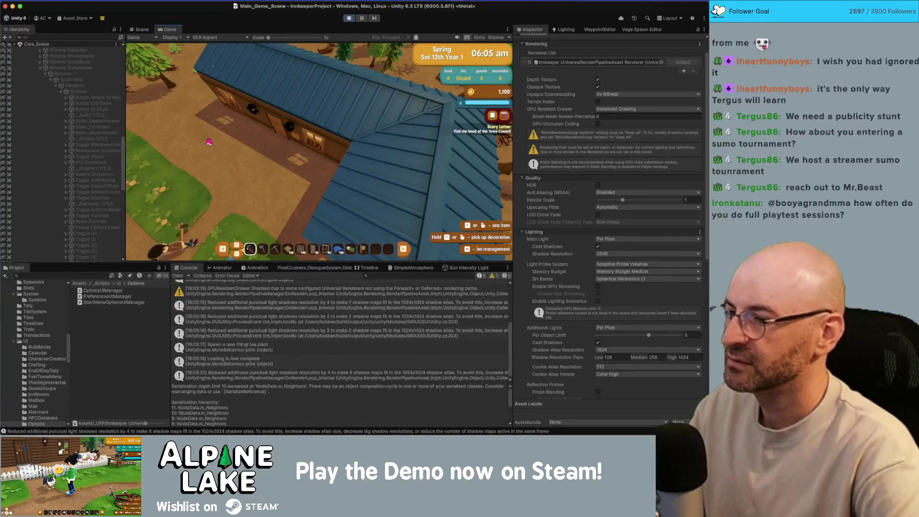
scroll(77, 157, up, 5)
scroll(77, 157, up, 5)
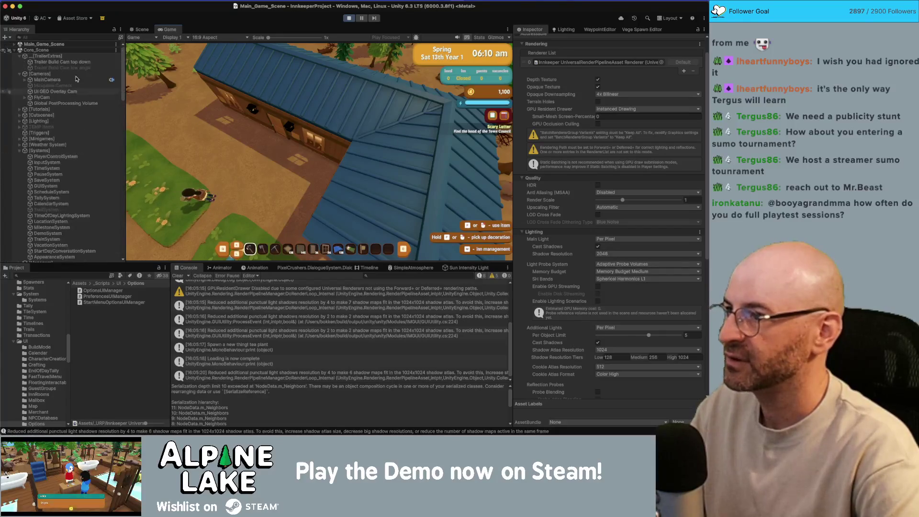
click(62, 62)
click(533, 40)
click(533, 40)
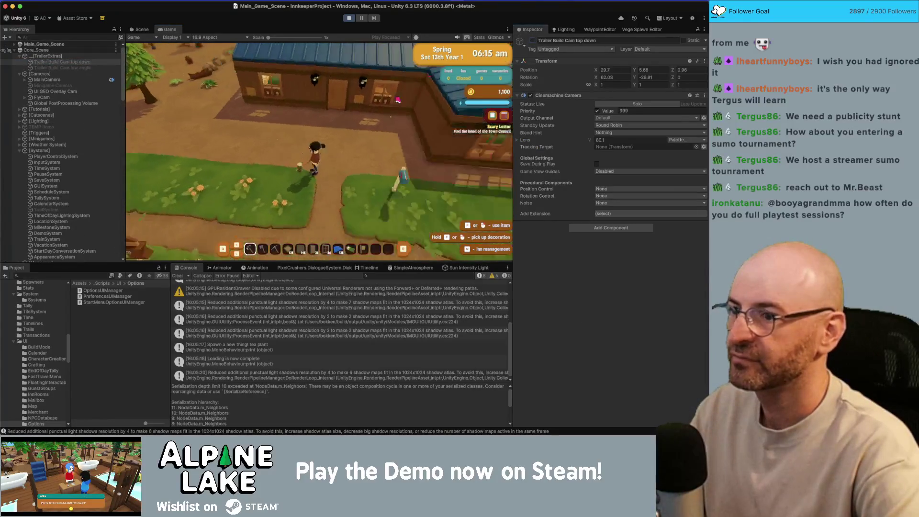
In the pause menu, toggle anti-aliasing off and on, magnify the Game view, then stop play
key(i)
key(Escape)
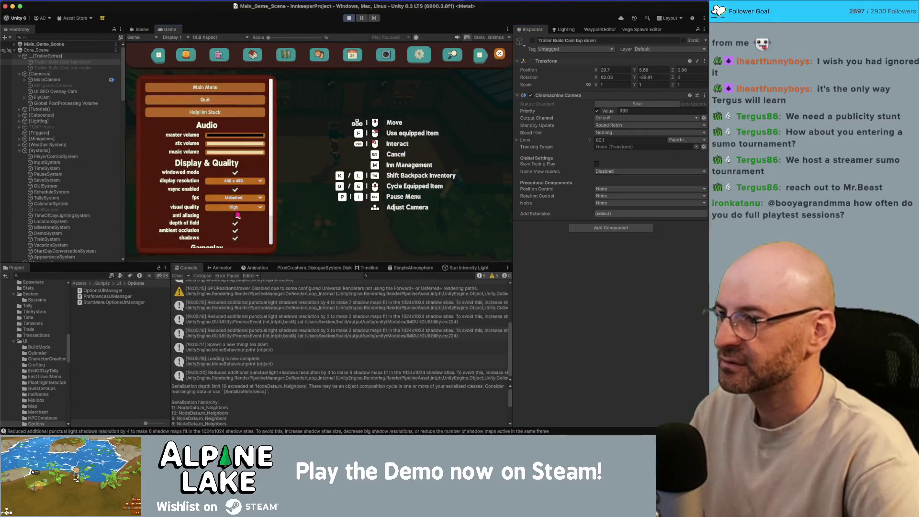
scroll(319, 151, up, 5)
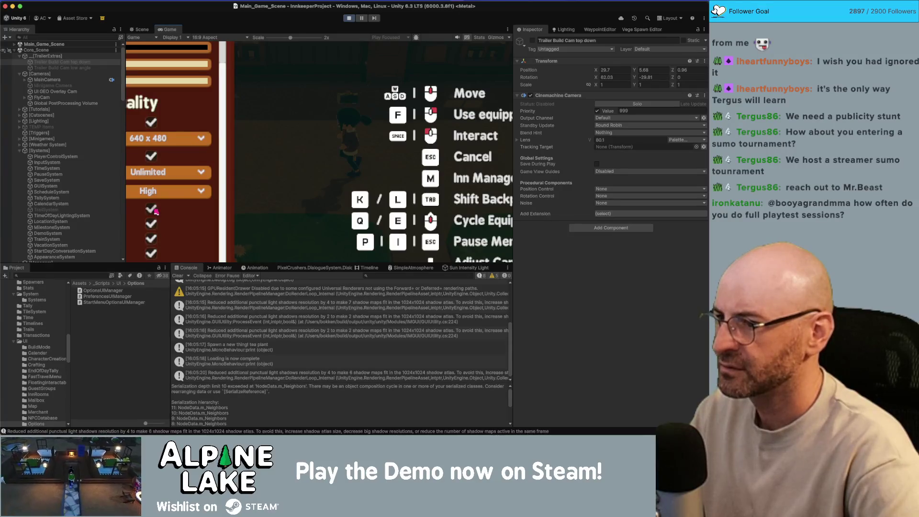
scroll(156, 211, up, 2)
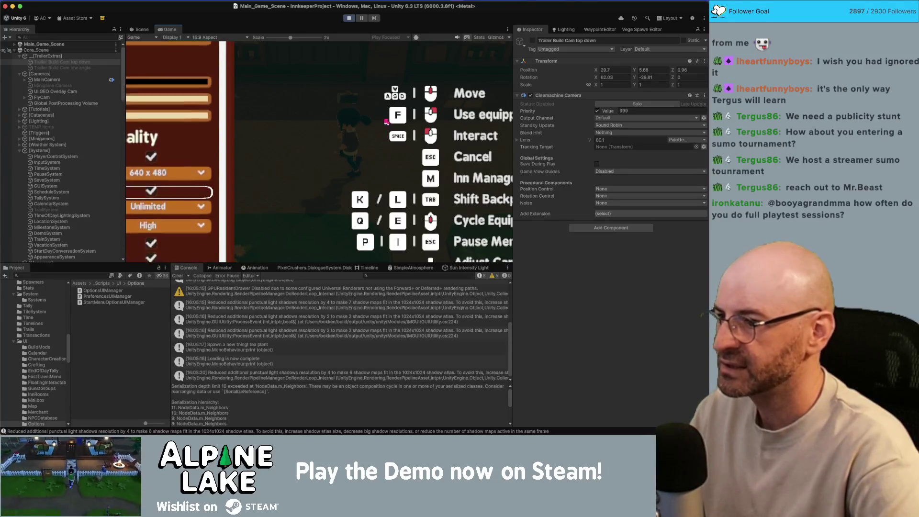
scroll(167, 201, down, 2)
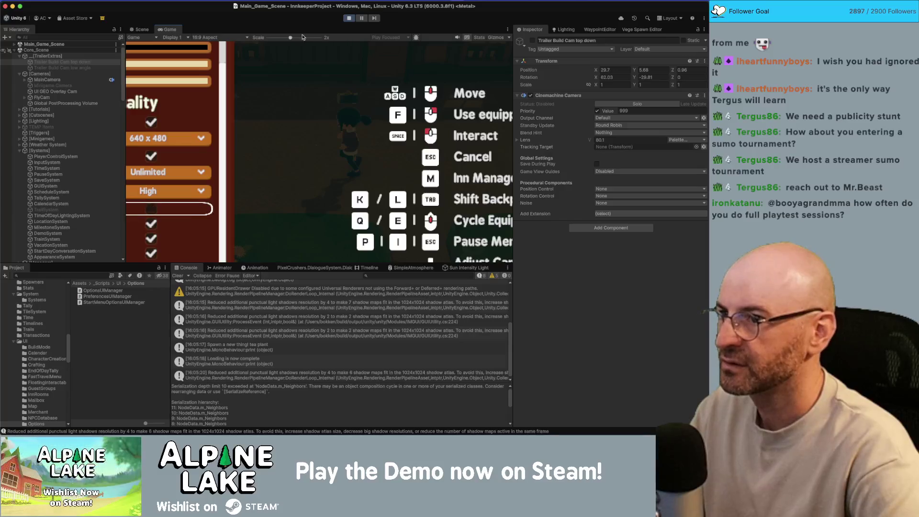
mouse_move(302, 37)
mouse_down()
mouse_move(341, 39)
mouse_move(289, 37)
mouse_up()
click(348, 19)
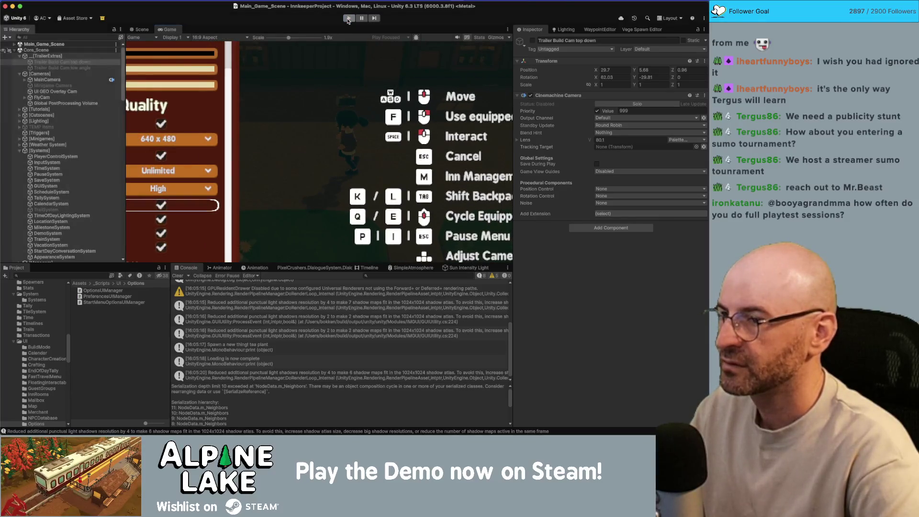
In Rider, go to the ToggleAntiAliasing definition in PreferenceManager.cs
key(super+Tab)
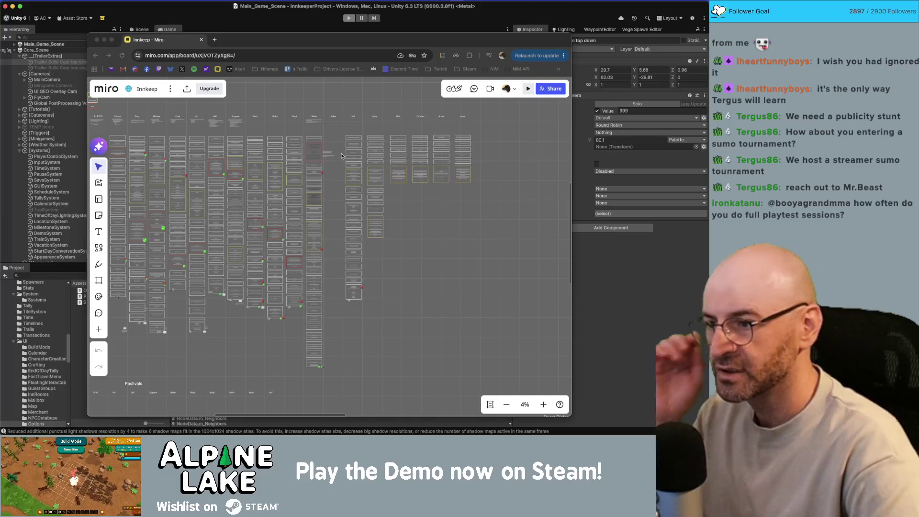
key(super+Tab)
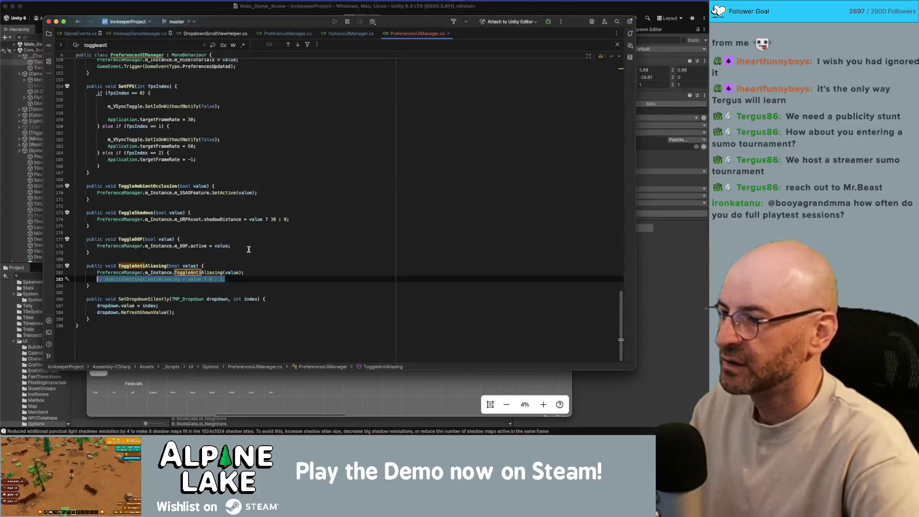
click(190, 265)
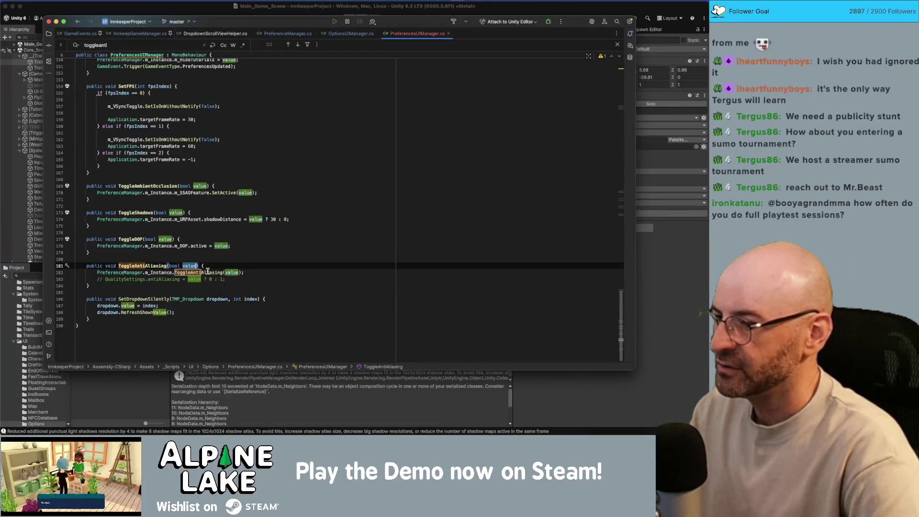
super+click(208, 273)
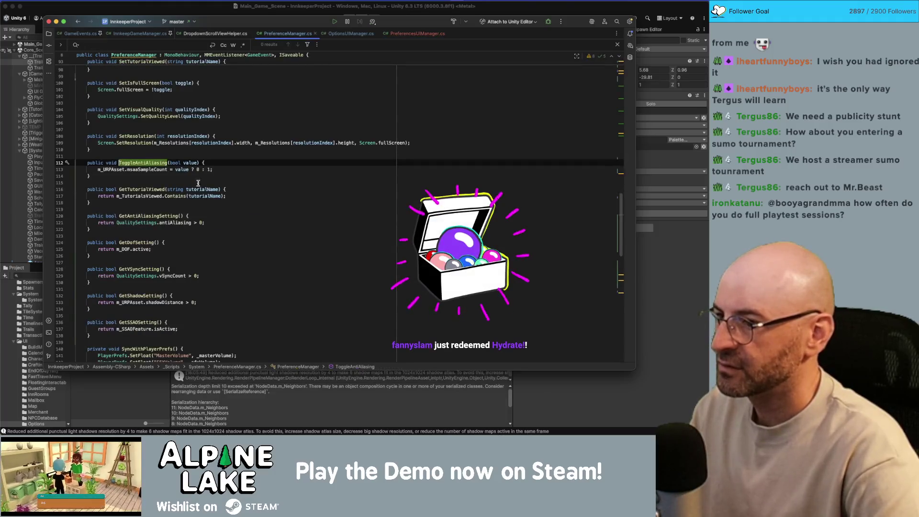
Change line 113's ternary to 'value ? 2 : 0;', then start play mode in Unity
click(152, 172)
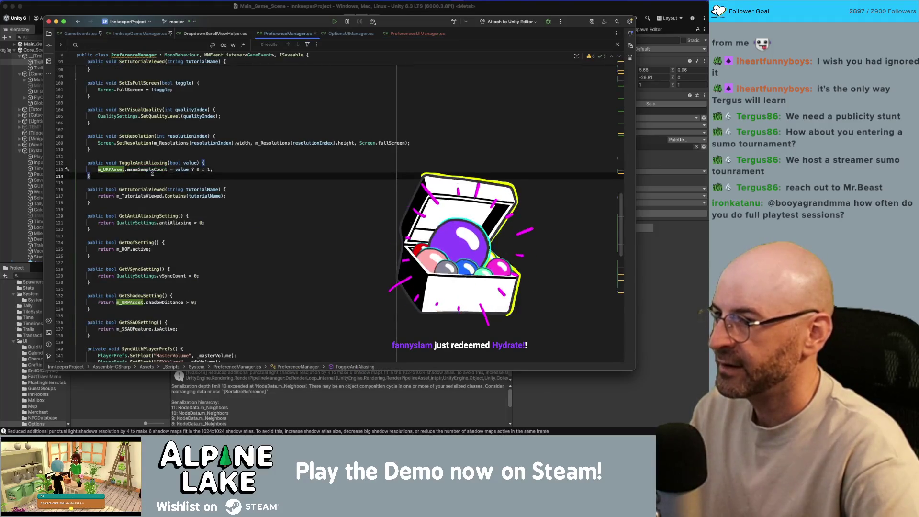
click(197, 169)
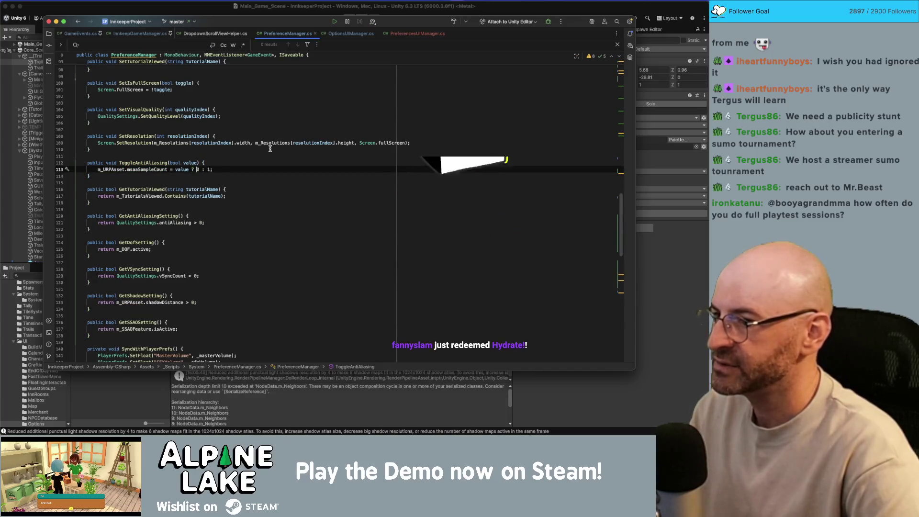
key(End)
key(Left)
key(BackSpace)
text(2)
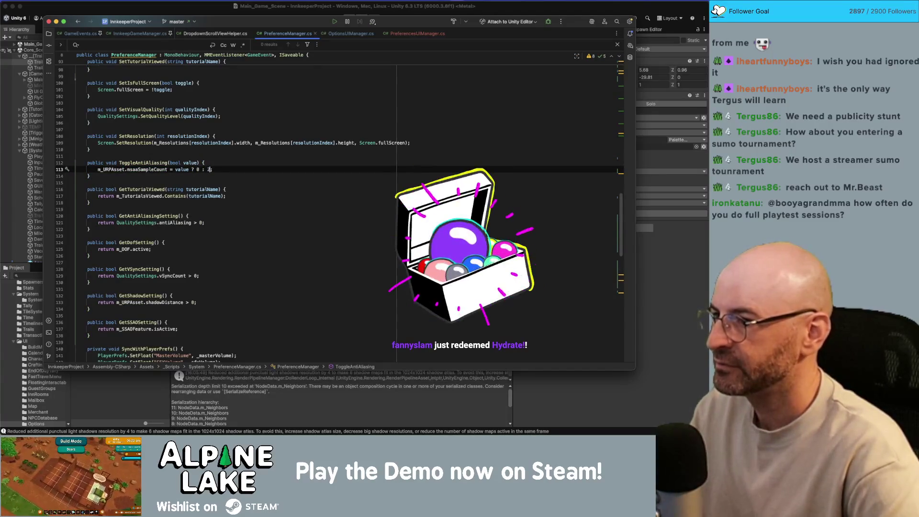
double_click(198, 170)
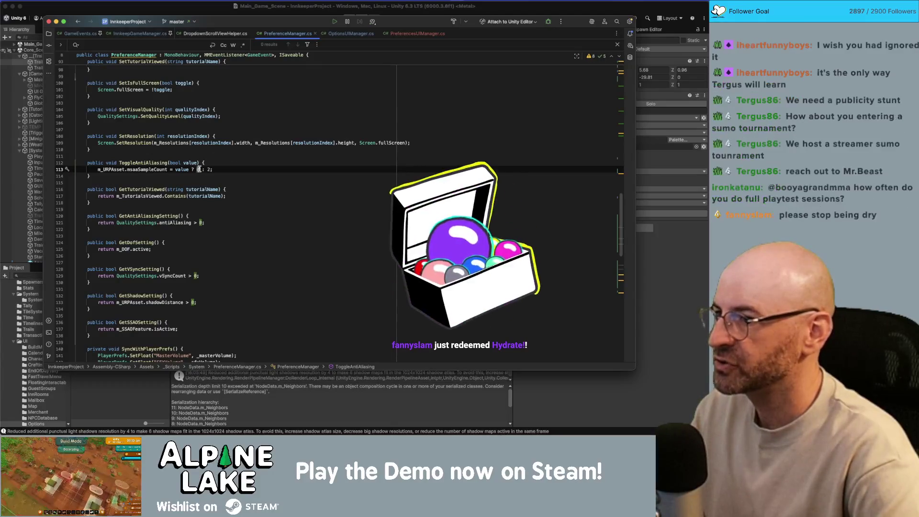
text(2 : 0)
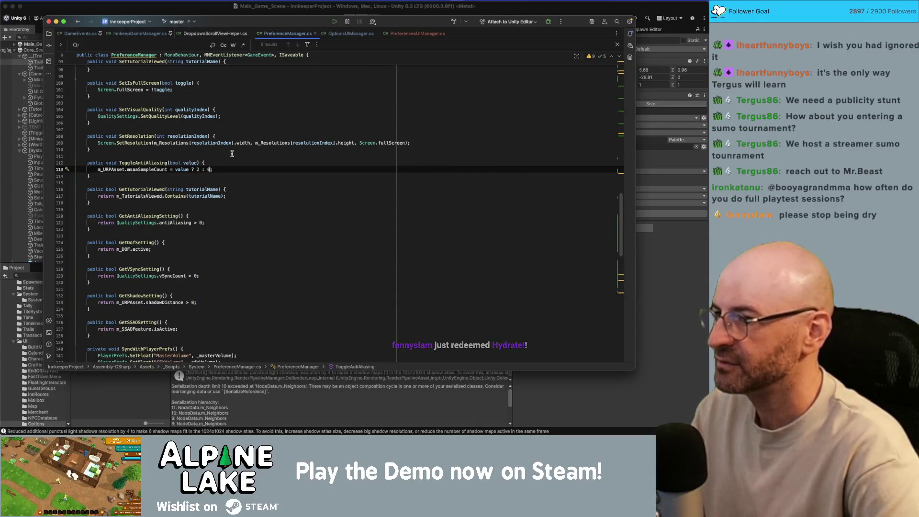
click(233, 169)
click(209, 16)
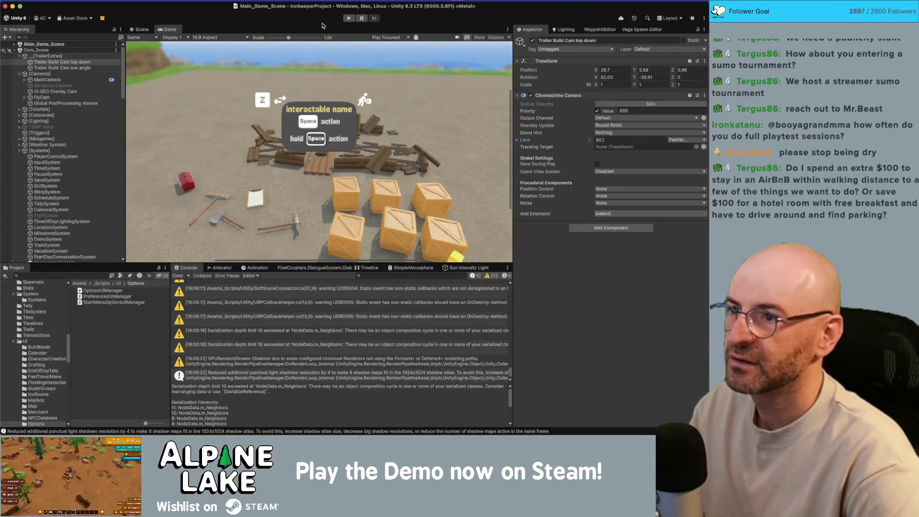
click(347, 18)
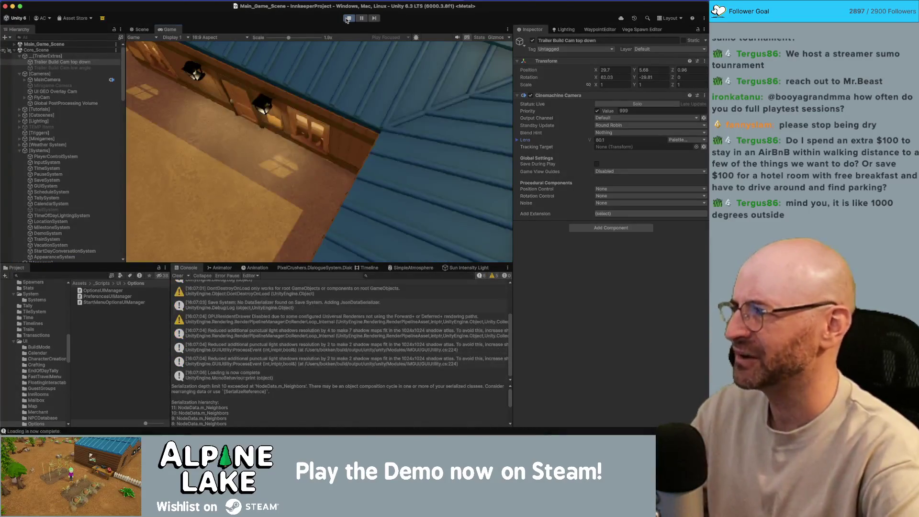
Disable the trailer camera and turn on anti-aliasing in the in-game options menu
click(531, 41)
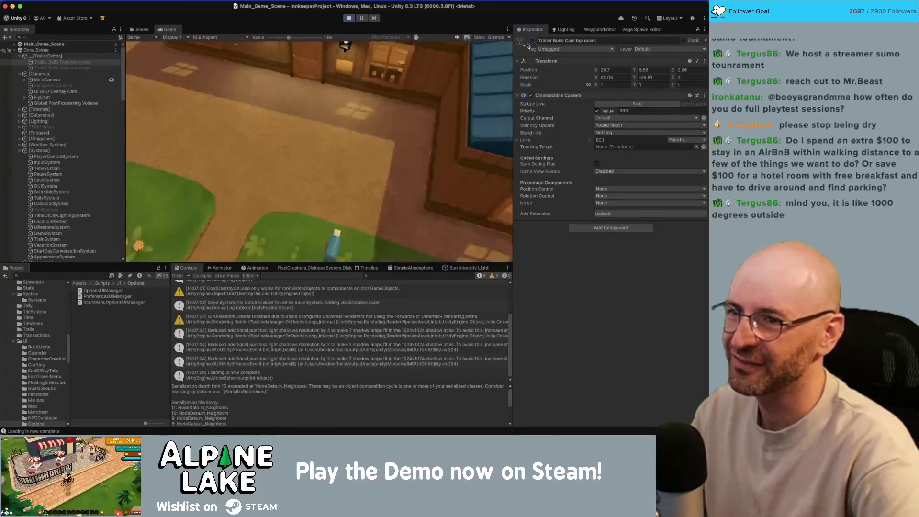
key(i)
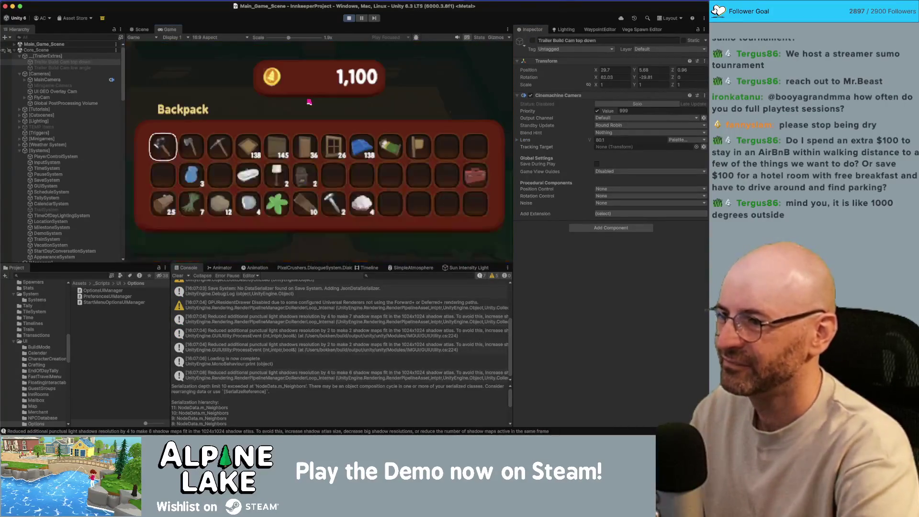
key(Tab)
key(Escape)
key(Down)
key(Down)
key(Down)
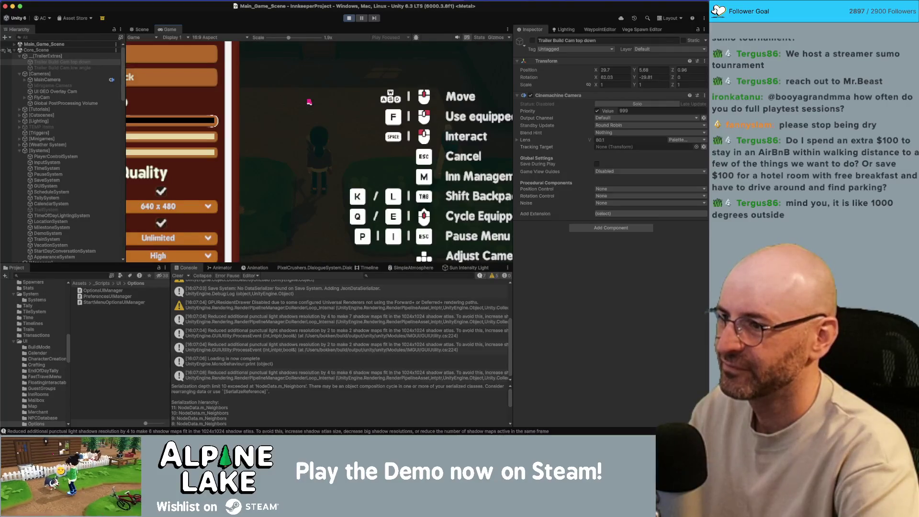
key(Down)
key(Down)
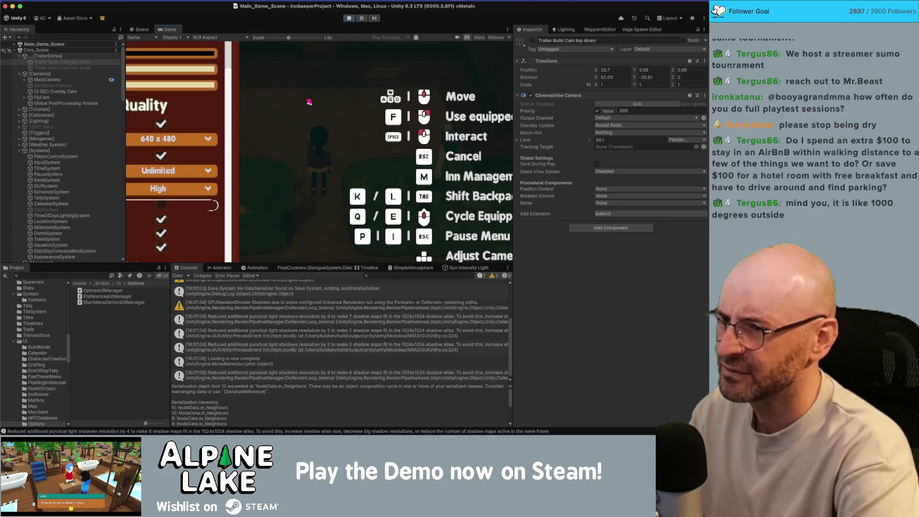
key(Return)
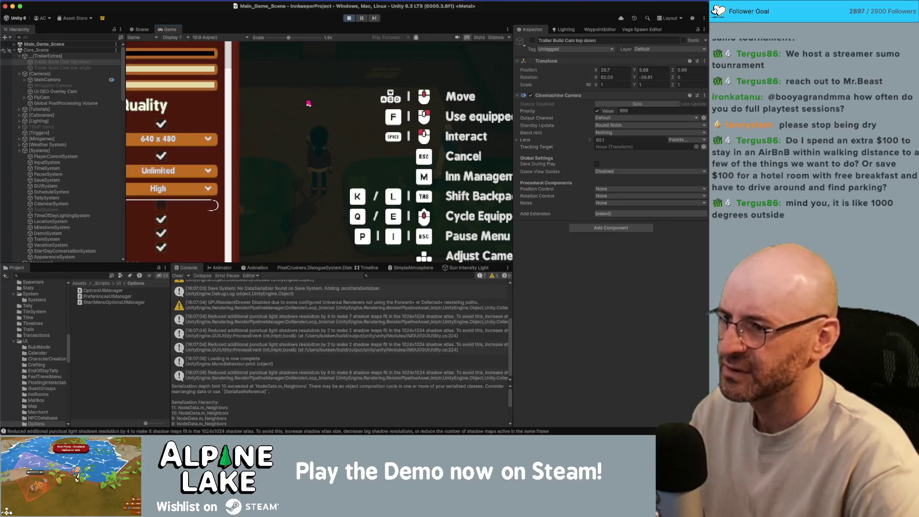
Search the Project window for 'uiep univers' and select the Innkeeper URP asset
click(81, 276)
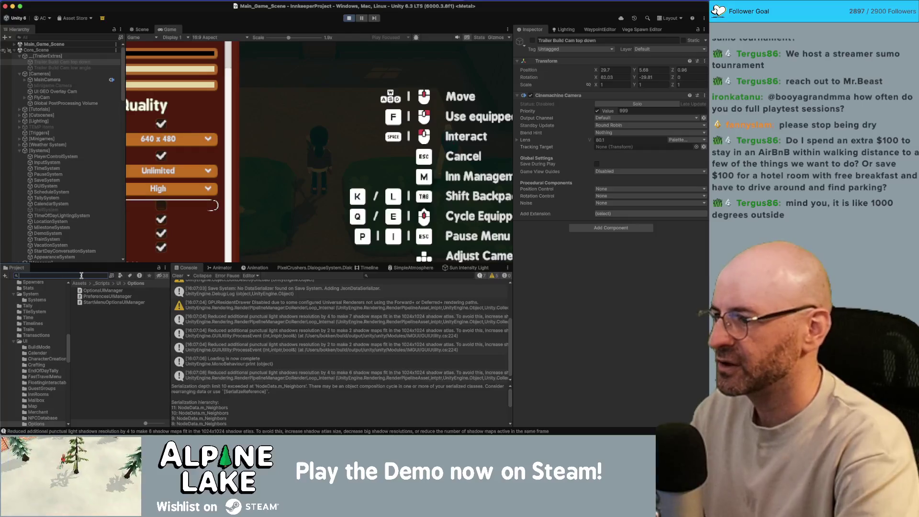
text(u)
text(in)
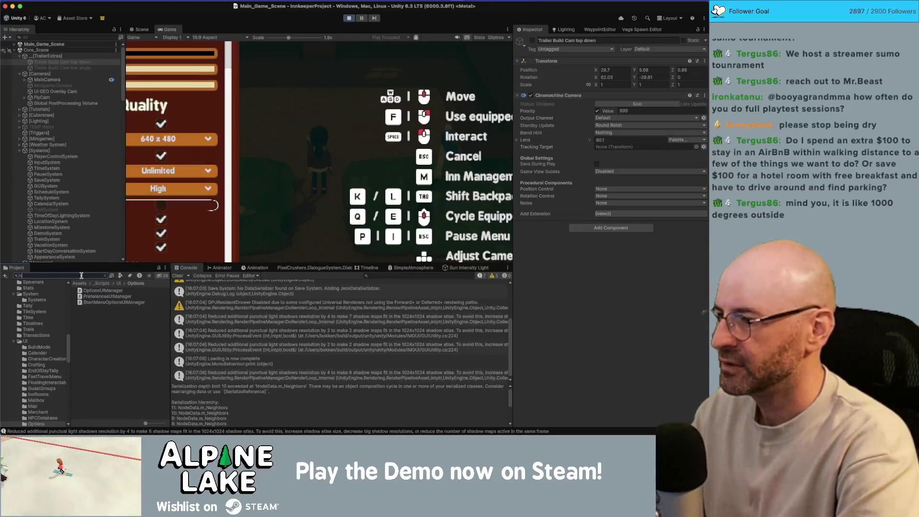
text(ep univers)
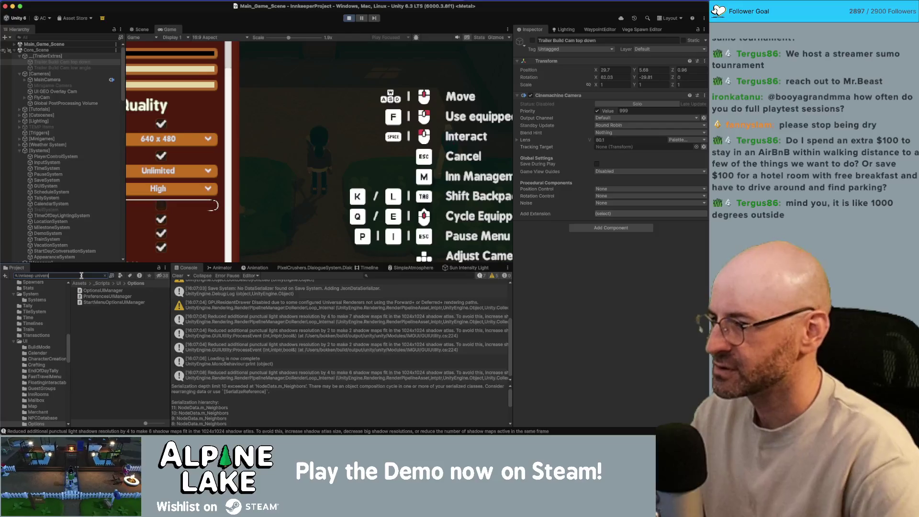
click(104, 291)
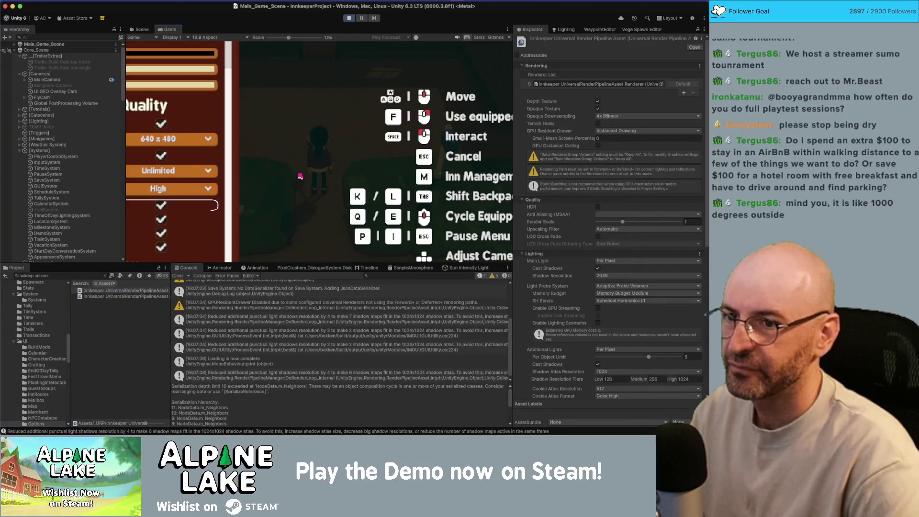
Check the URP asset's MSAA stays at 2x, toggle in-game anti-aliasing on then off, and switch to Rider
click(610, 214)
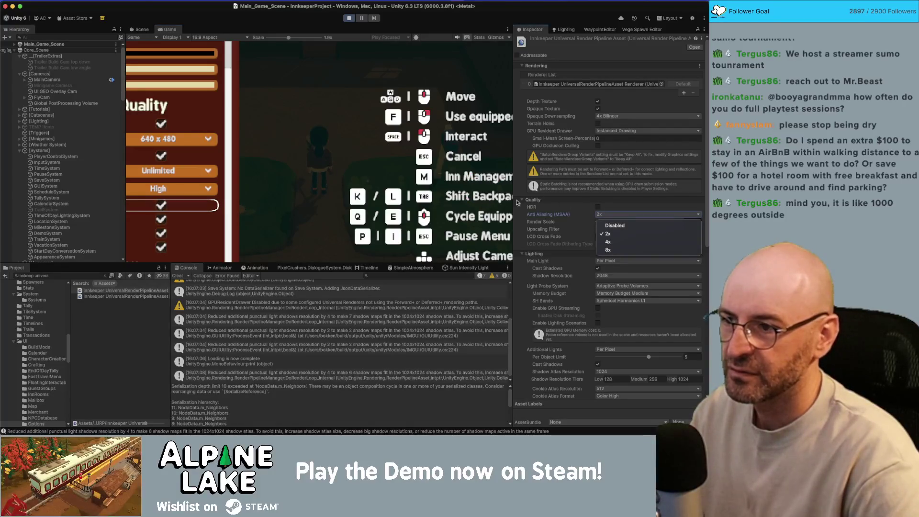
click(208, 201)
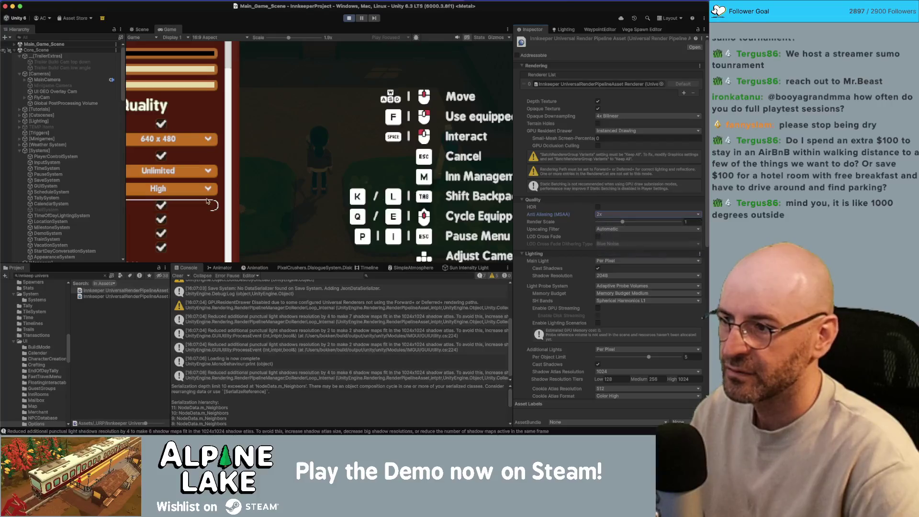
click(162, 207)
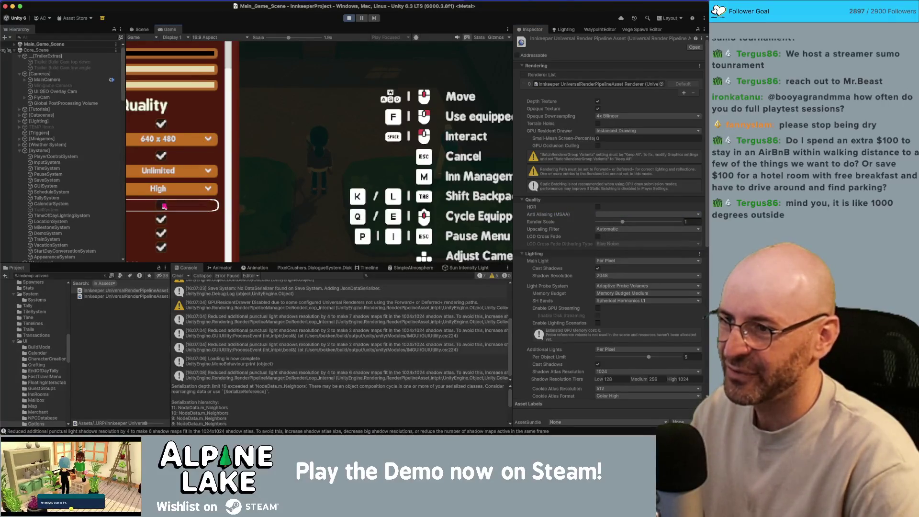
click(164, 206)
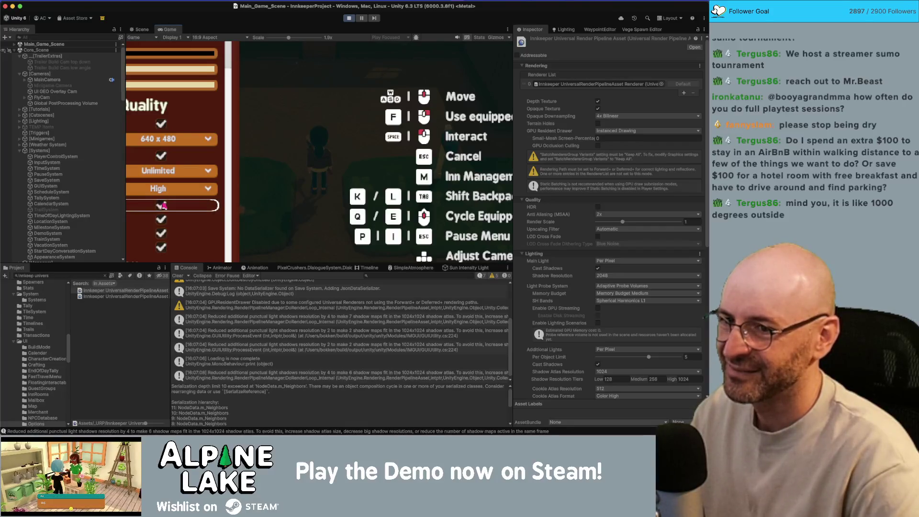
click(164, 206)
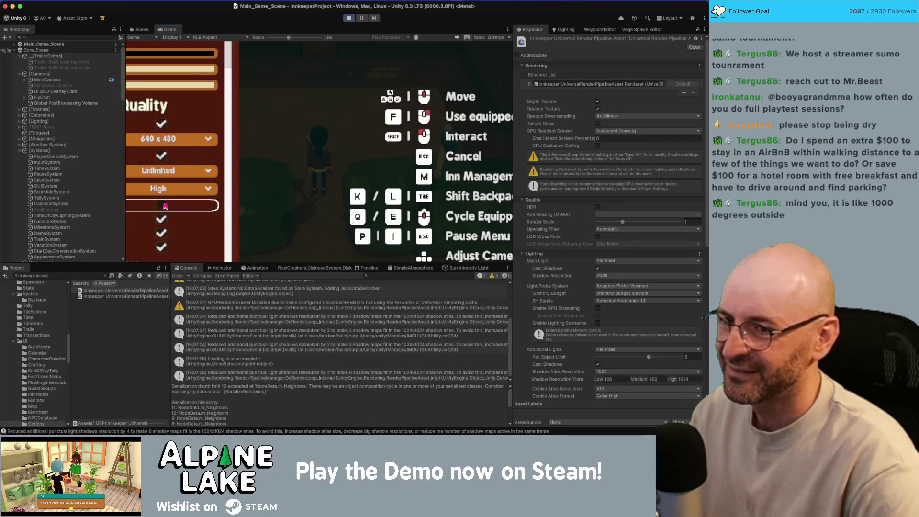
key(super+Tab)
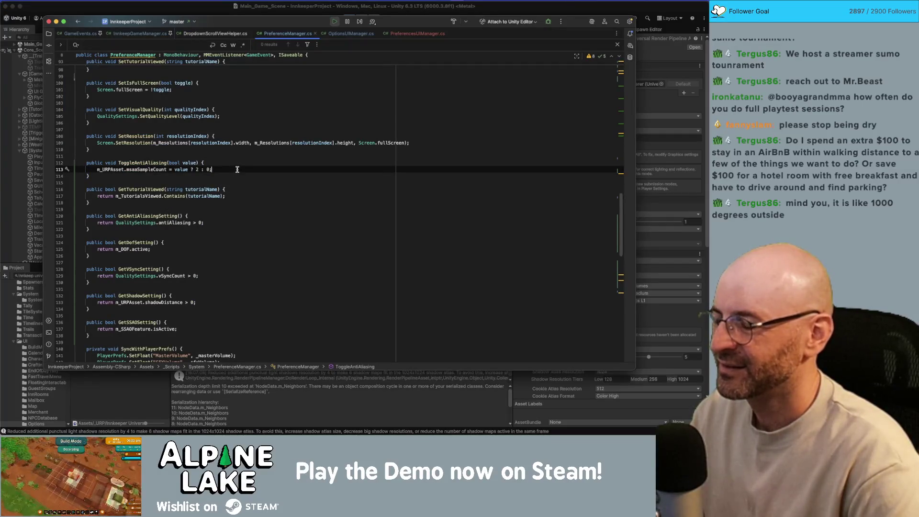
Change line 113's off value from 0 to 1, then stop the running game in Unity
key(Left)
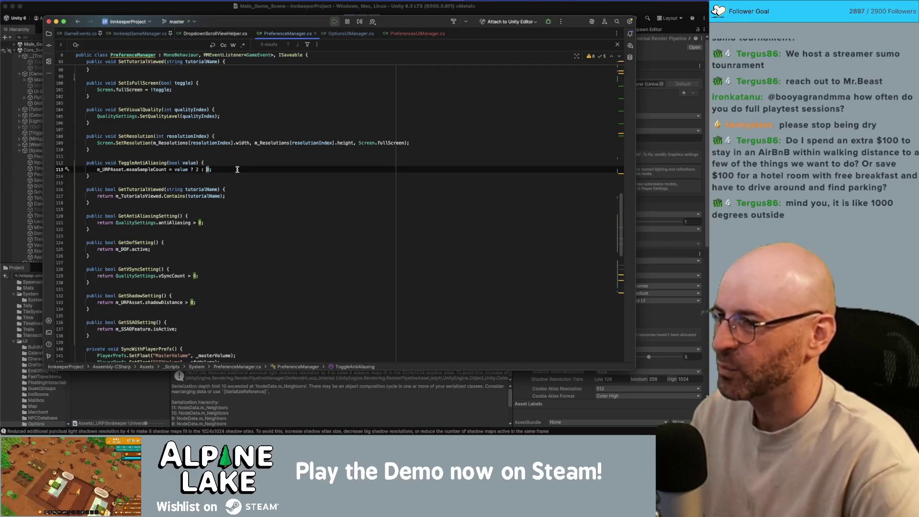
text(1)
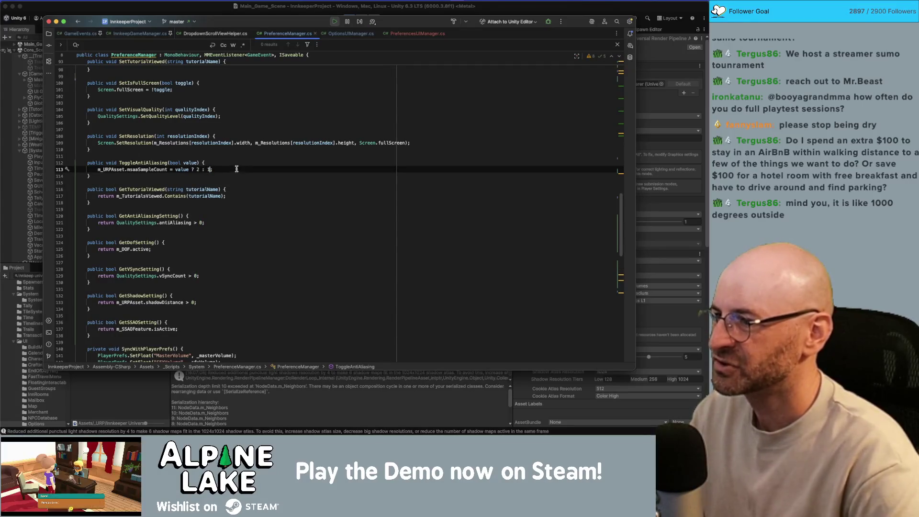
click(188, 13)
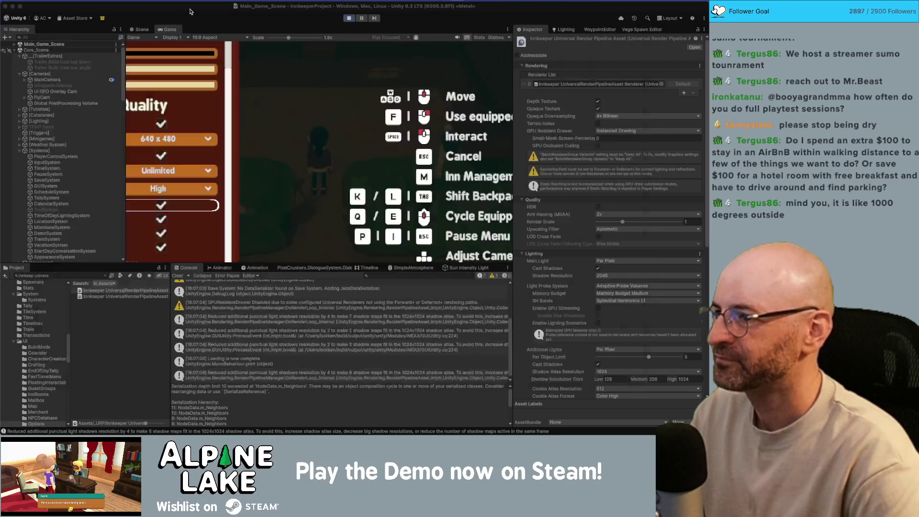
click(351, 18)
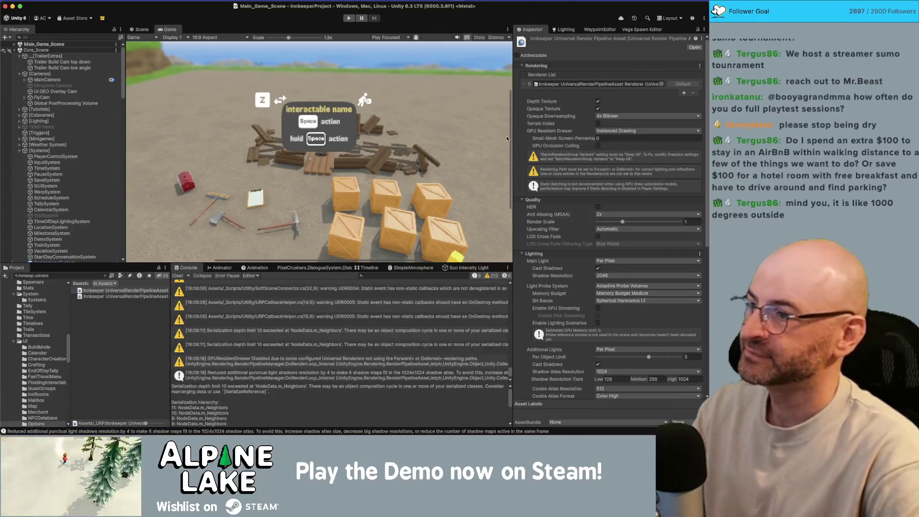
Enter play mode and select Trailer Build Cam top down in the Hierarchy
click(349, 18)
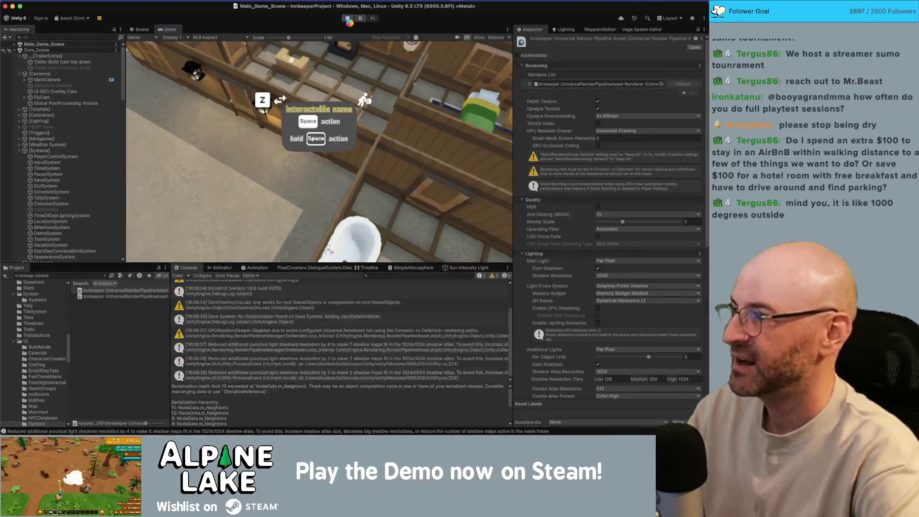
click(62, 62)
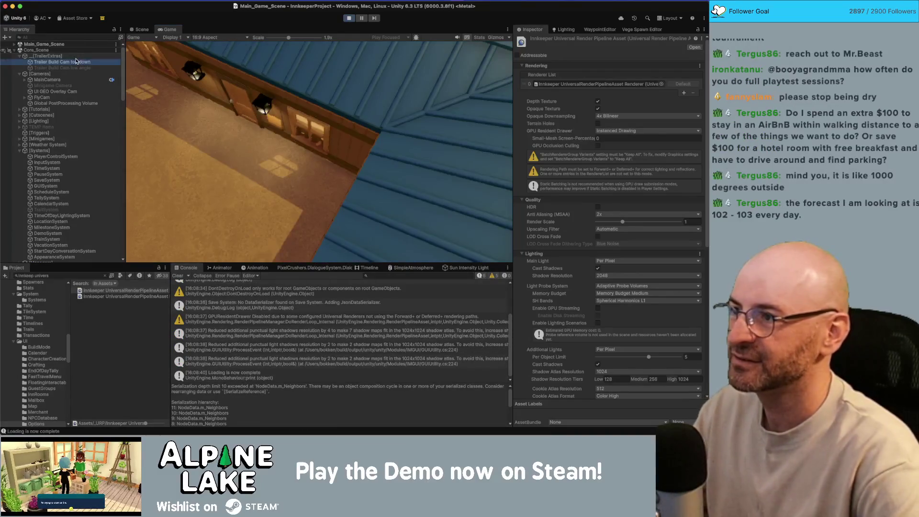
Disable the trailer camera to reach the gameplay view
click(532, 41)
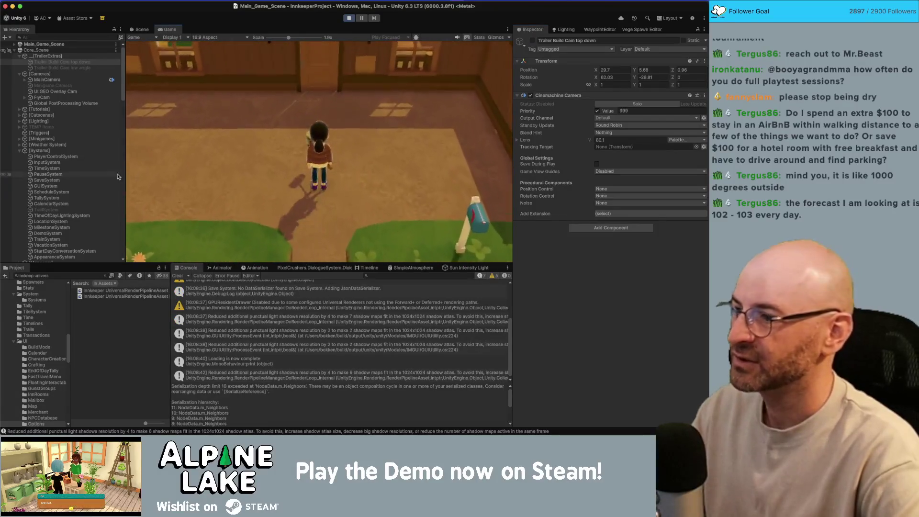
scroll(79, 193, down, 3)
scroll(79, 192, down, 3)
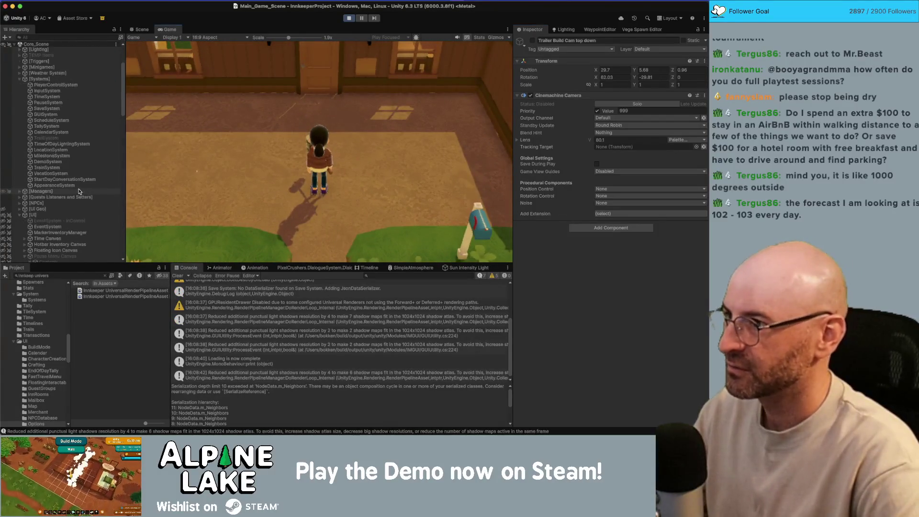
scroll(79, 188, down, 10)
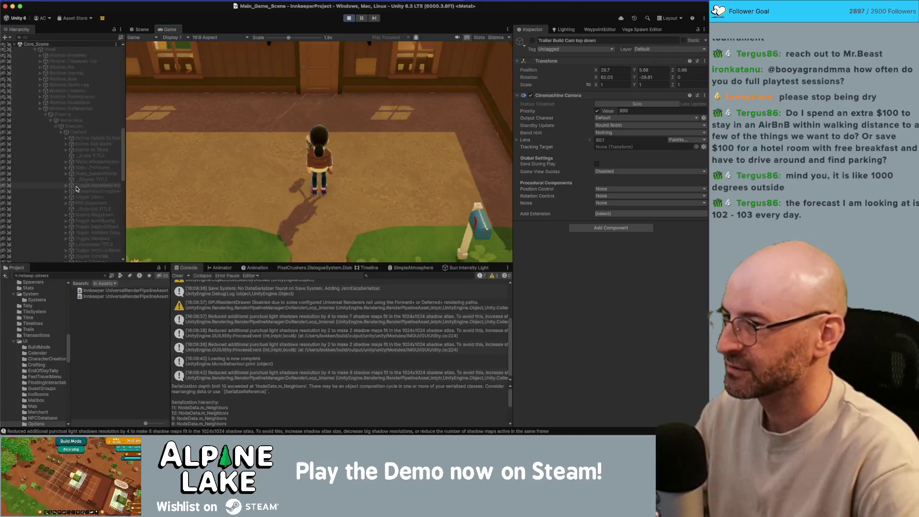
Turn anti-aliasing off in the in-game options and select the Innkeeper URP asset, showing MSAA Disabled
click(252, 145)
key(b)
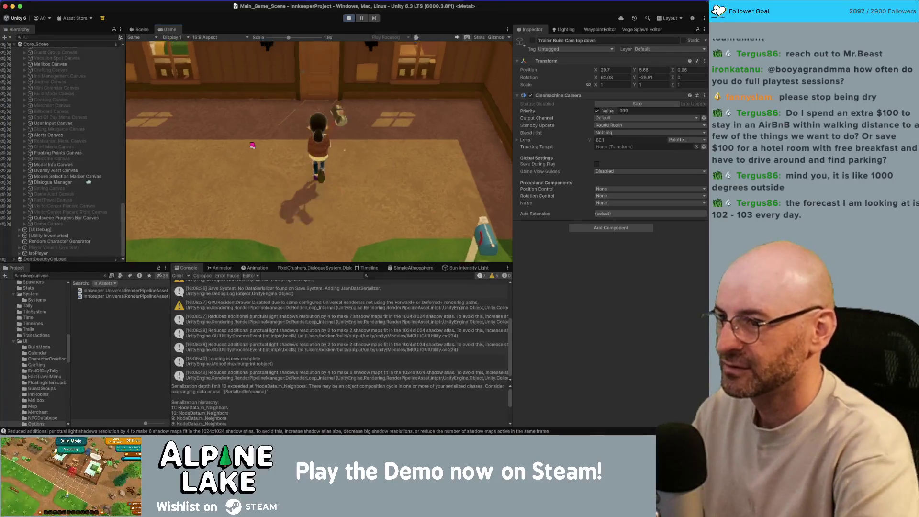
key(Escape)
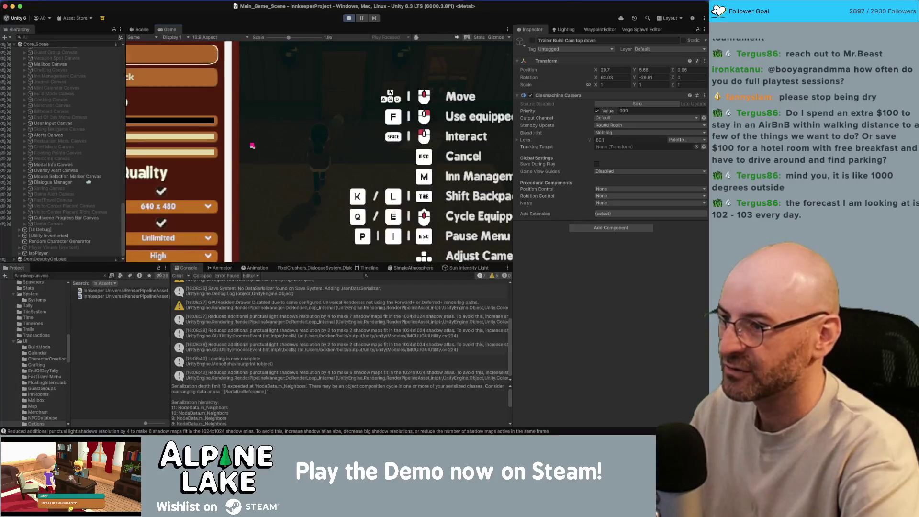
key(Down)
key(Down)
key(Down)
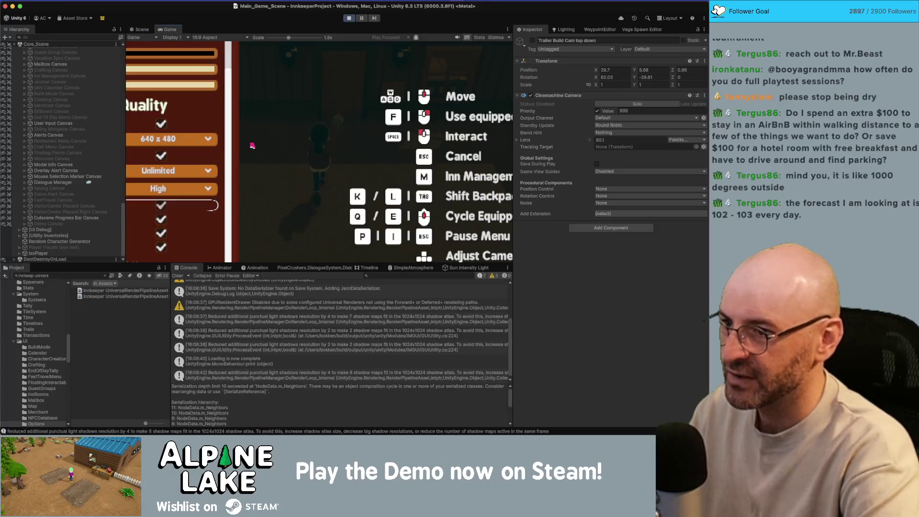
key(Return)
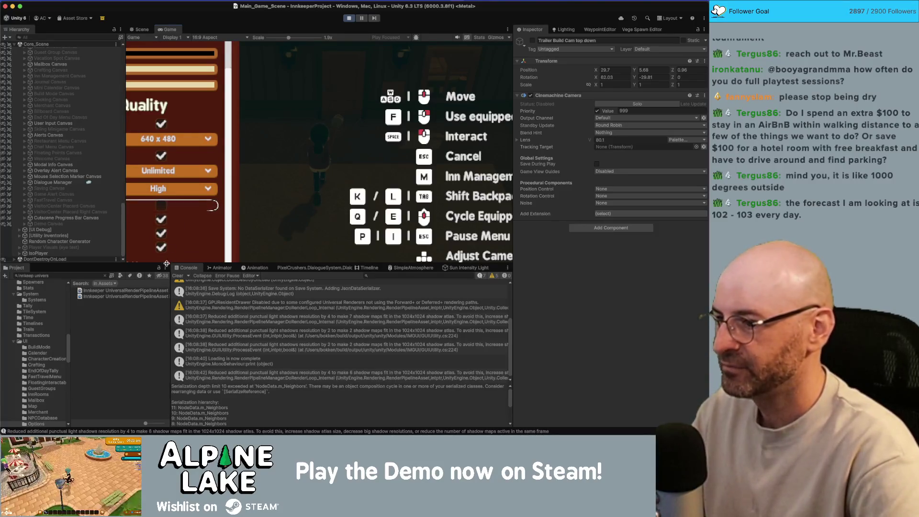
click(157, 290)
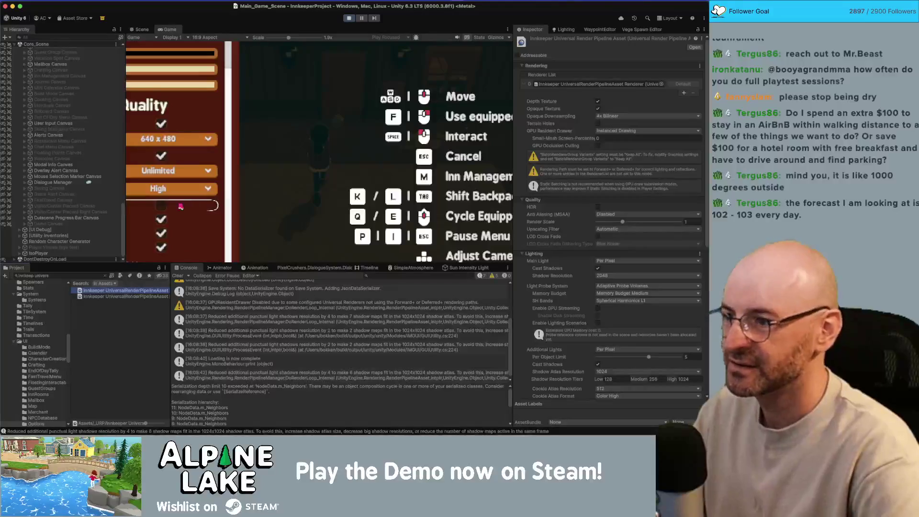
Raise the Game view scale from 1.9x to about 2.4x to inspect menu edges
click(162, 204)
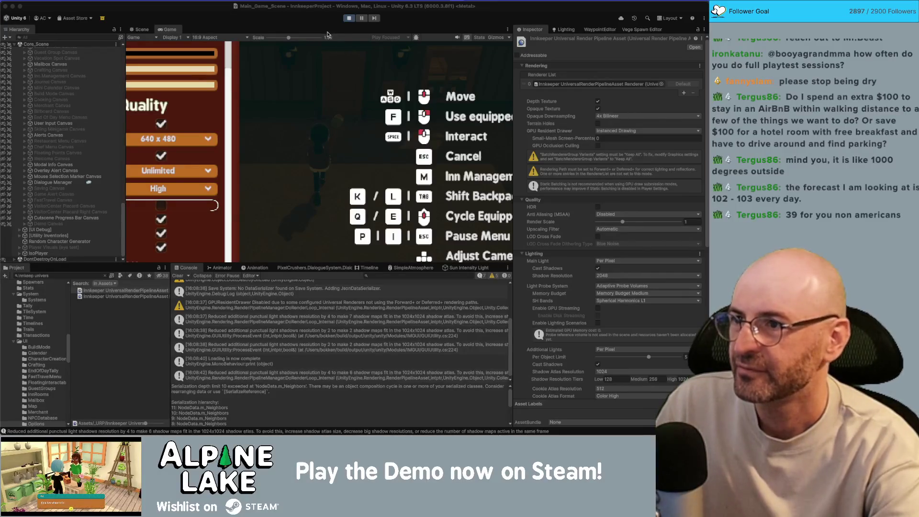
mouse_move(290, 38)
mouse_down()
mouse_move(296, 47)
mouse_move(299, 38)
mouse_move(268, 39)
mouse_move(298, 37)
mouse_up()
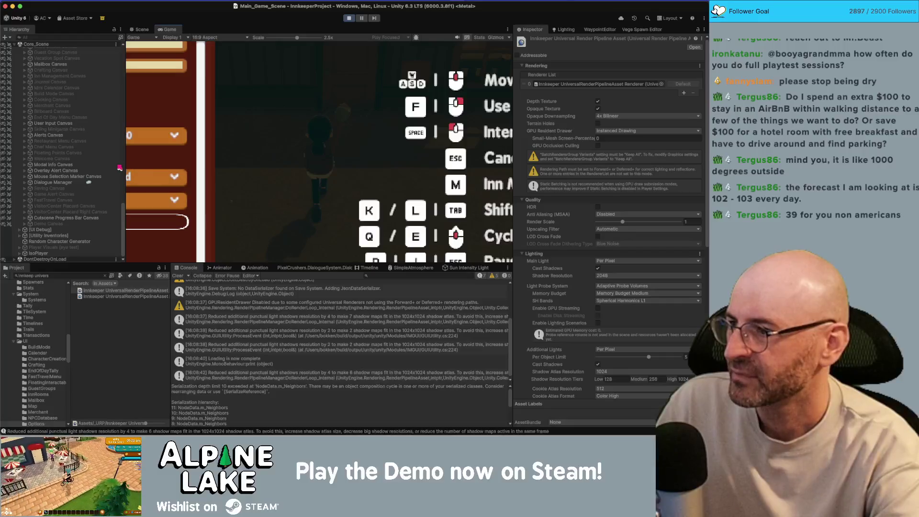
Select Pause Menu Canvas and tick Canvas > Pixel Perfect
scroll(82, 158, up, 10)
scroll(77, 163, up, 5)
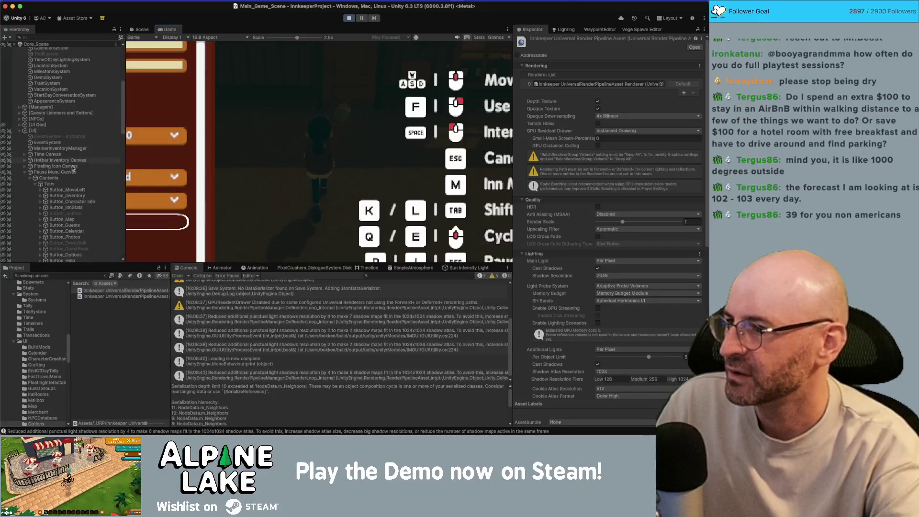
click(68, 173)
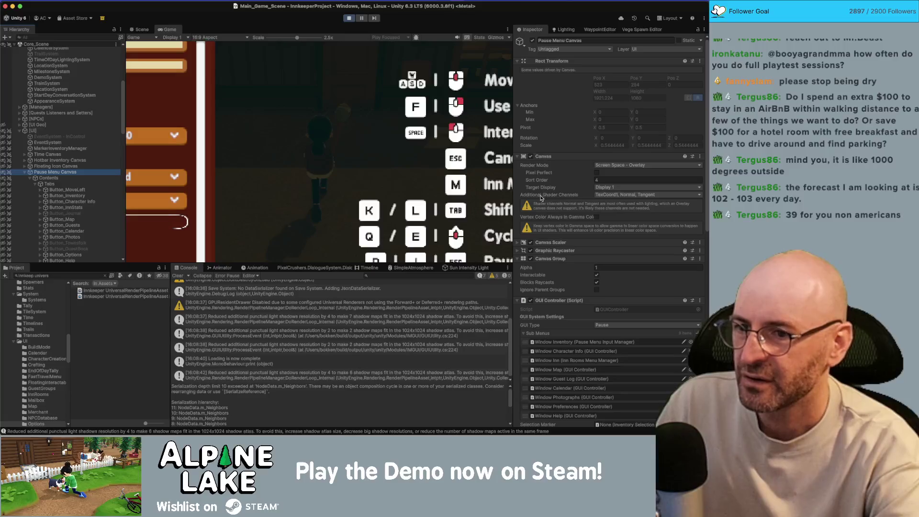
click(596, 174)
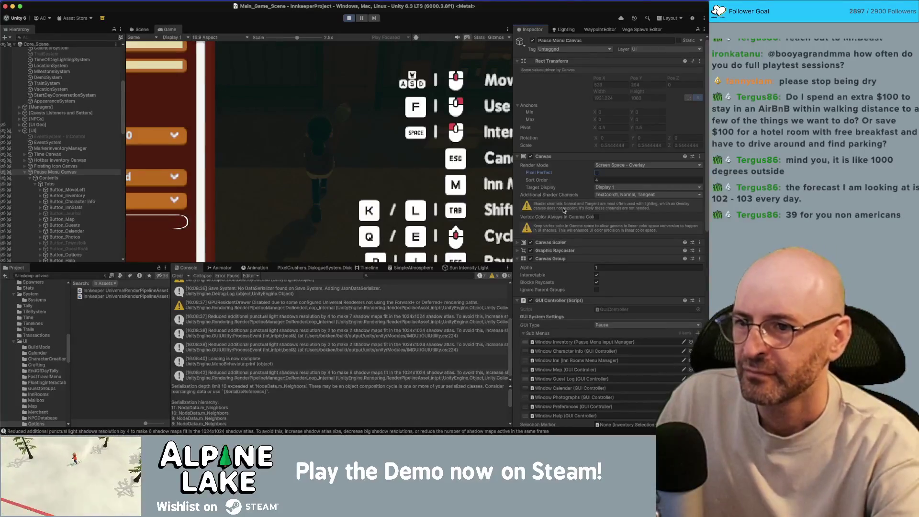
Expand the Canvas Scaler settings and lower the Game view scale to show the whole menu
click(519, 251)
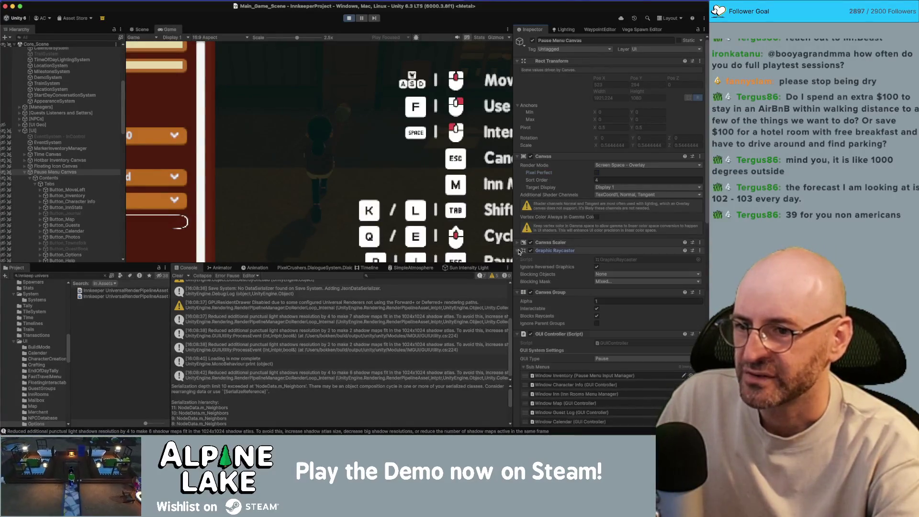
click(518, 251)
click(518, 243)
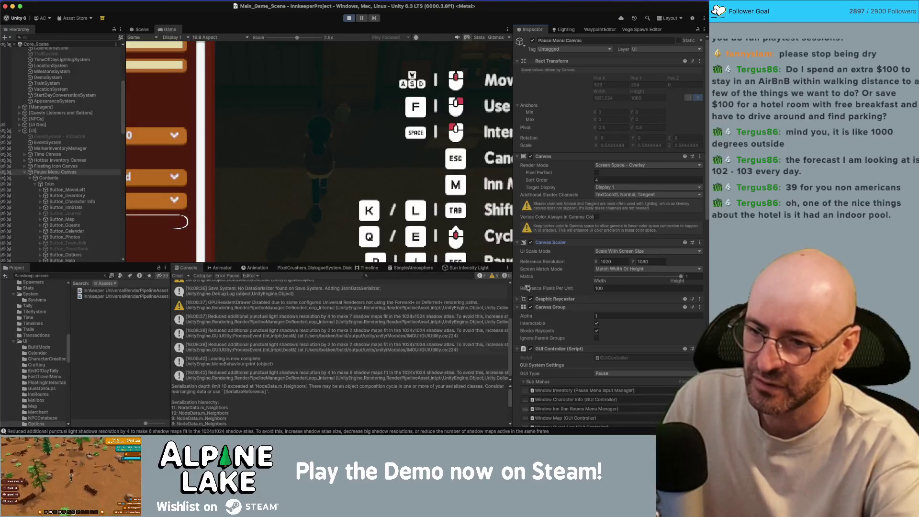
scroll(569, 289, down, 5)
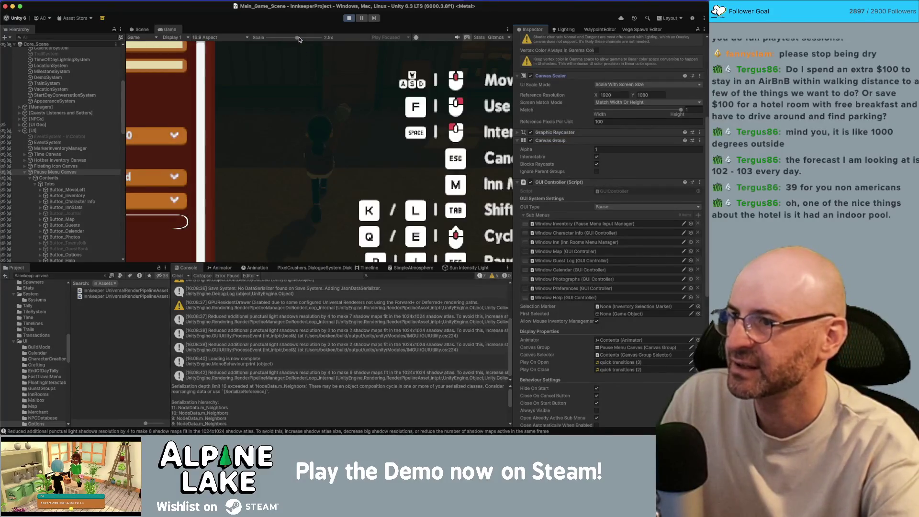
drag(297, 37, 268, 39)
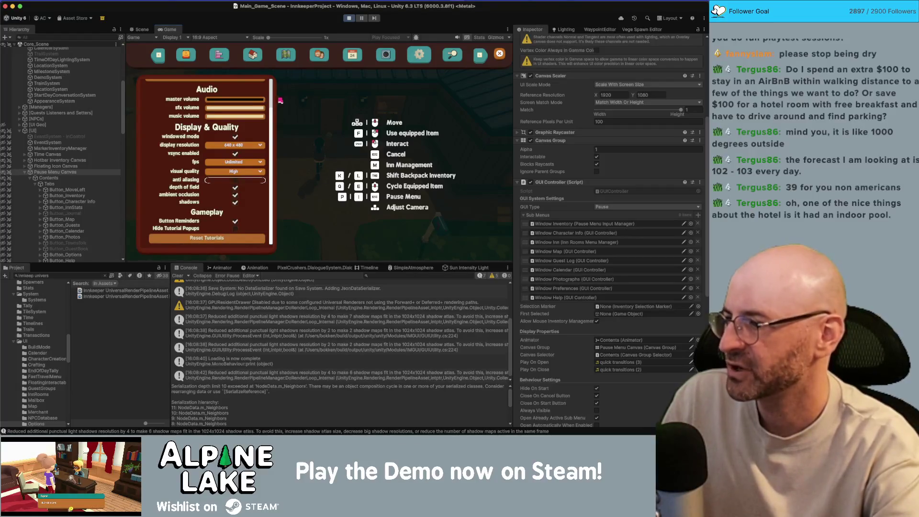
Stop Play mode and zoom the Game view in on the interact prompt and back out
click(348, 18)
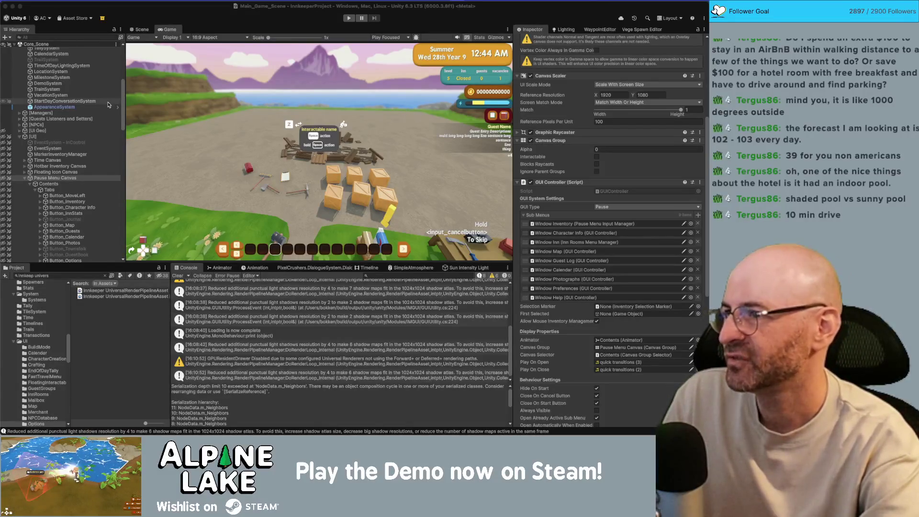
click(174, 8)
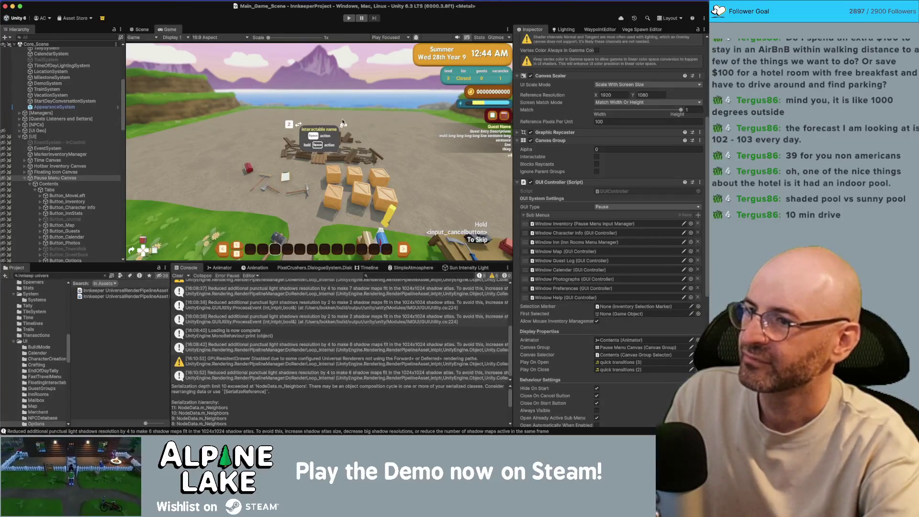
drag(269, 38, 321, 37)
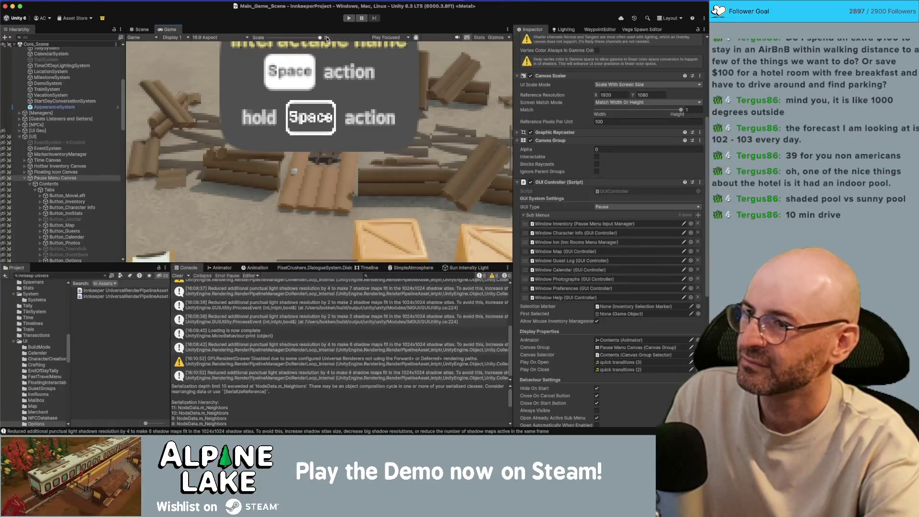
drag(321, 38, 255, 46)
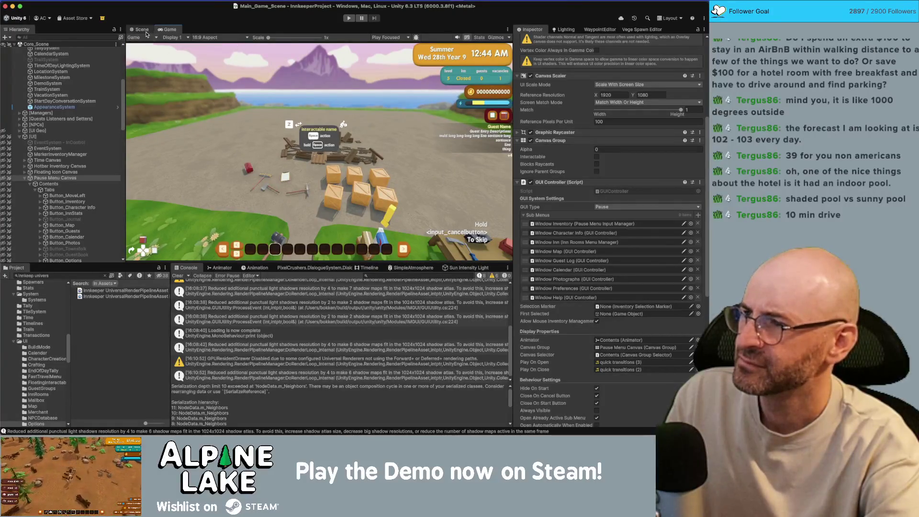
Deactivate both Trailer Build Cam objects so the game shows its top-down view
scroll(72, 62, up, 8)
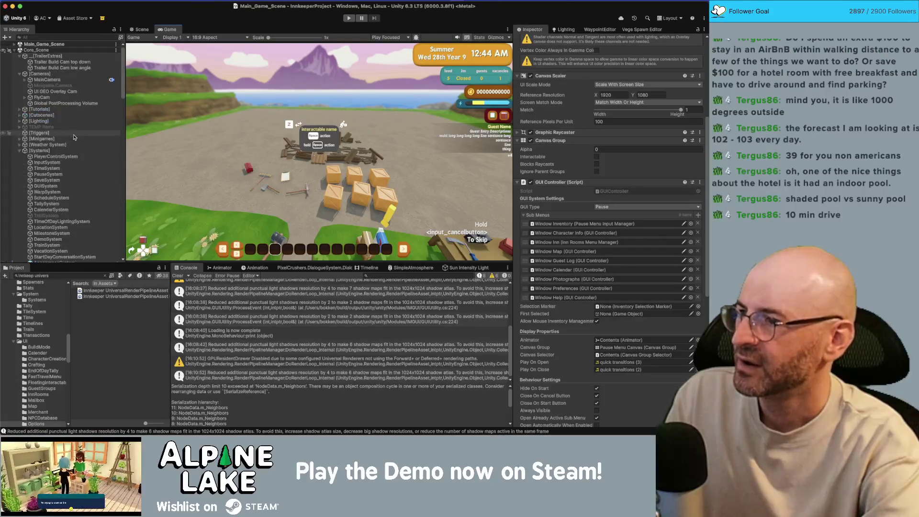
click(72, 63)
shift+click(72, 67)
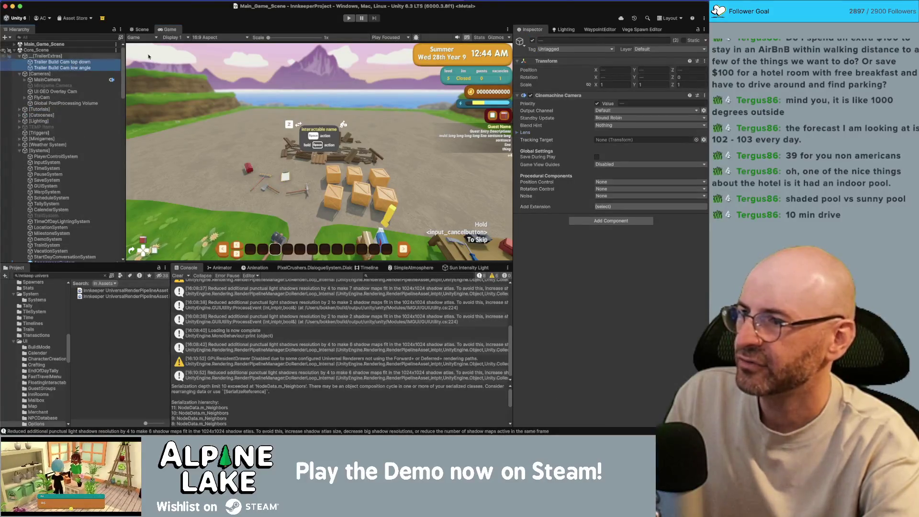
click(531, 41)
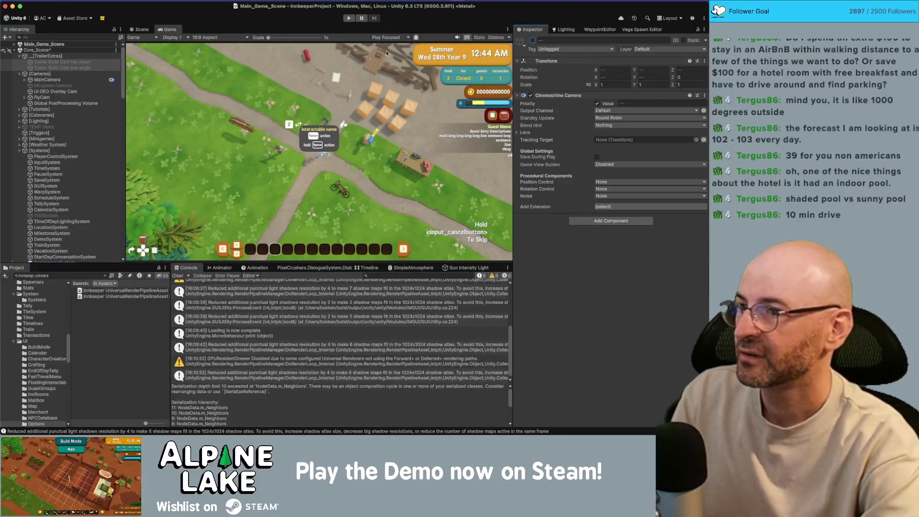
key(super+Tab)
key(super+Tab)
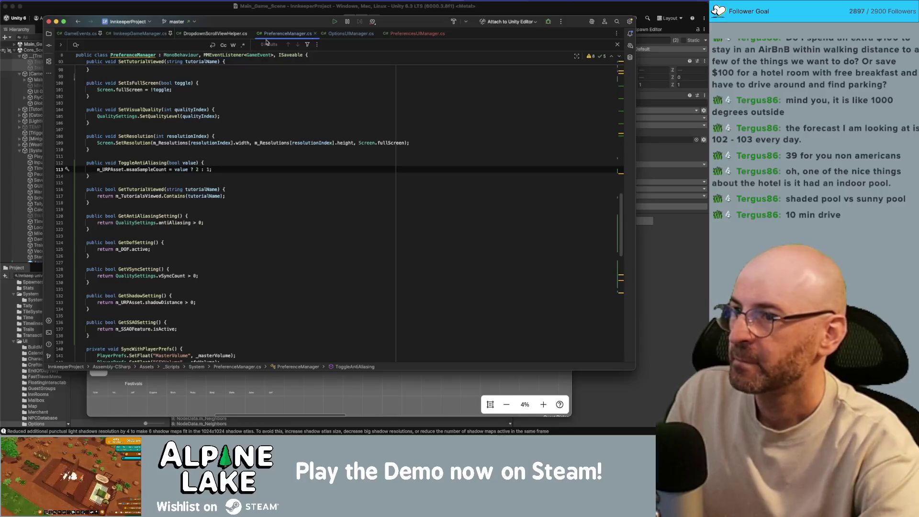
Search the Unity Project for 'hotkey' and open HotkeyObjectToggler.cs in Rider
click(417, 34)
scroll(294, 114, up, 10)
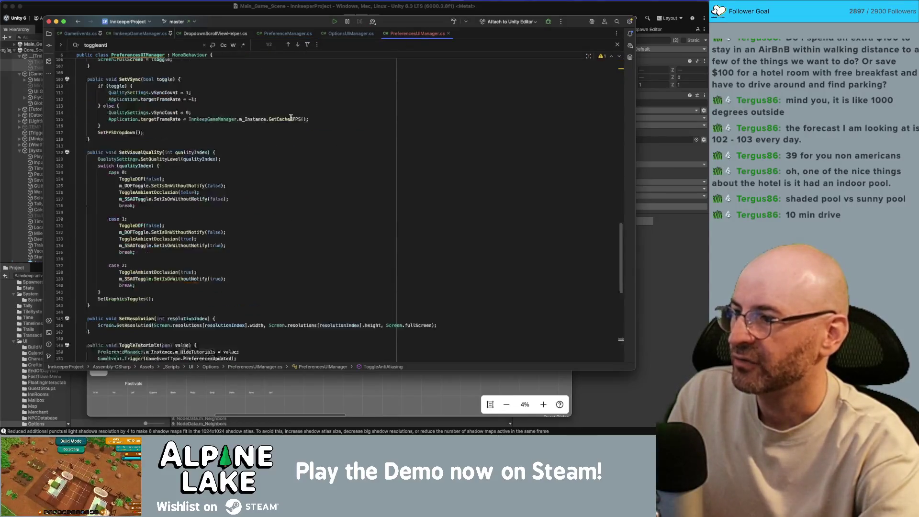
scroll(296, 114, down, 5)
key(super+Tab)
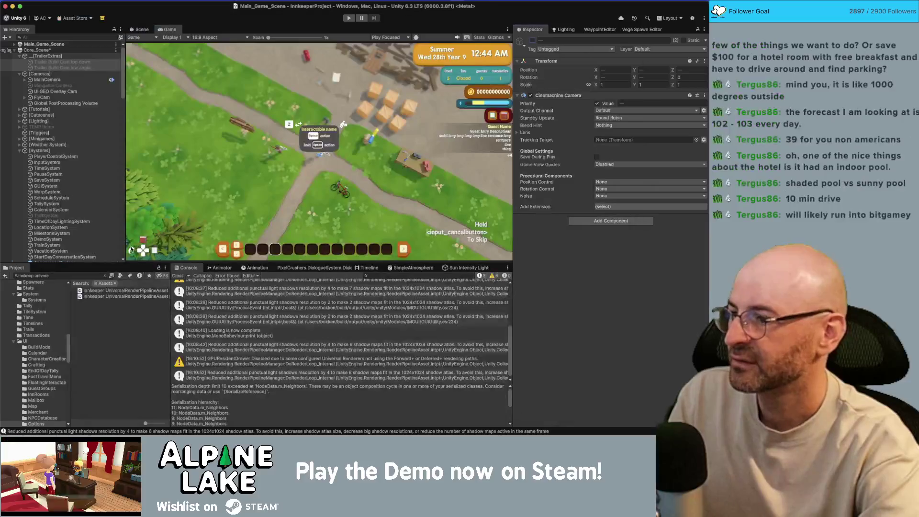
click(91, 276)
key(BackSpace)
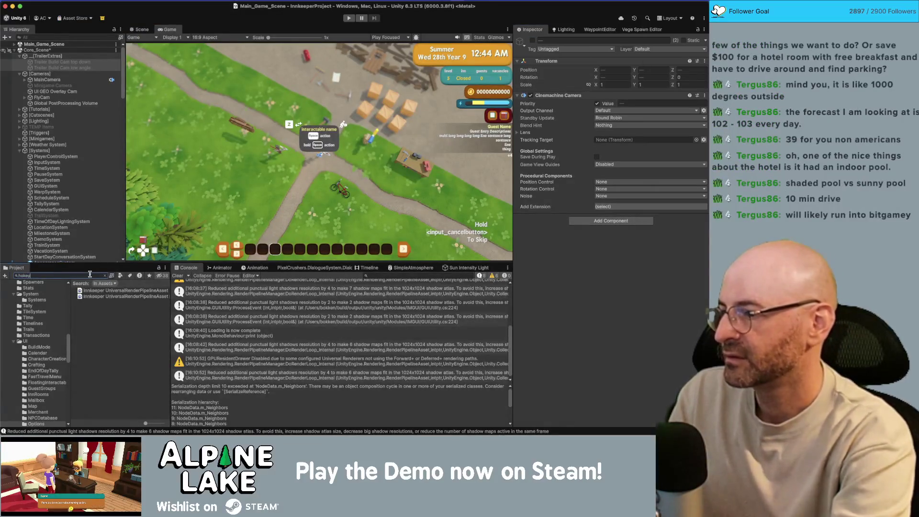
key(BackSpace)
key(BackSpace)
key(BackSpace)
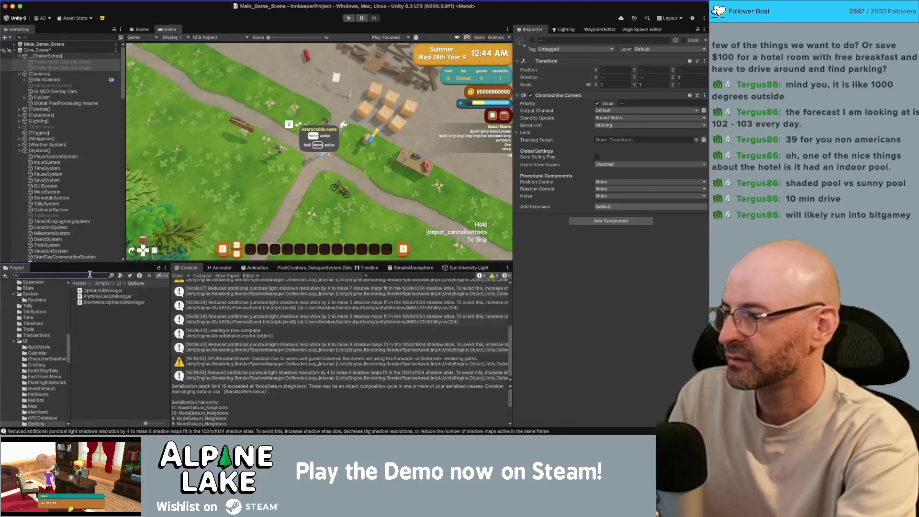
text(hotkey)
double_click(100, 291)
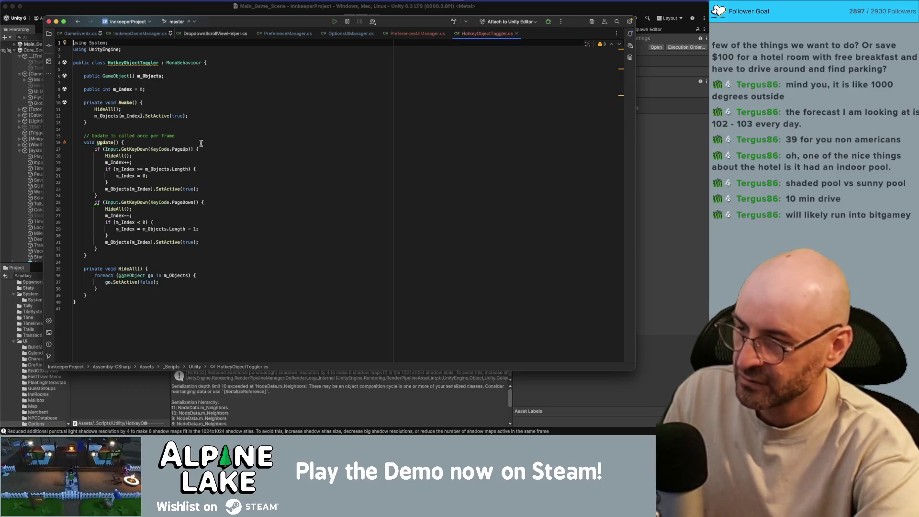
At the top of Update, add if (Input.GetKeyDown(KeyCode.End)) calling HideAll()
click(235, 127)
click(236, 141)
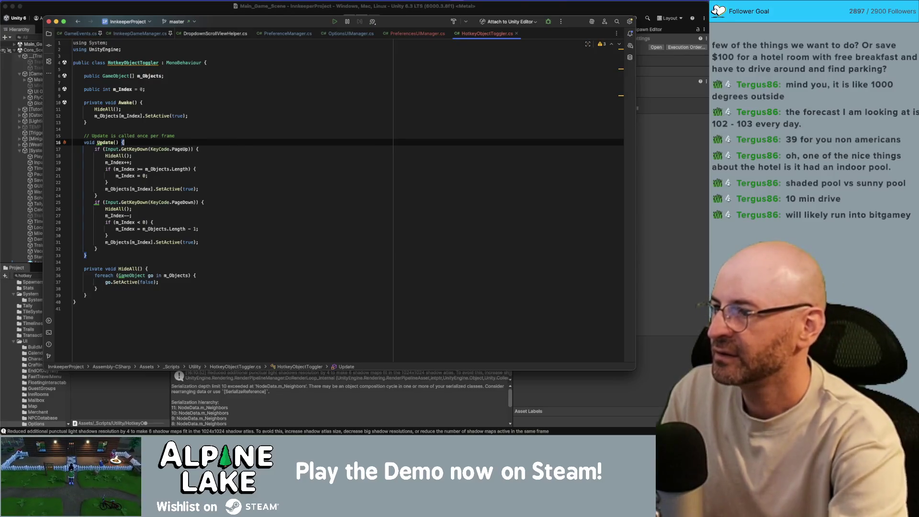
key(Return)
text(if(Input.getkeydown)
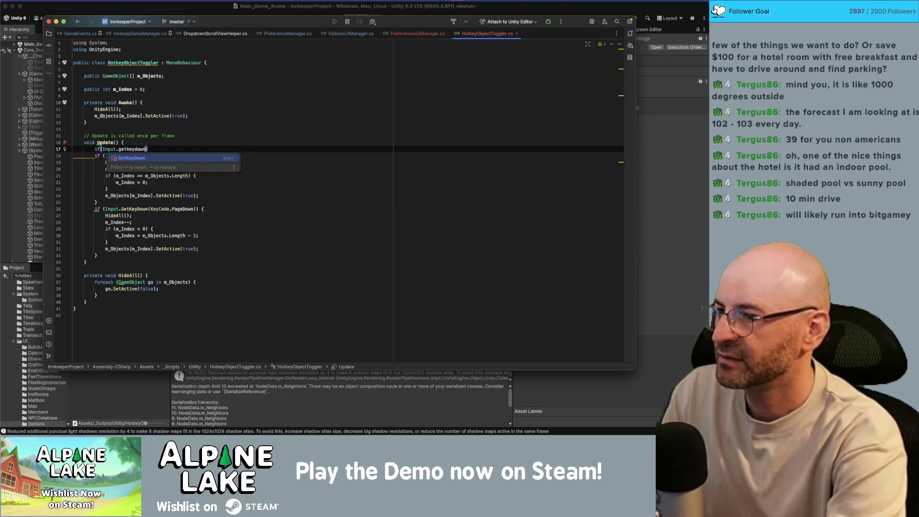
key(Return)
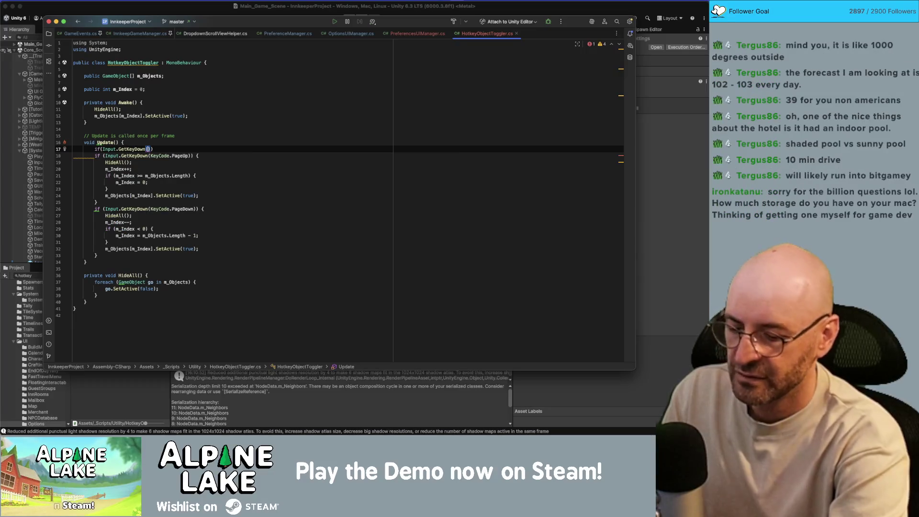
text(KeyCode.End)
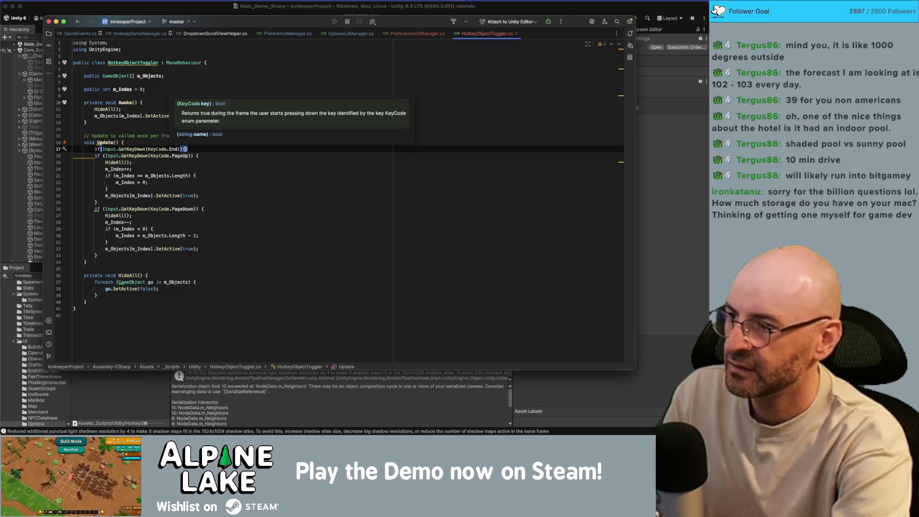
key(Return)
text(HideAll();)
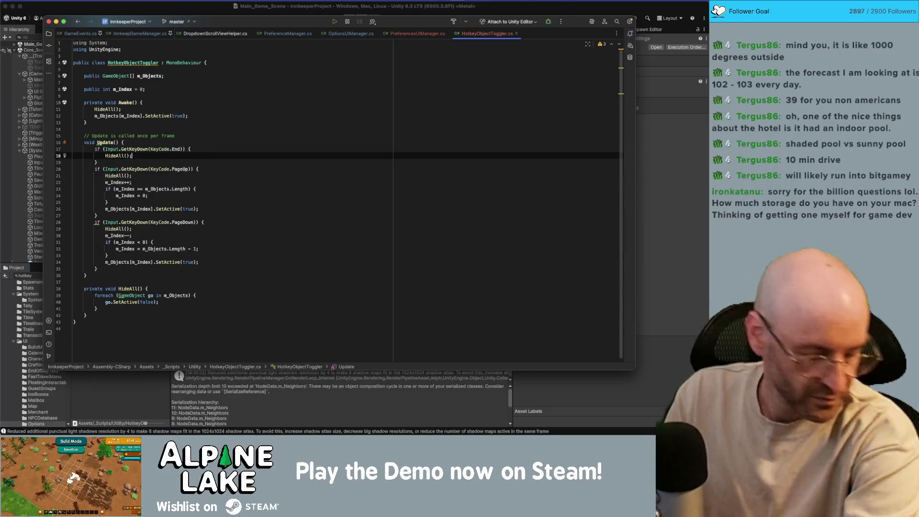
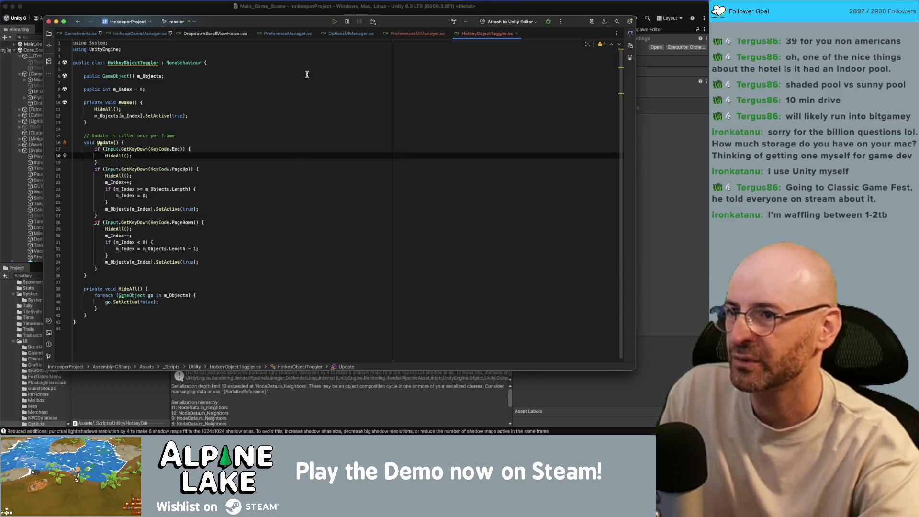
Delete the 'Update is called once per frame' comment in HotkeyObjectToggler.cs
click(310, 103)
click(318, 89)
click(315, 96)
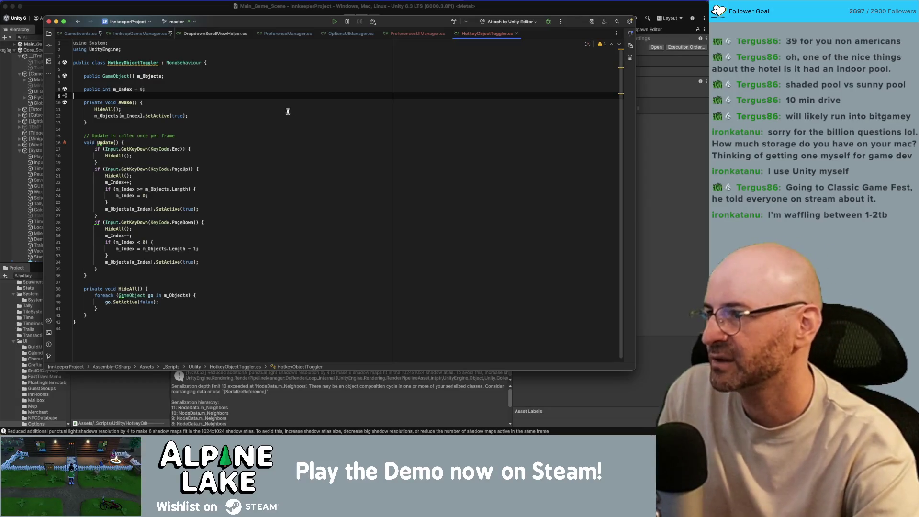
click(281, 121)
click(282, 132)
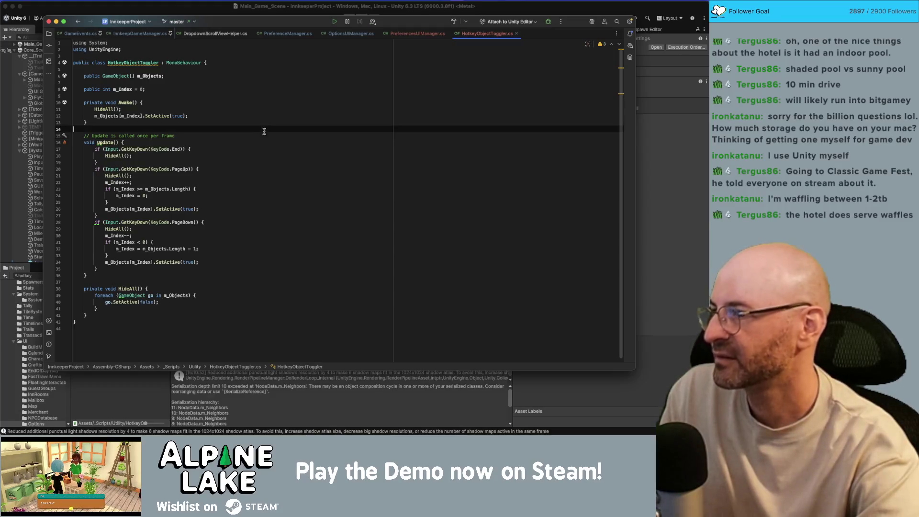
key(super+shift+Left)
key(BackSpace)
key(BackSpace)
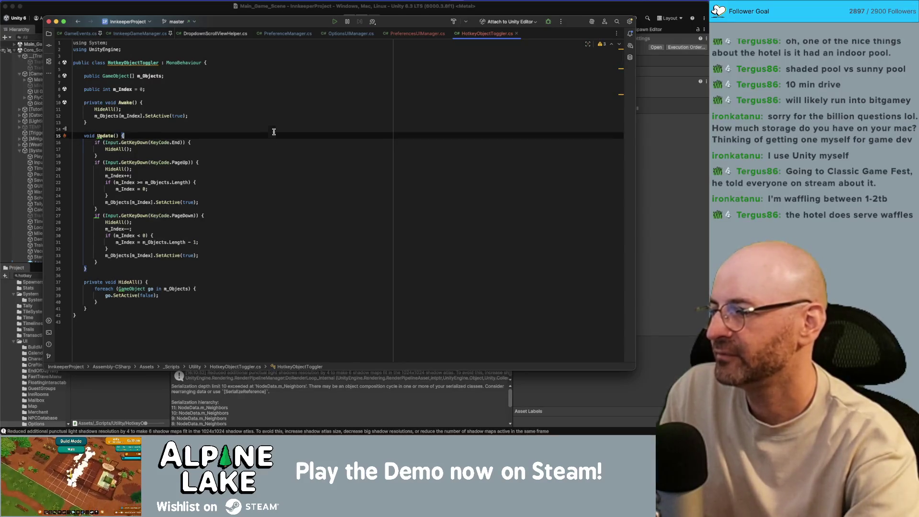
Add a new empty line at the top of the Update method
click(208, 301)
click(236, 141)
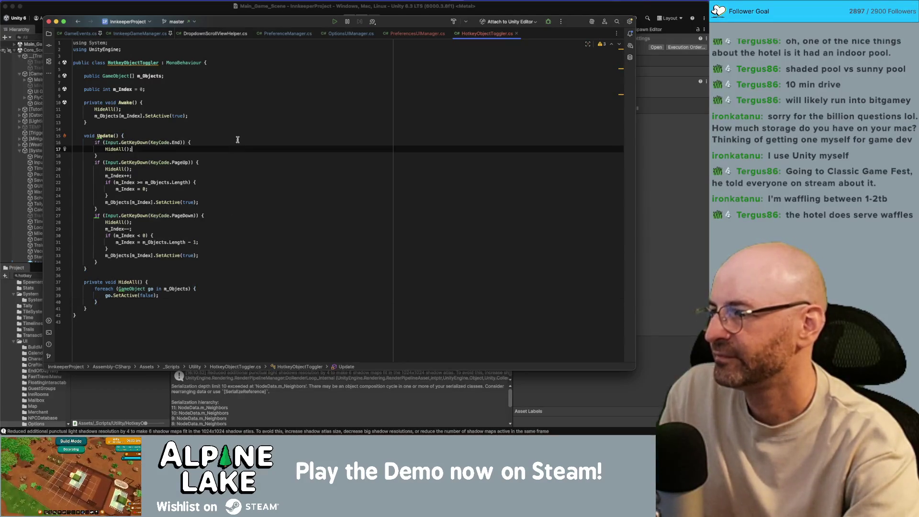
click(242, 122)
click(248, 108)
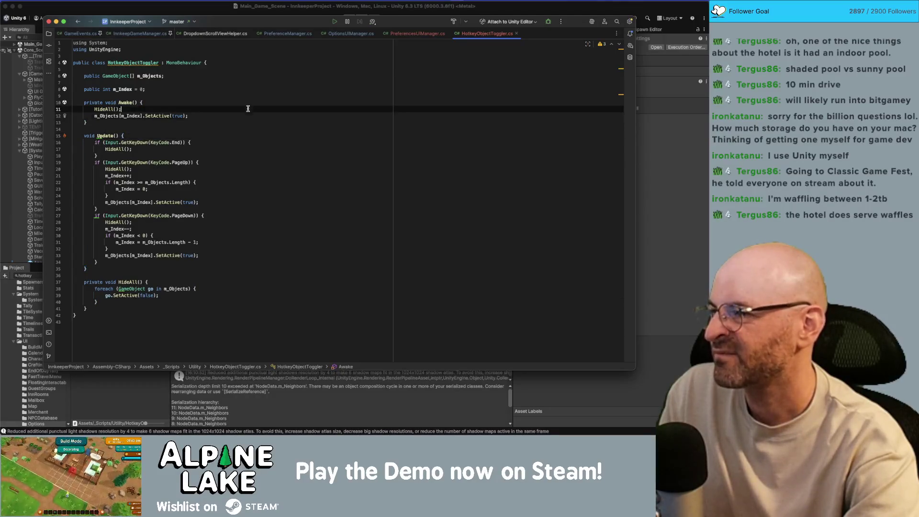
click(243, 88)
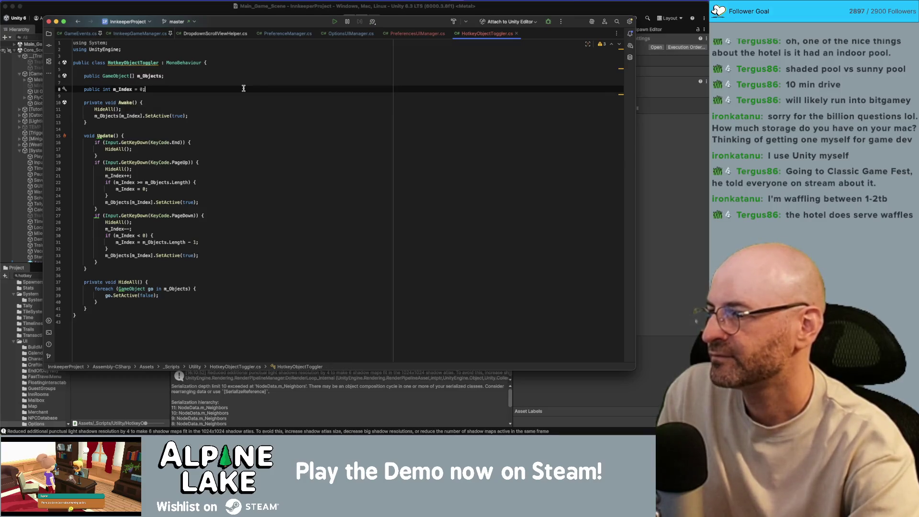
click(191, 15)
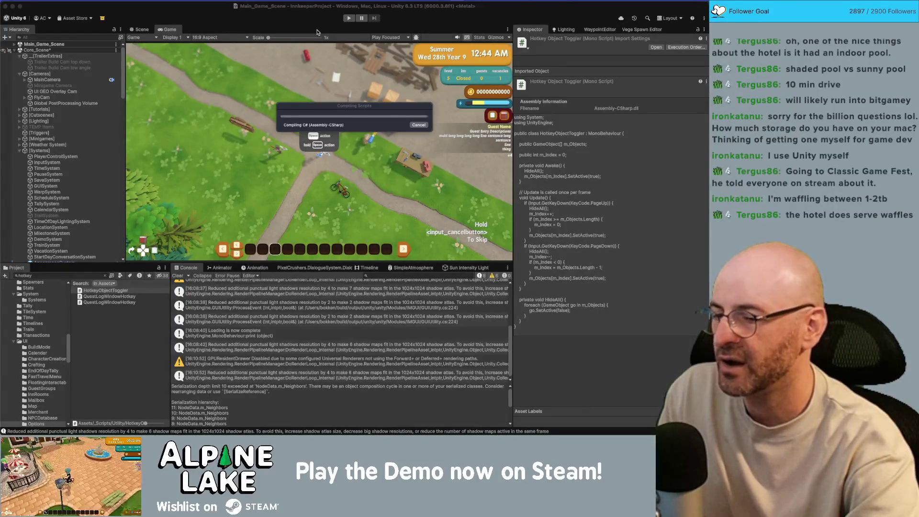
key(super+Tab)
click(258, 98)
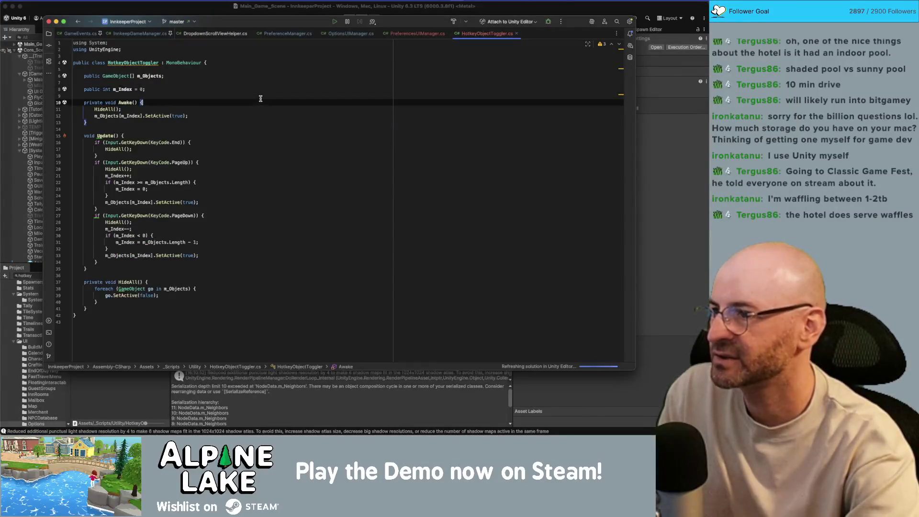
click(260, 129)
key(Down)
key(End)
key(Return)
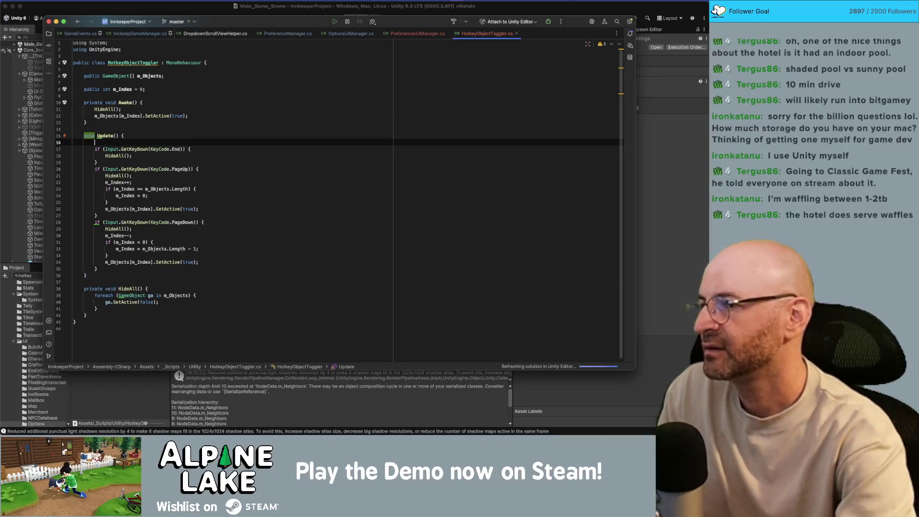
Make Update return early unless InnkeepGameManager.m_Instance.m_DeveloperHotkeysEnabled is true
text(if(innk)
key(Return)
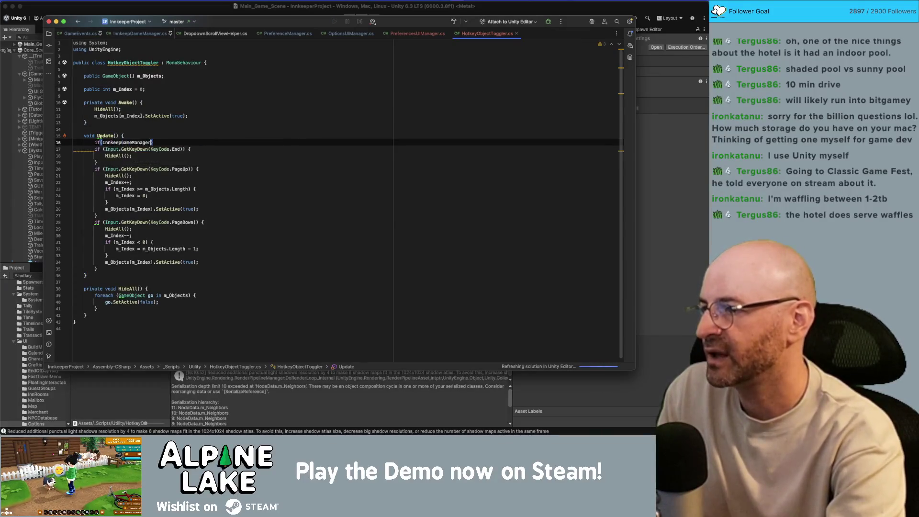
text(.m_)
key(Return)
text(.m_Dev)
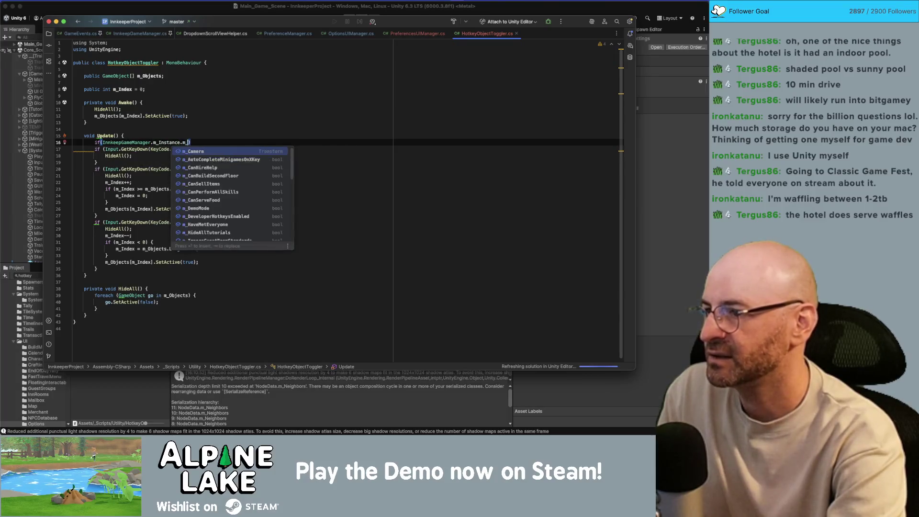
key(Escape)
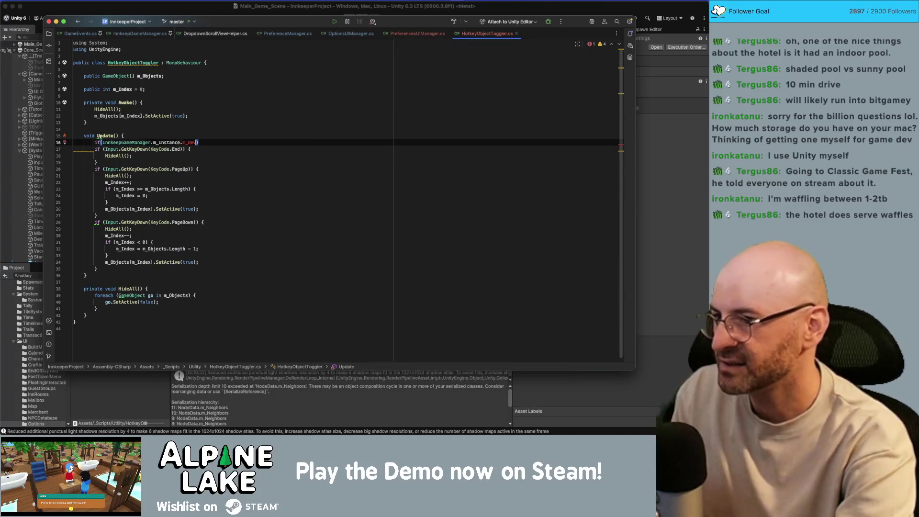
text(Hotkey)
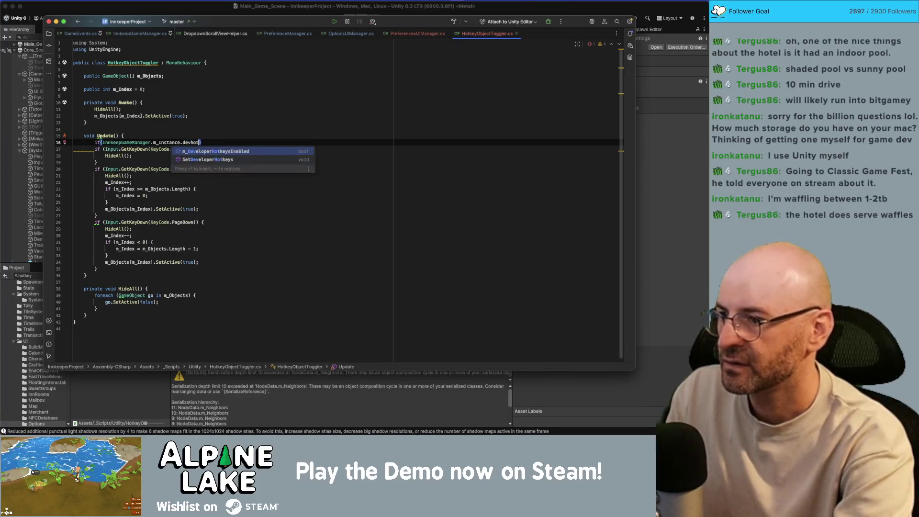
key(super+Tab)
key(super+Tab)
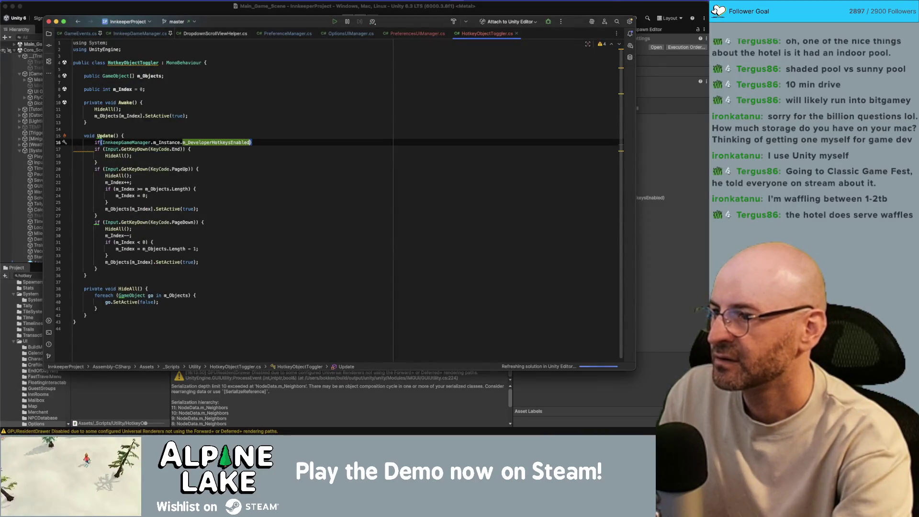
text(!)
key(End)
text({ retur)
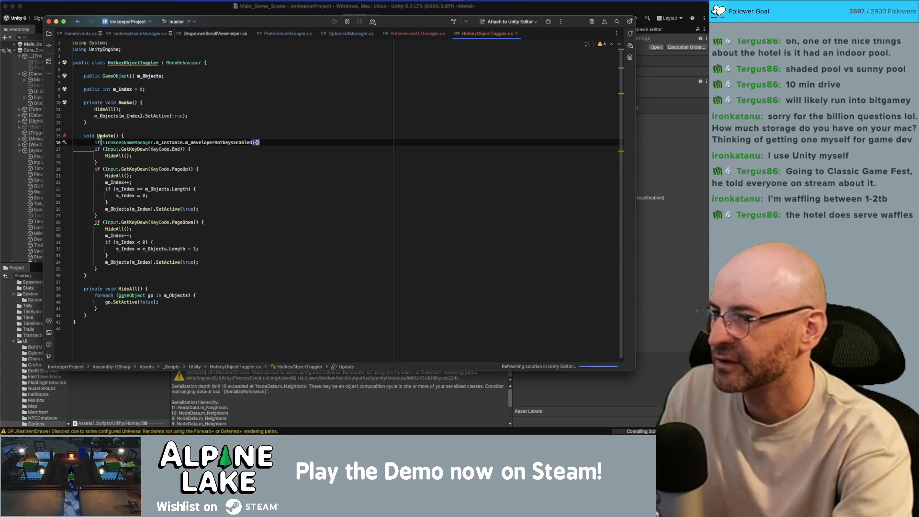
text(n)
key(Return)
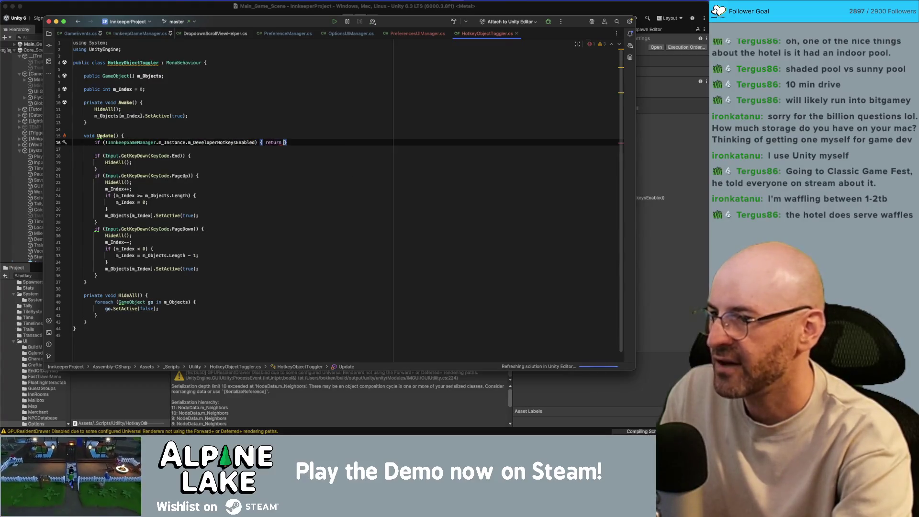
Remove the blank line between m_Objects and m_Index, then let Unity recompile
key(Down)
key(Down)
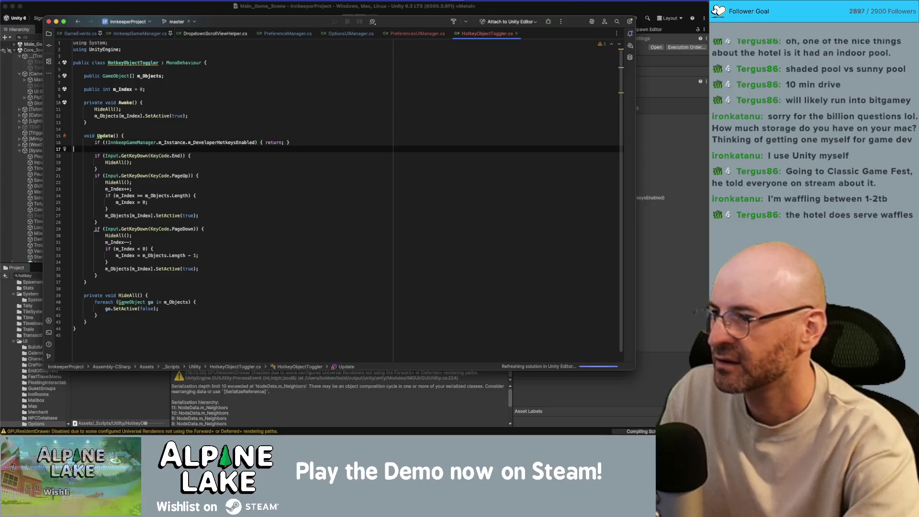
click(240, 135)
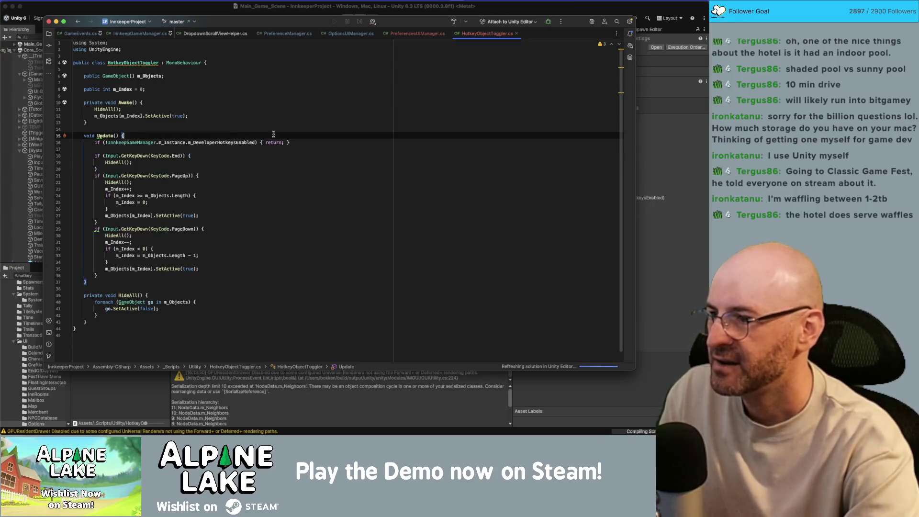
click(252, 74)
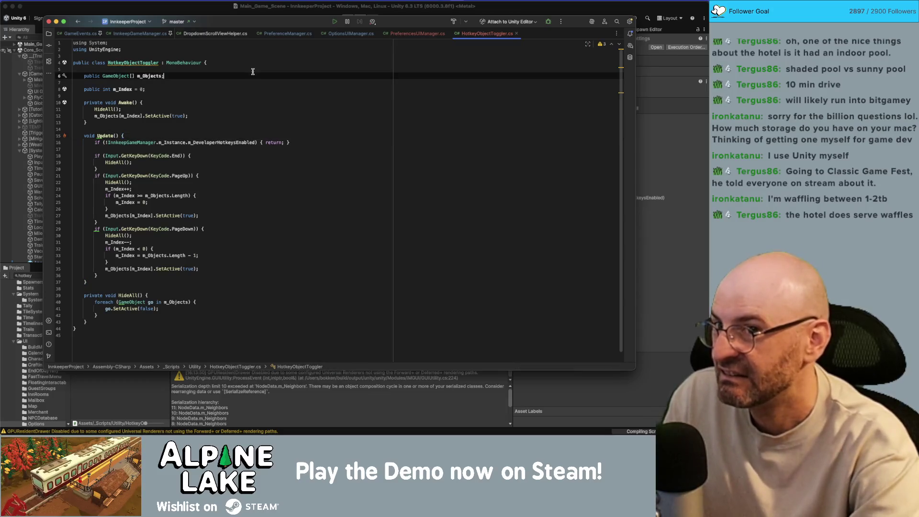
click(269, 56)
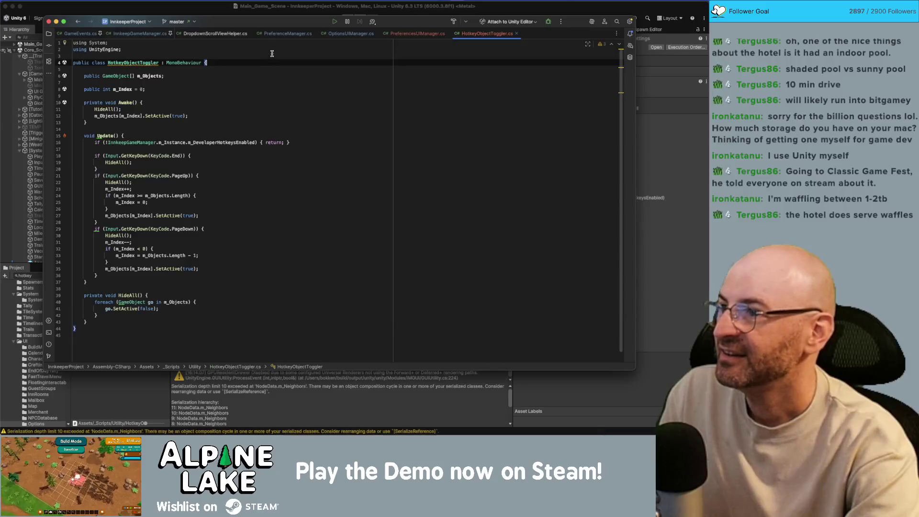
key(Down)
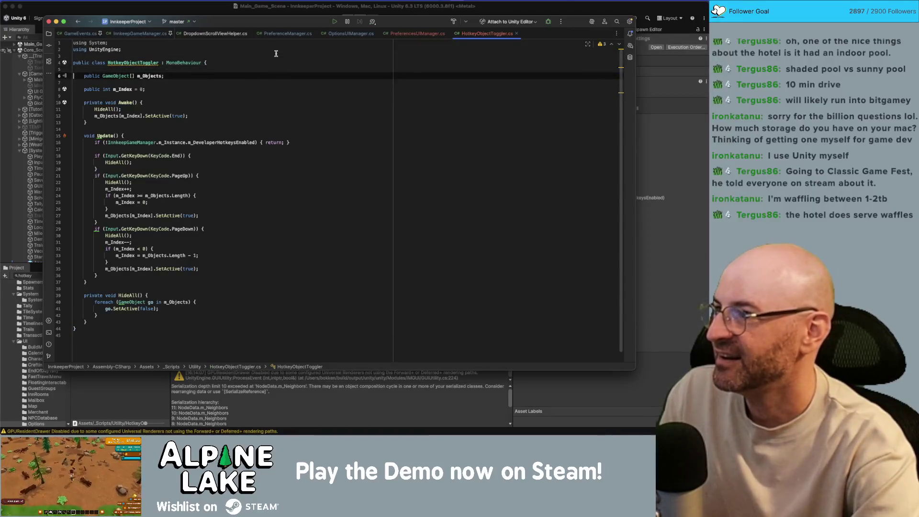
key(Down)
key(Down)
key(Down)
key(BackSpace)
key(Down)
key(Down)
key(Down)
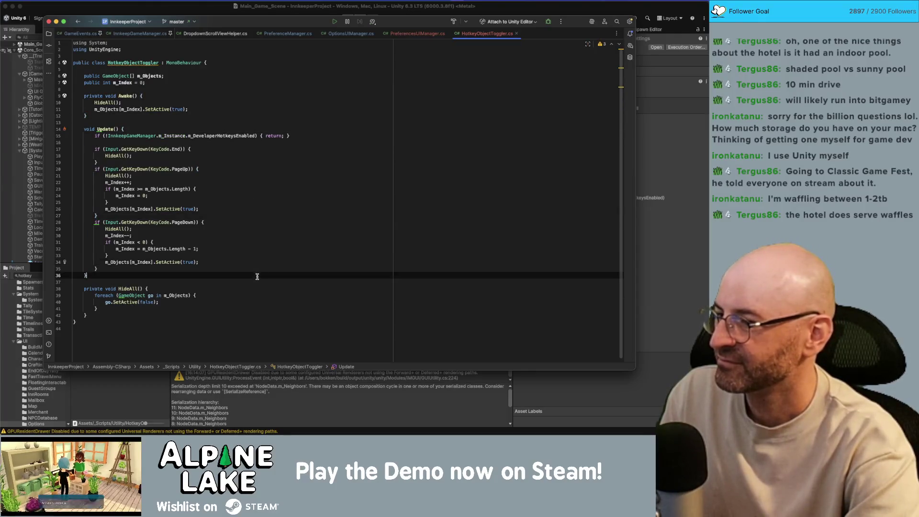
click(274, 197)
click(276, 162)
click(332, 98)
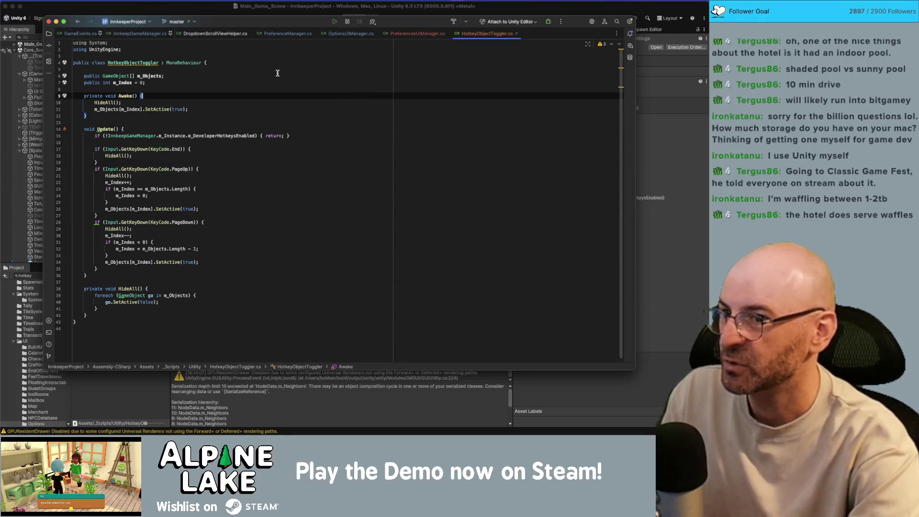
click(173, 4)
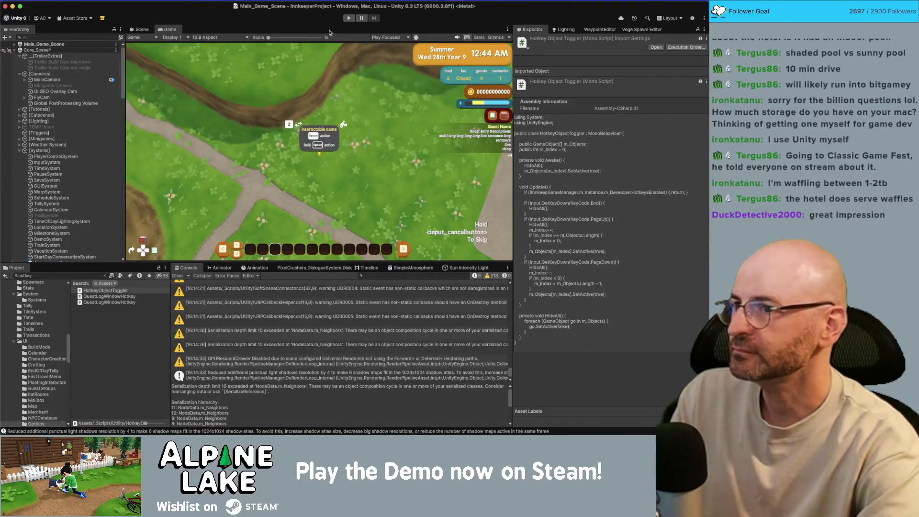
Select the Trailer Build Cam low angle camera and activate it
click(72, 67)
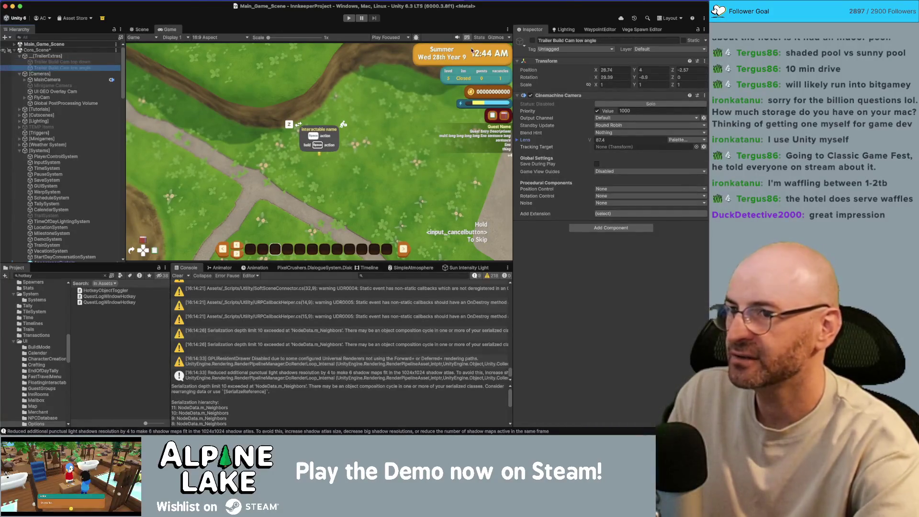
click(532, 40)
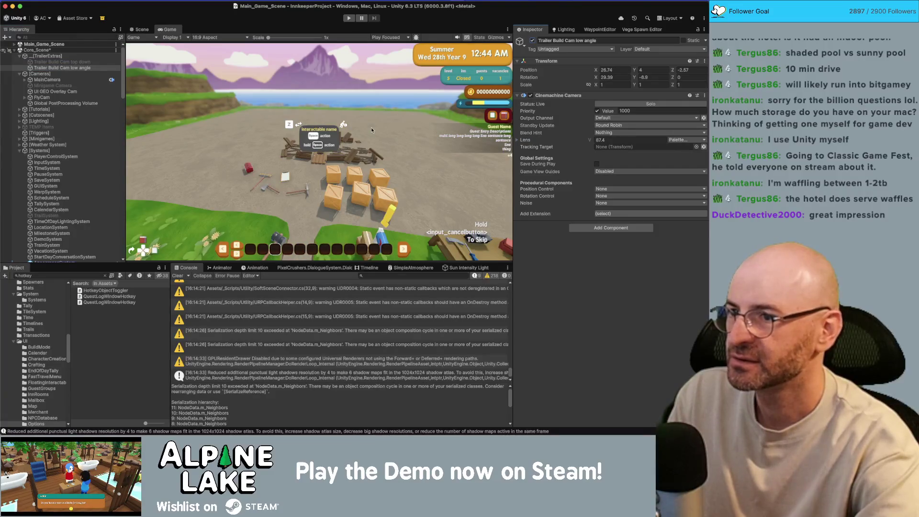
Level the camera's tilt to 0 and set its Y position to 2.2, nudging X slightly
click(656, 77)
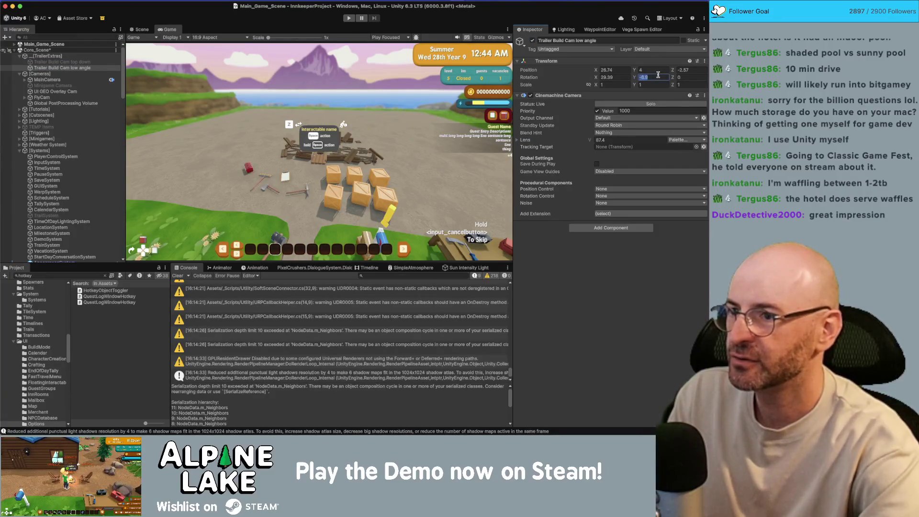
text(0)
click(619, 69)
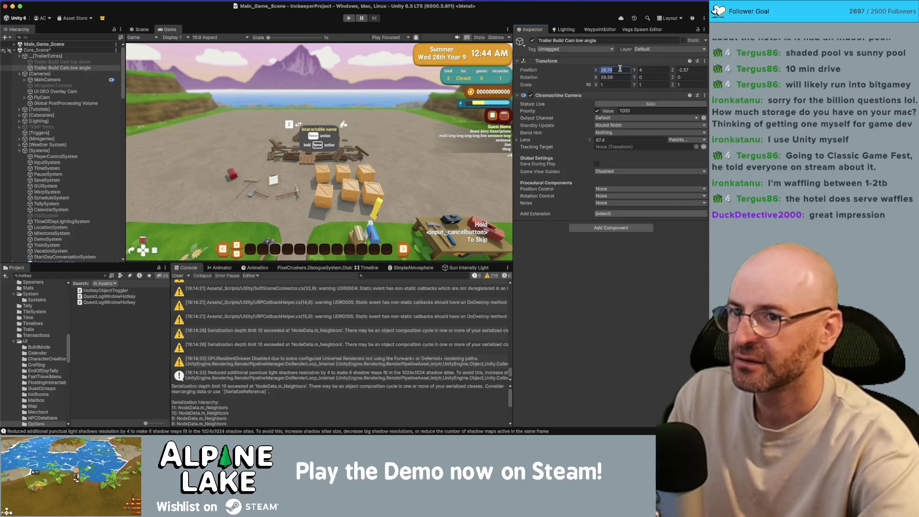
drag(595, 69, 591, 73)
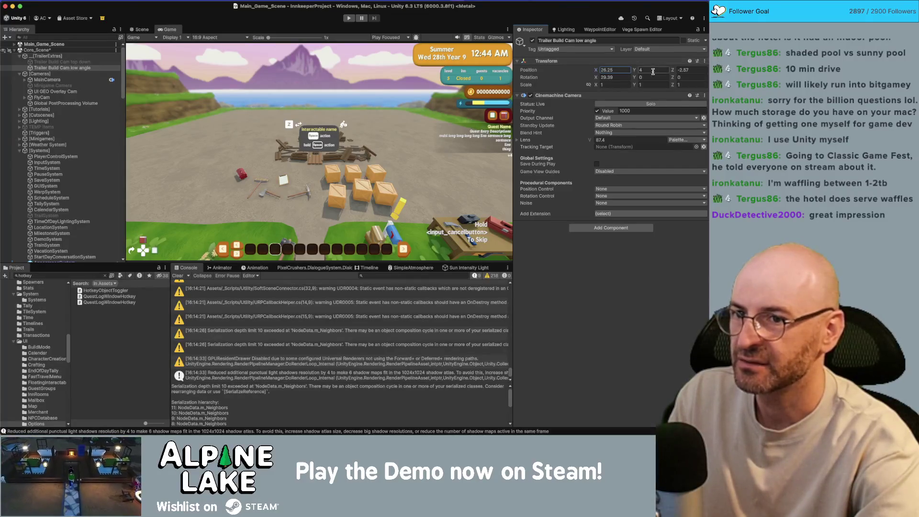
drag(595, 79, 593, 76)
click(639, 70)
text(2)
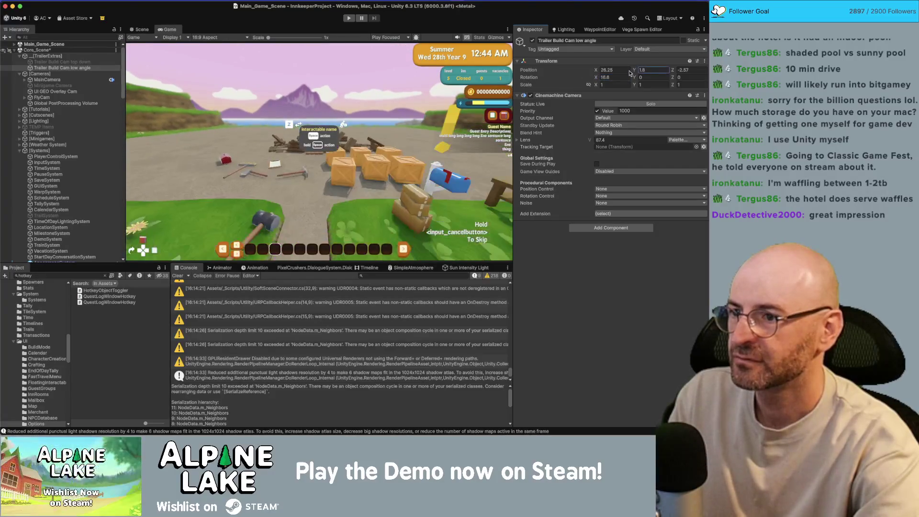
text(.2)
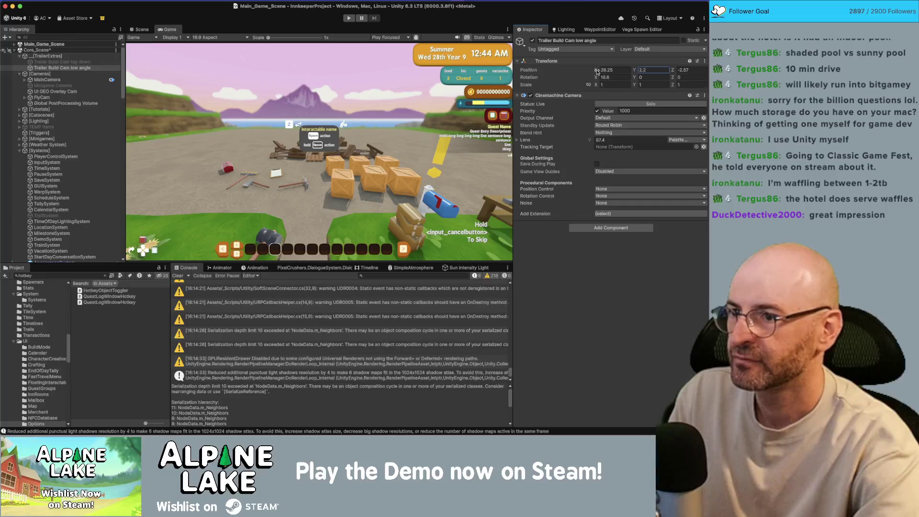
click(622, 77)
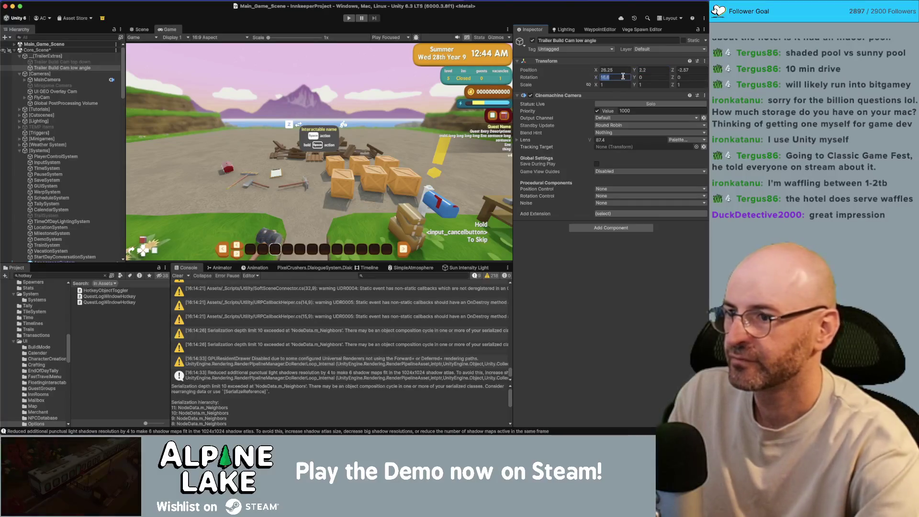
text(0)
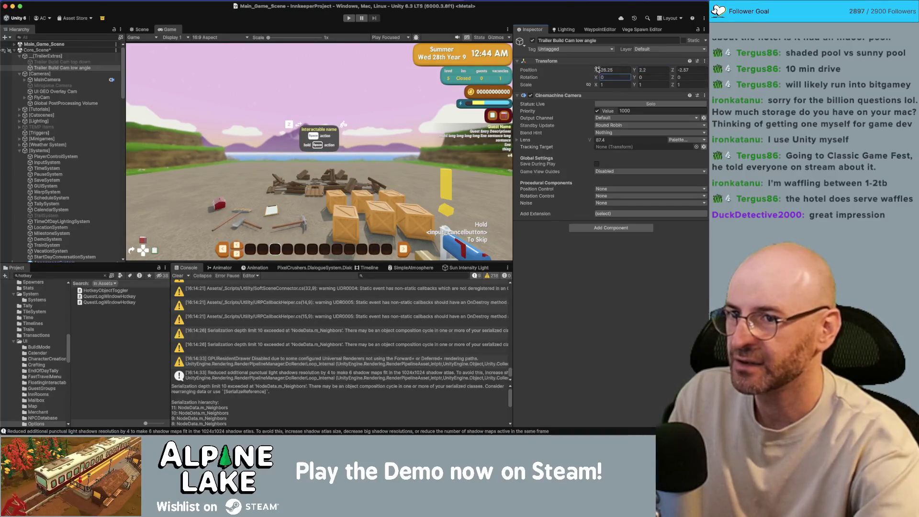
drag(597, 71, 593, 71)
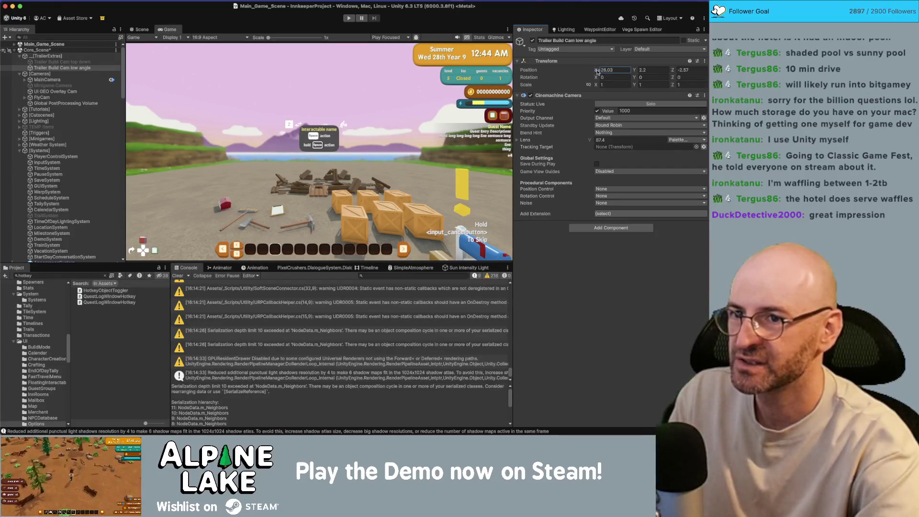
Check the camera in the Scene view, set X position to 26.5, and return to Game view
click(142, 29)
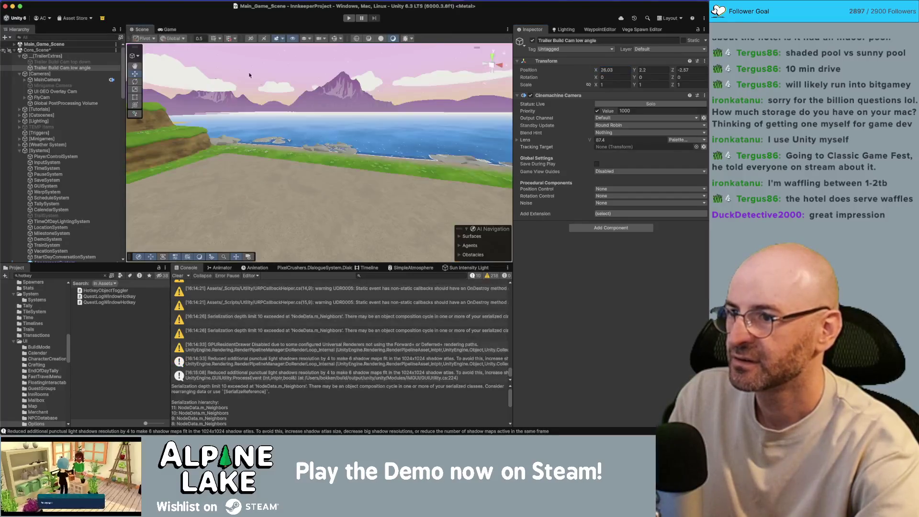
alt+drag(303, 126, 345, 195)
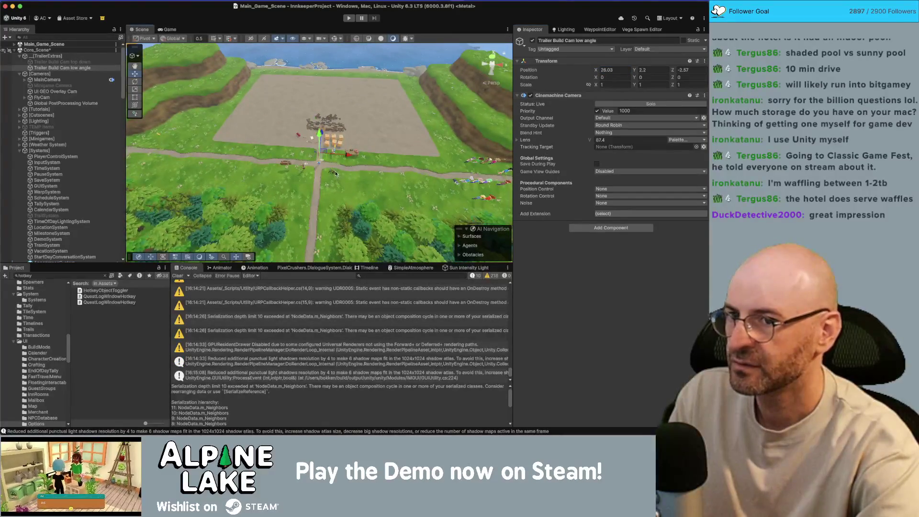
key(alt+shift+f)
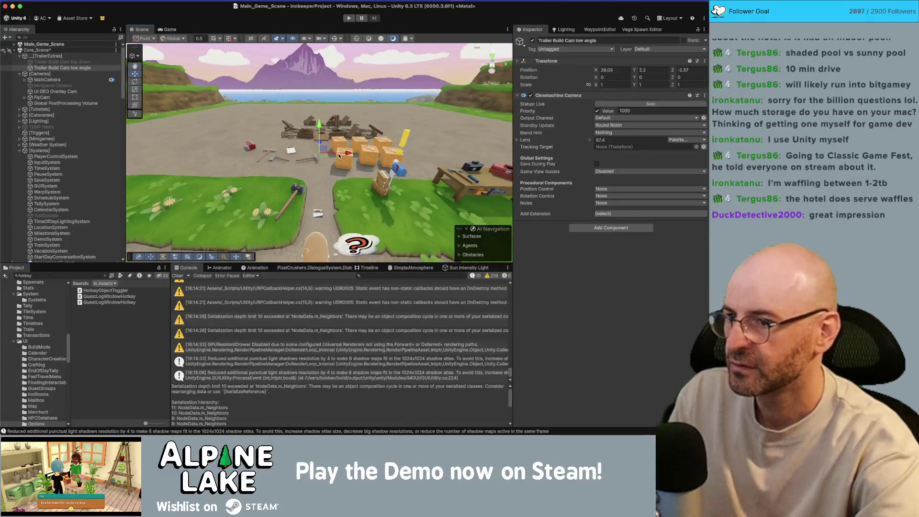
drag(339, 155, 344, 155)
click(622, 70)
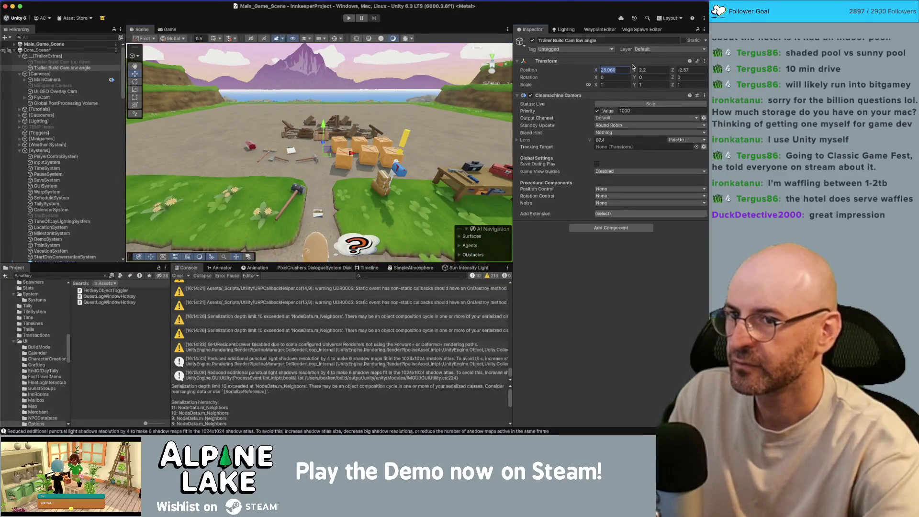
text(26.5)
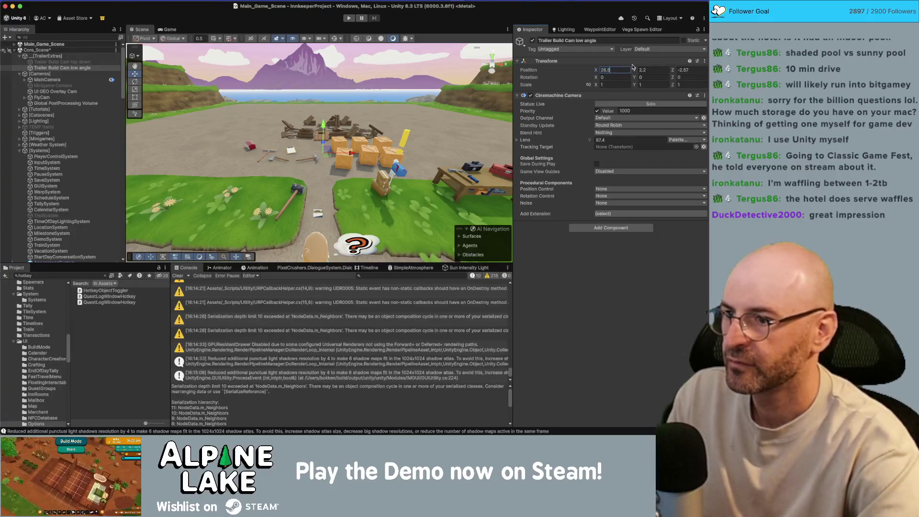
key(BackSpace)
key(BackSpace)
key(Return)
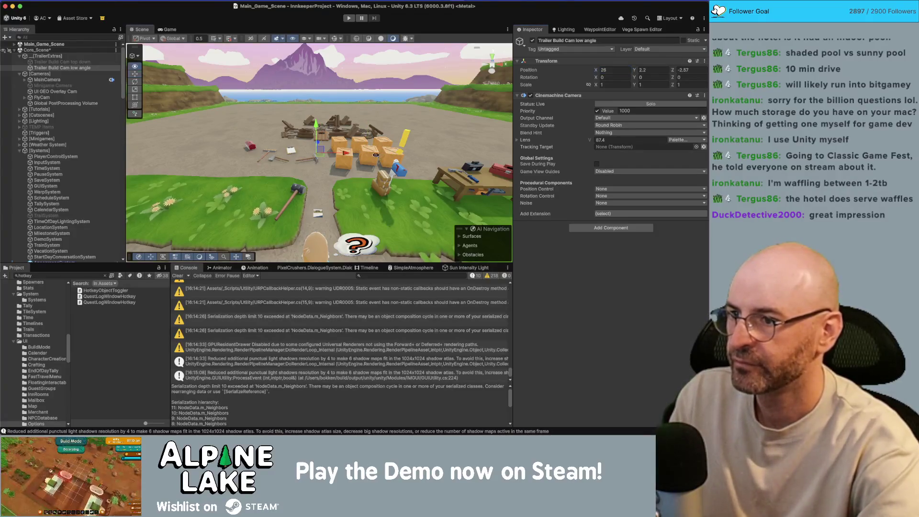
click(651, 70)
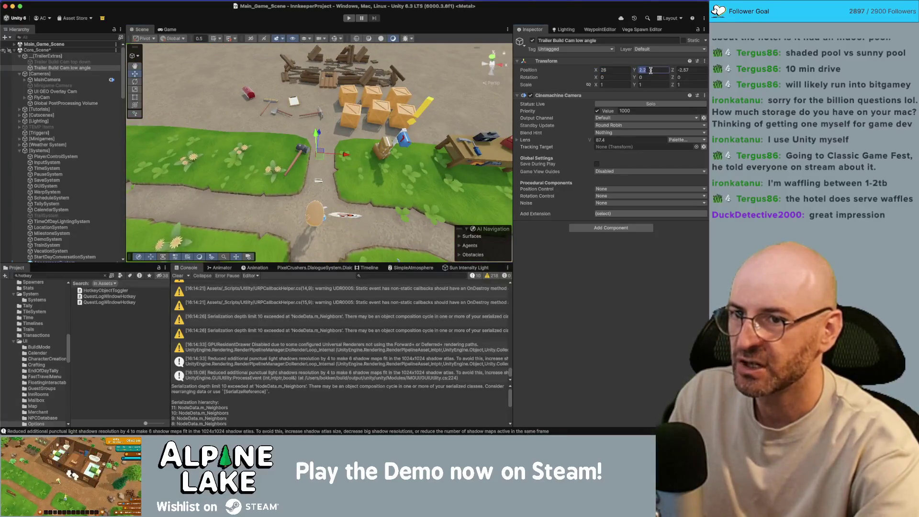
text(0)
drag(344, 201, 369, 213)
mouse_move(373, 147)
mouse_down()
mouse_move(322, 248)
mouse_move(337, 196)
mouse_up()
click(171, 30)
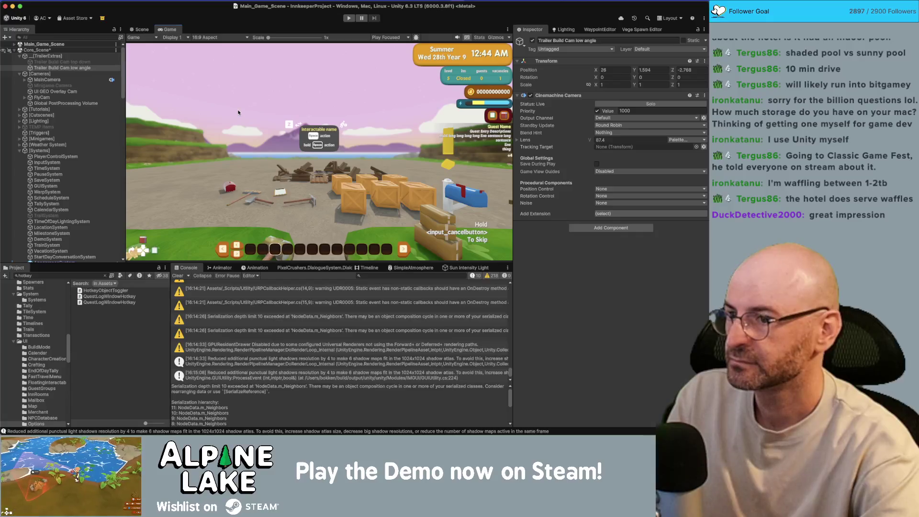
Rename the camera to 'Trailer Build Cam low angle Symmetrical'
click(86, 67)
key(Return)
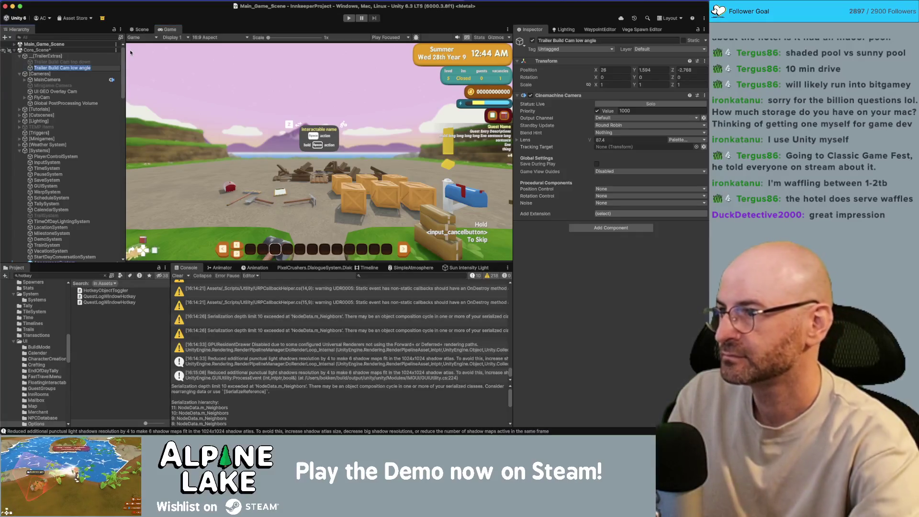
text( Symmet)
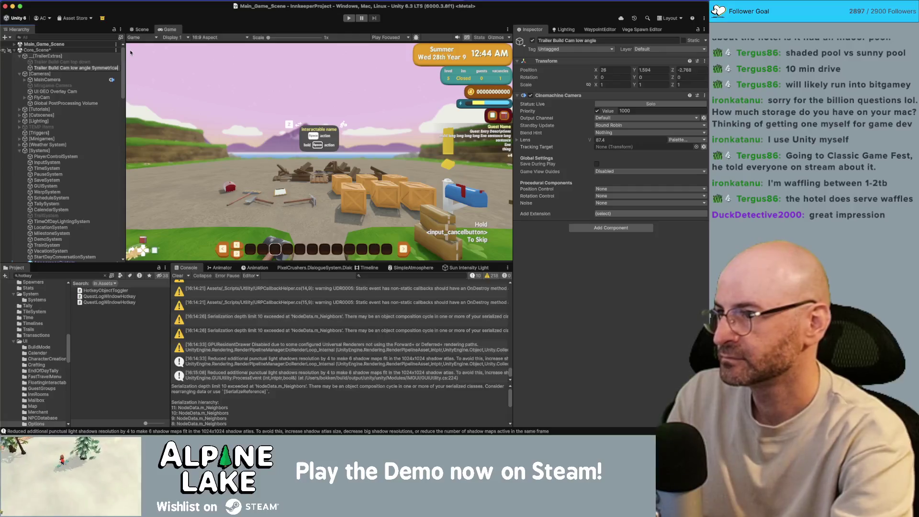
text(rical)
key(Return)
Duplicate the Symmetrical camera, deactivate the original, and dock the Game view in the lower panel
click(97, 72)
click(97, 69)
key(super+d)
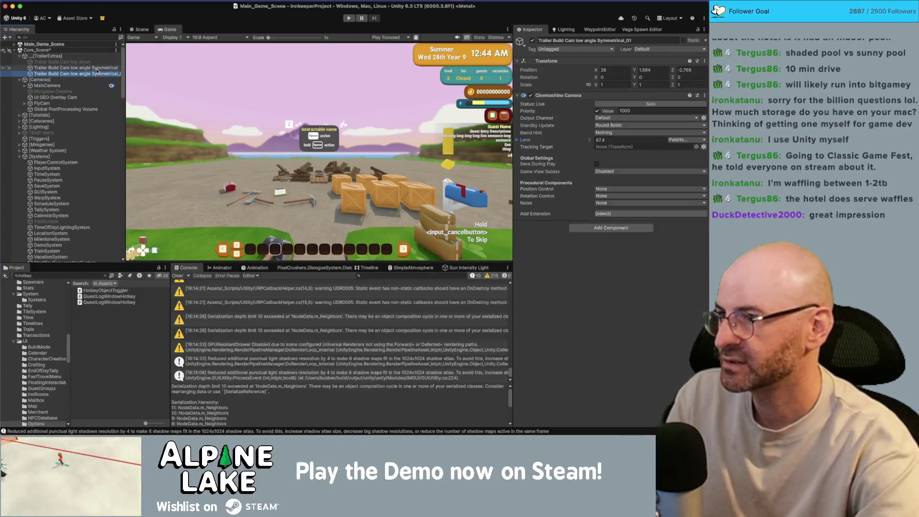
click(100, 68)
key(alt+shift+a)
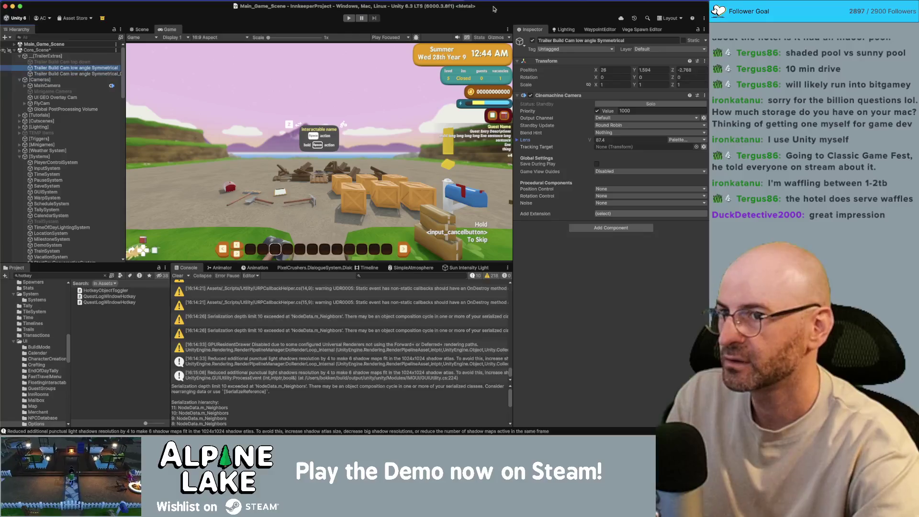
click(121, 74)
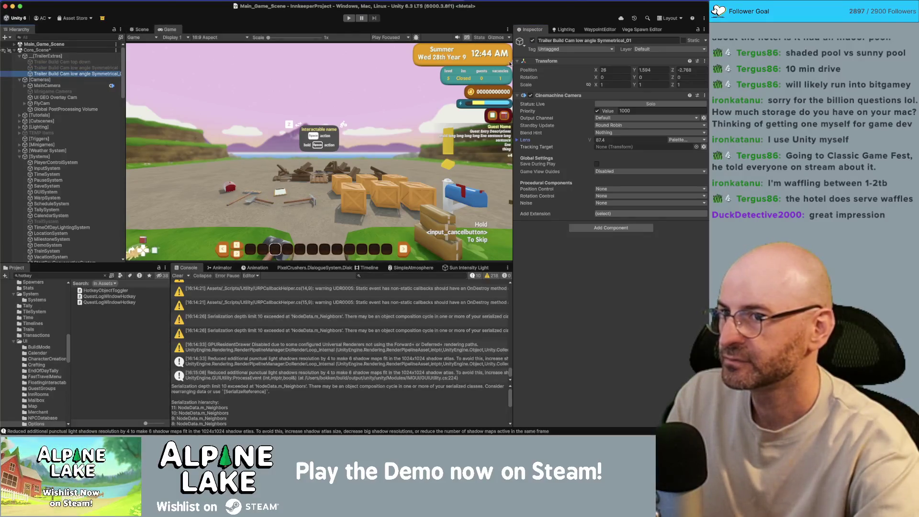
mouse_move(169, 29)
mouse_down()
mouse_move(373, 165)
mouse_move(479, 268)
mouse_move(465, 268)
mouse_move(482, 269)
mouse_up()
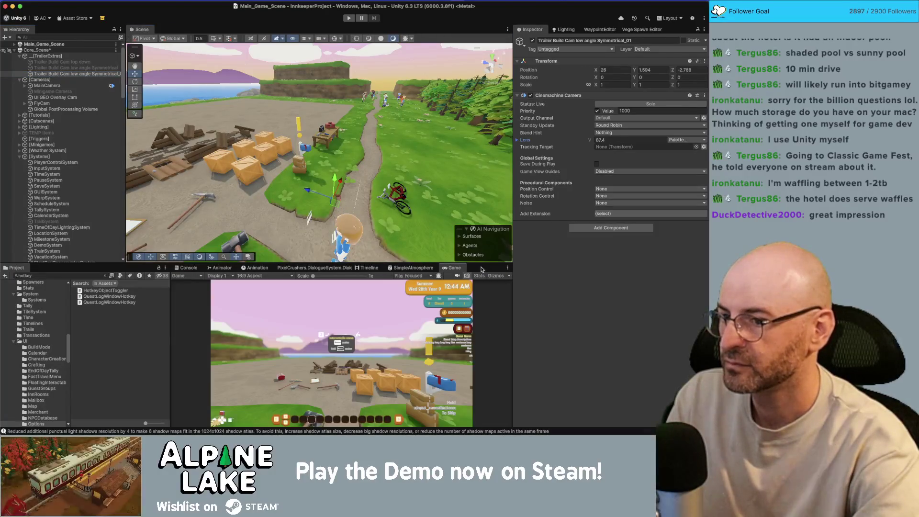
Save the SimpleAtmosphere graph changes, align the Scene view to the camera, and select Mountain_2 (2)
click(412, 268)
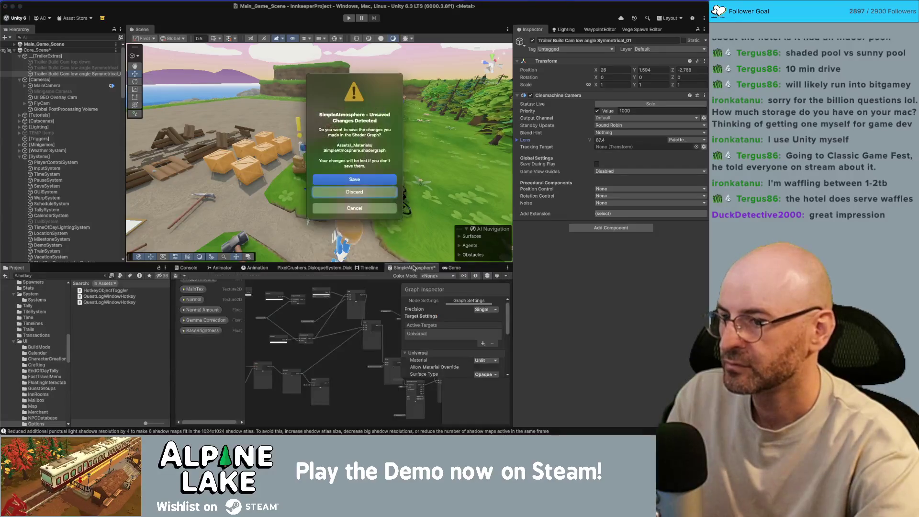
click(369, 180)
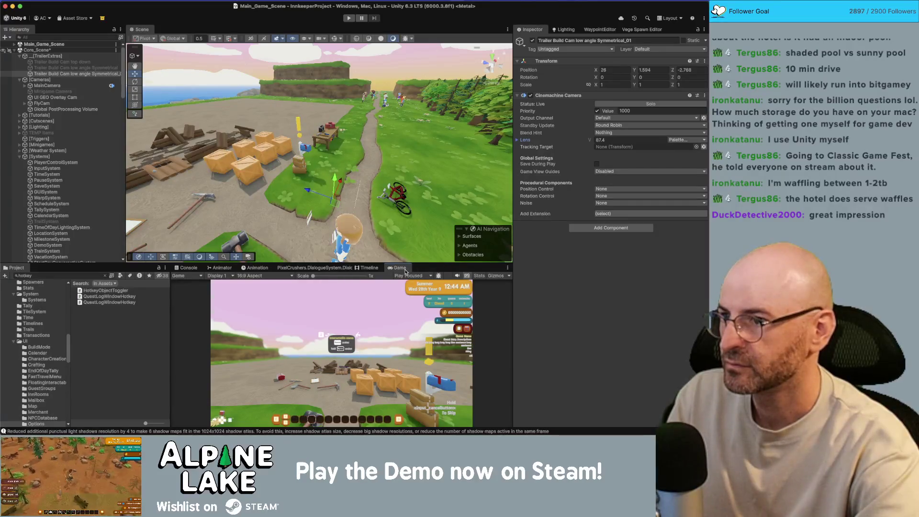
key(alt+shift+f)
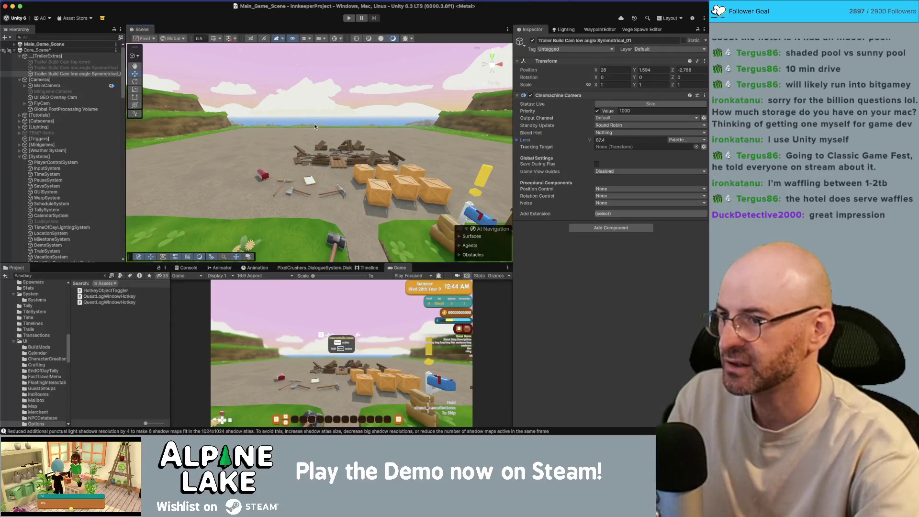
click(301, 85)
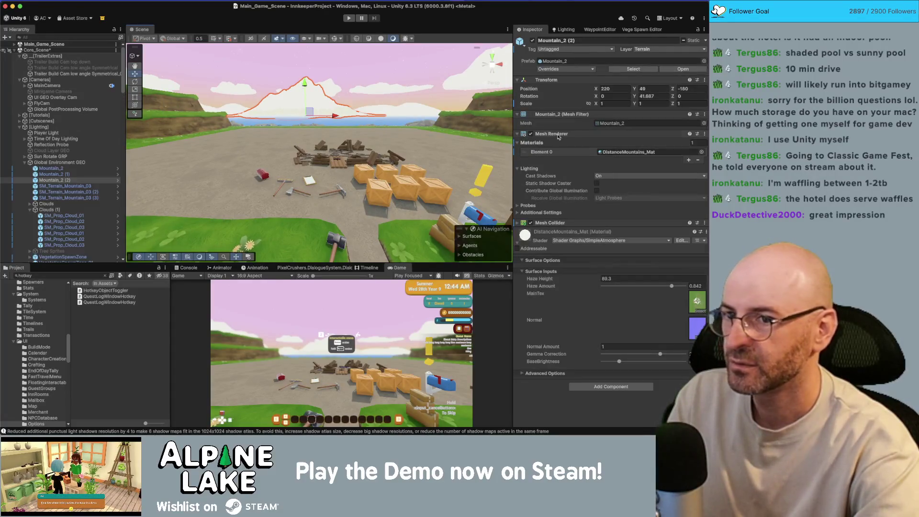
Edit the mountain's SimpleAtmosphere shader and set the Gradient node's mode to Blend (Perceptual)
click(680, 240)
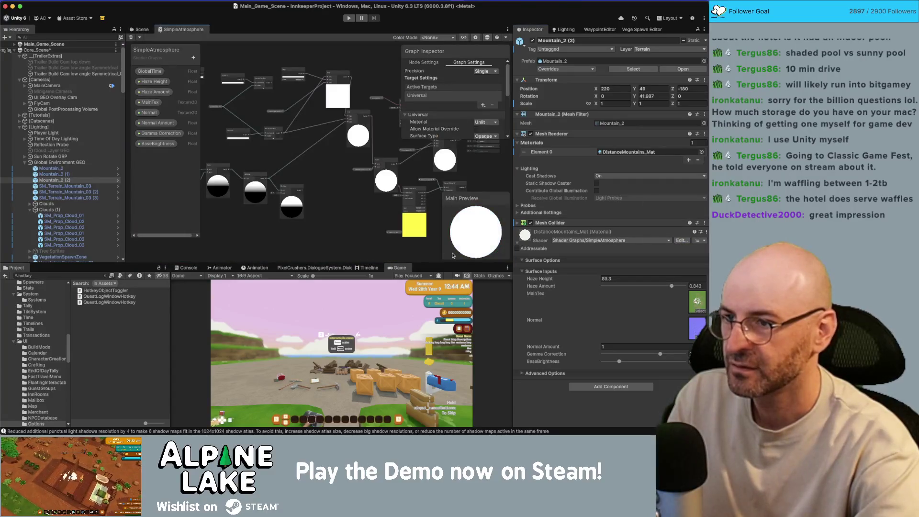
scroll(282, 81, up, 10)
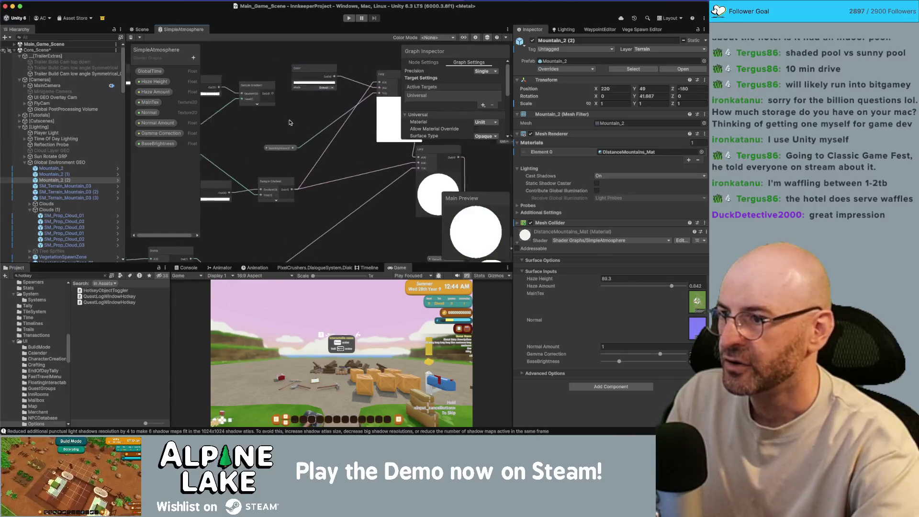
scroll(306, 144, down, 2)
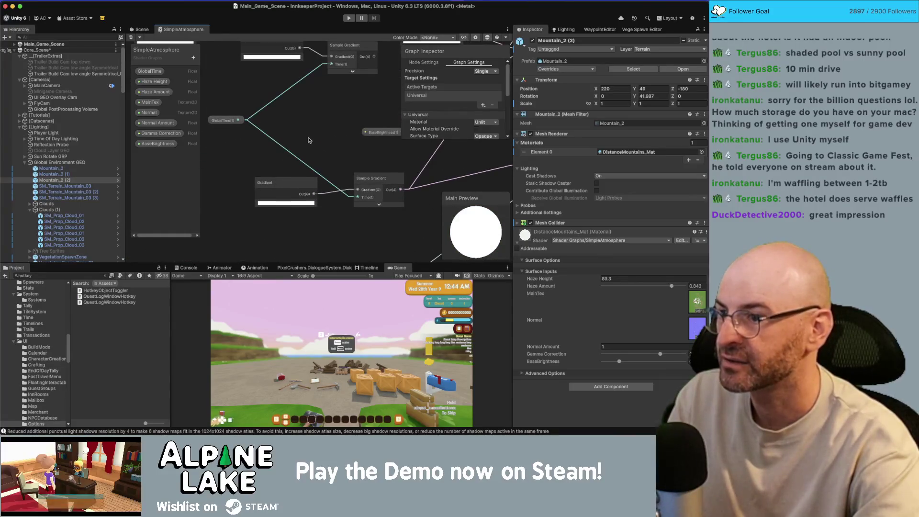
scroll(309, 139, left, 4)
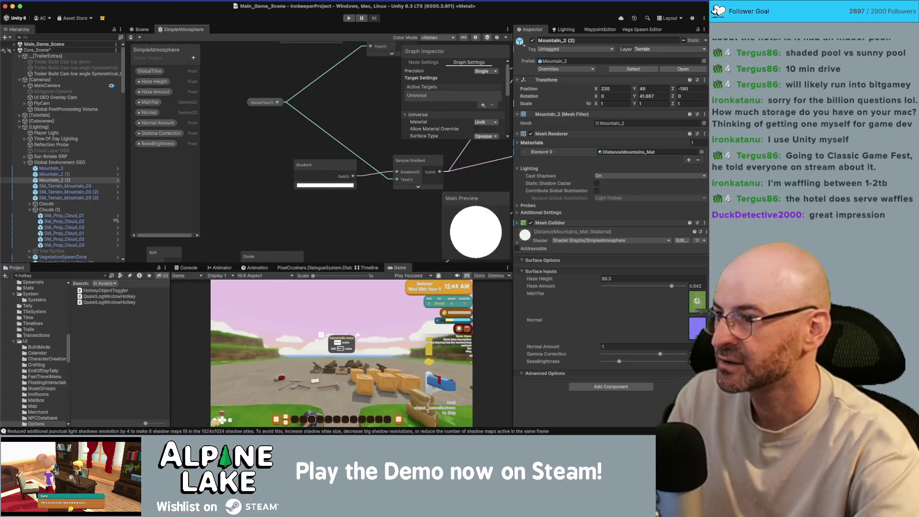
click(43, 127)
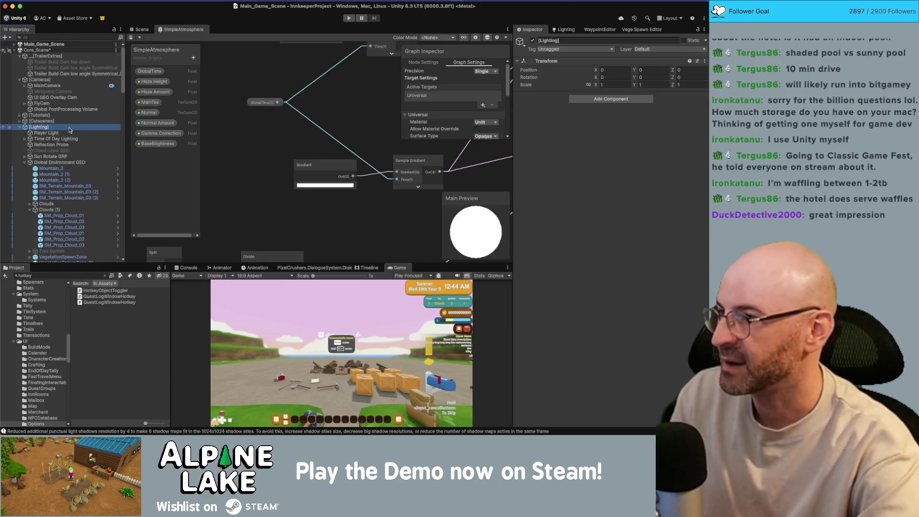
click(302, 188)
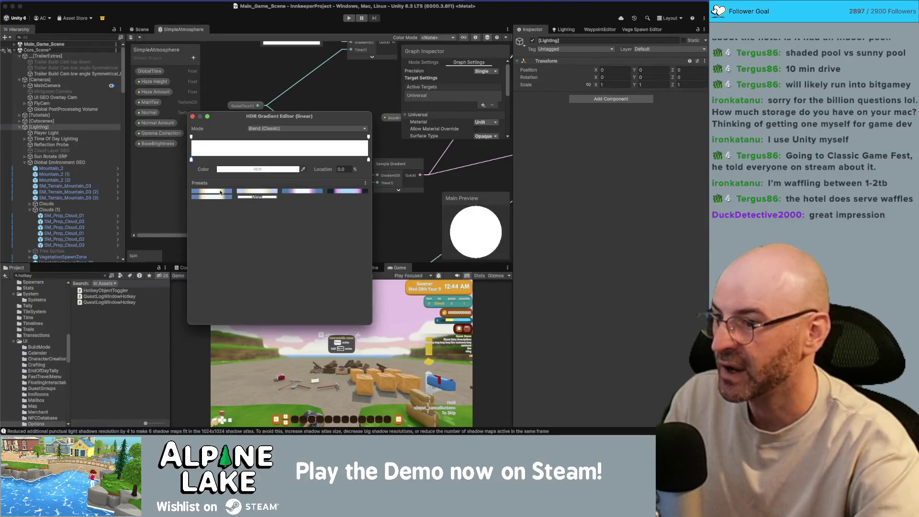
click(274, 129)
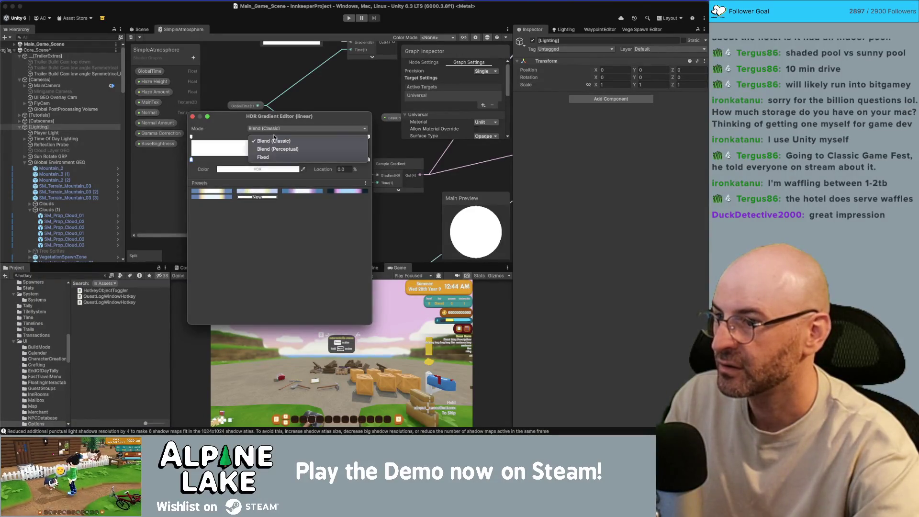
click(272, 148)
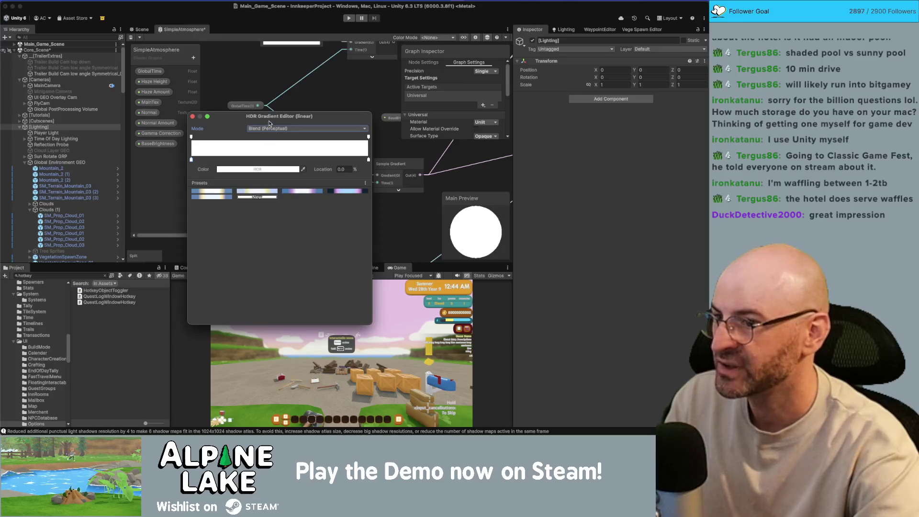
click(192, 117)
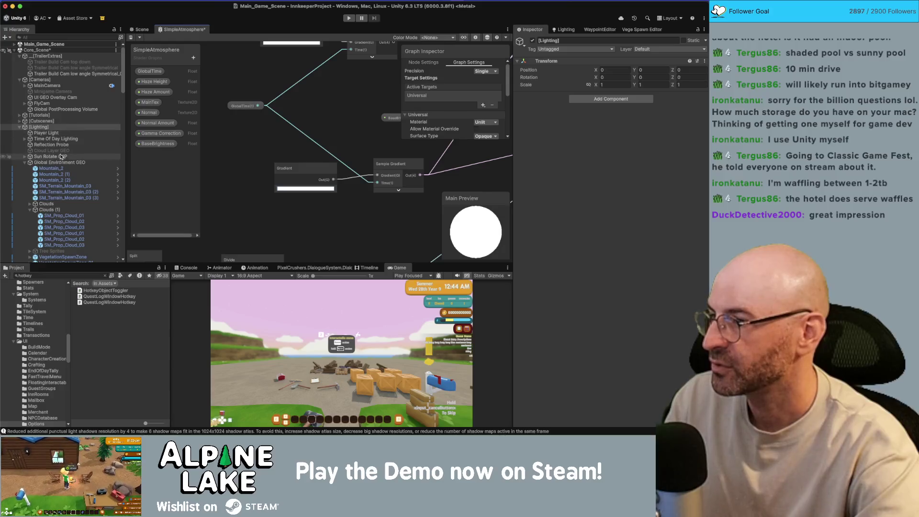
Select TimeOfDayLightingSystem under [Systems] to show its Sky and Equator Gradients
scroll(62, 156, down, 10)
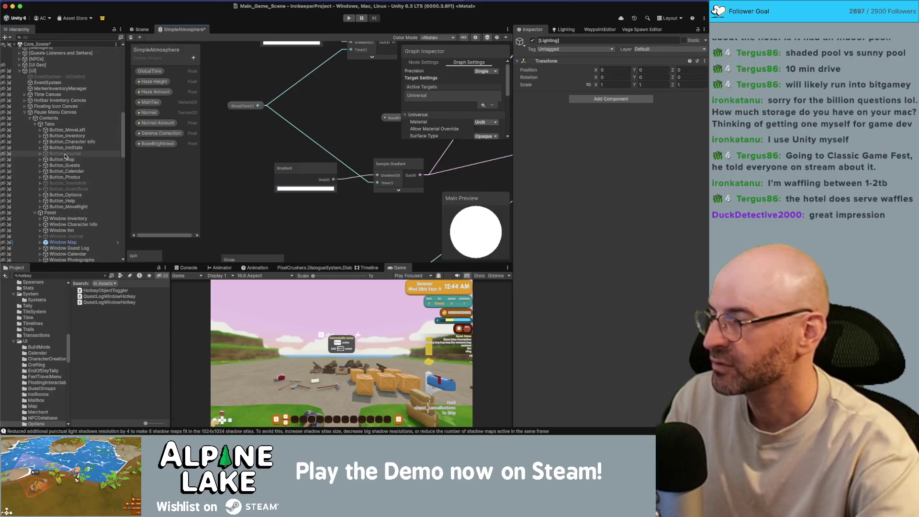
scroll(64, 154, down, 4)
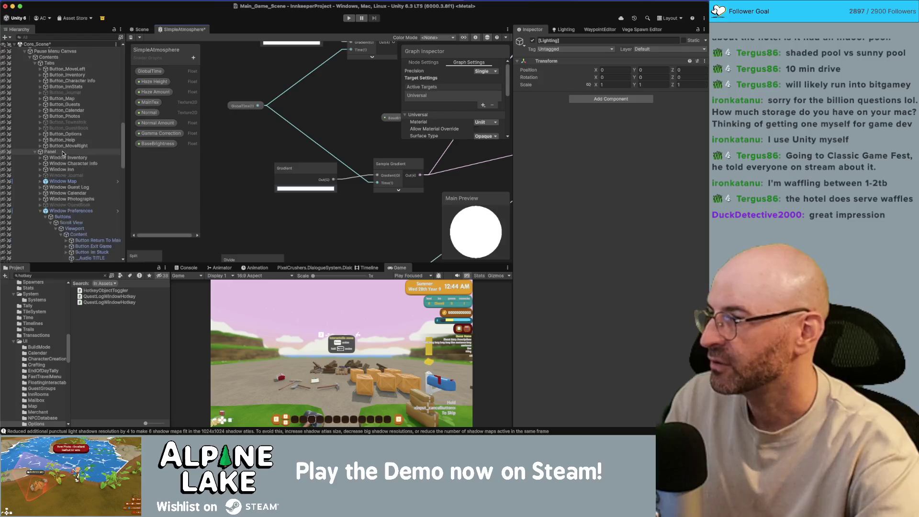
scroll(63, 153, down, 10)
scroll(64, 154, down, 6)
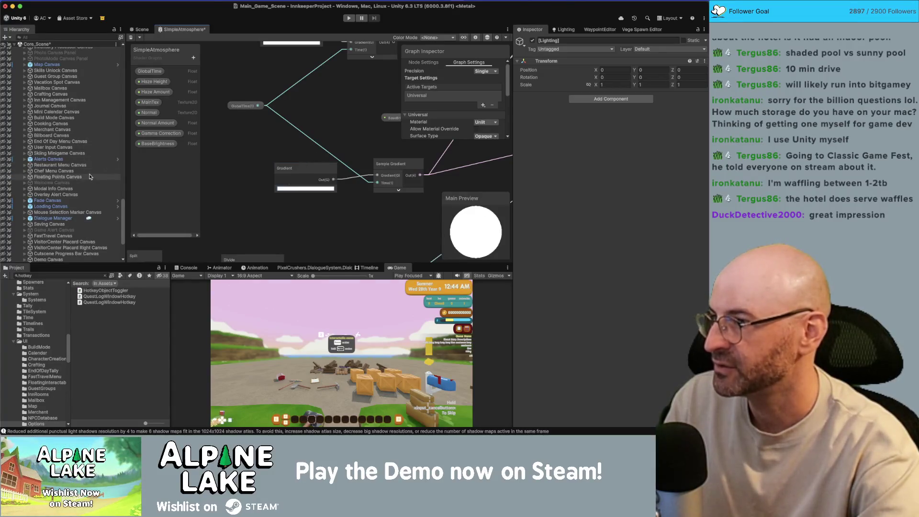
scroll(72, 137, up, 10)
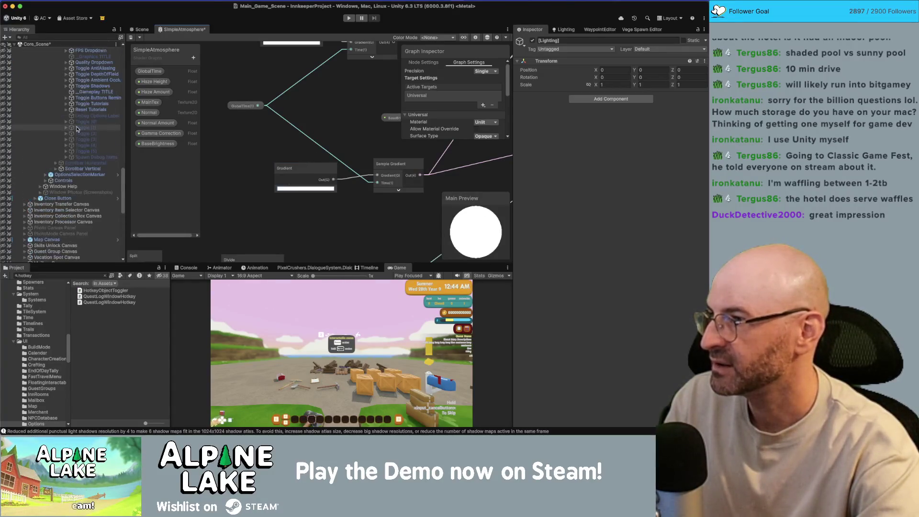
scroll(76, 127, up, 10)
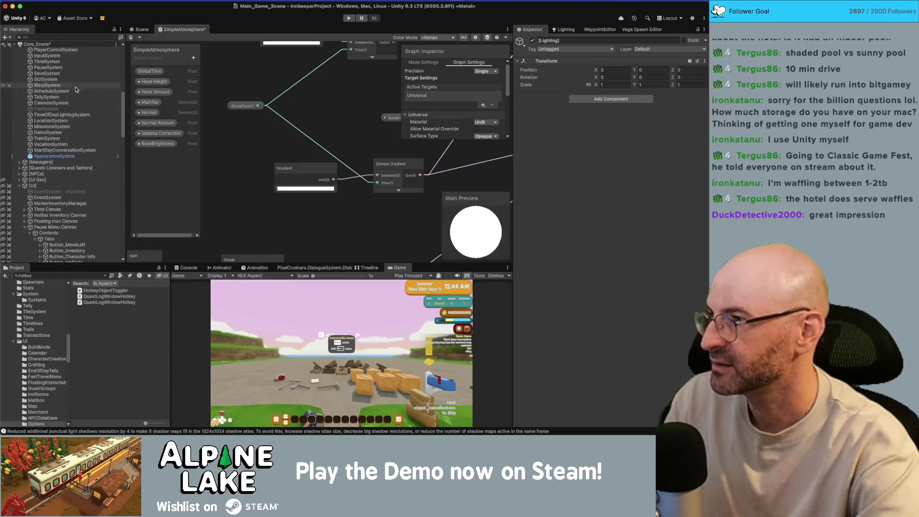
click(79, 162)
click(76, 167)
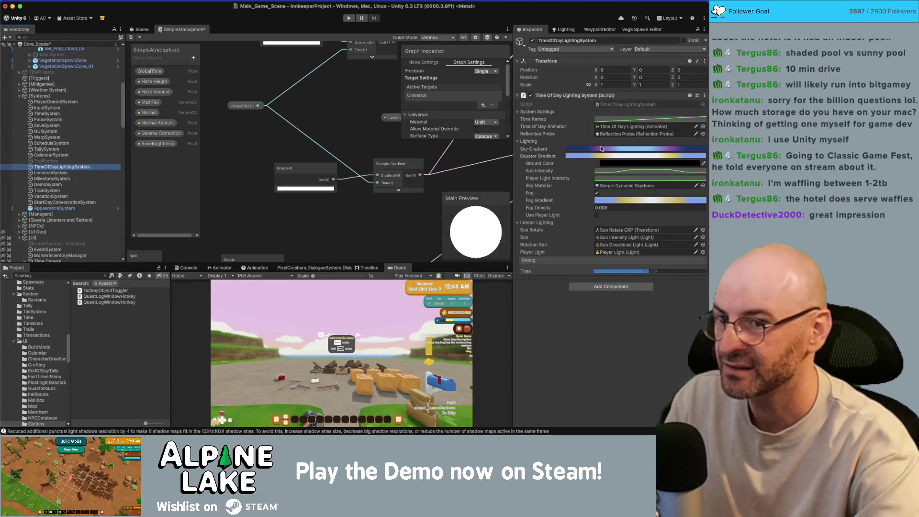
Apply the blue-and-yellow preset to the Gradient node's gradient
right_click(631, 158)
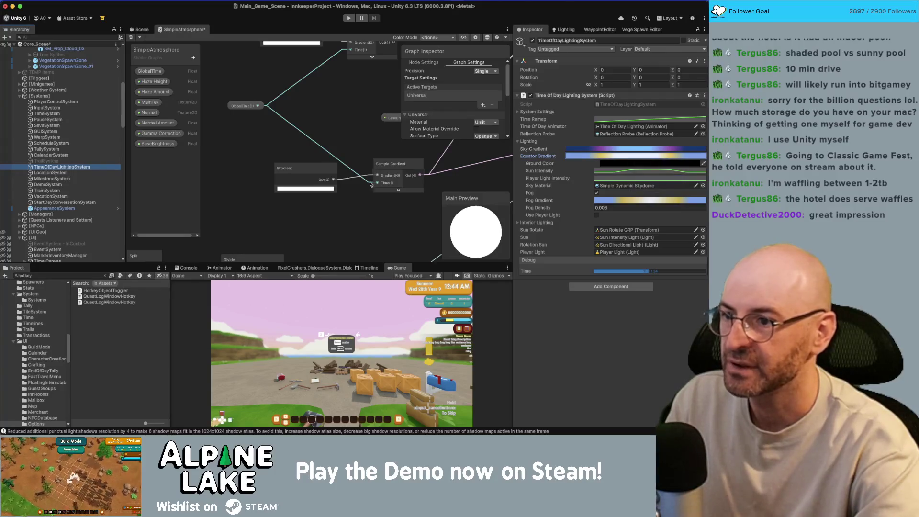
right_click(320, 194)
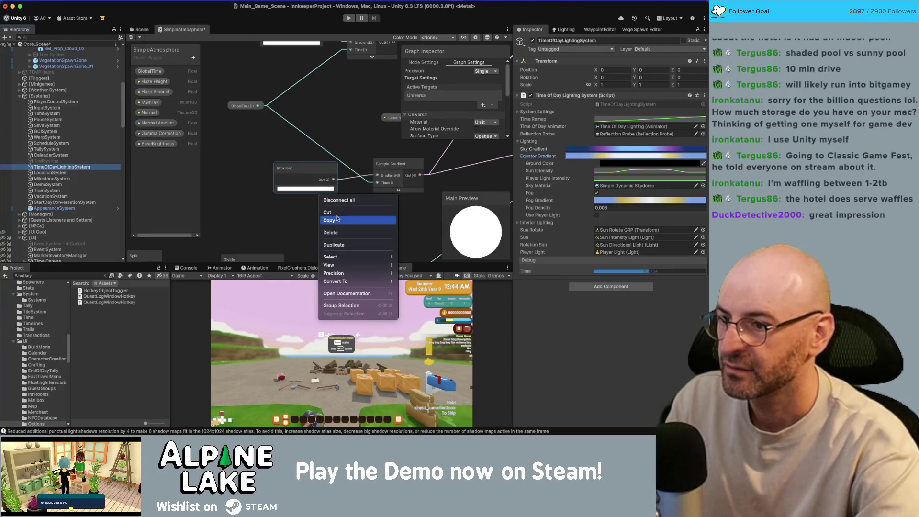
click(300, 181)
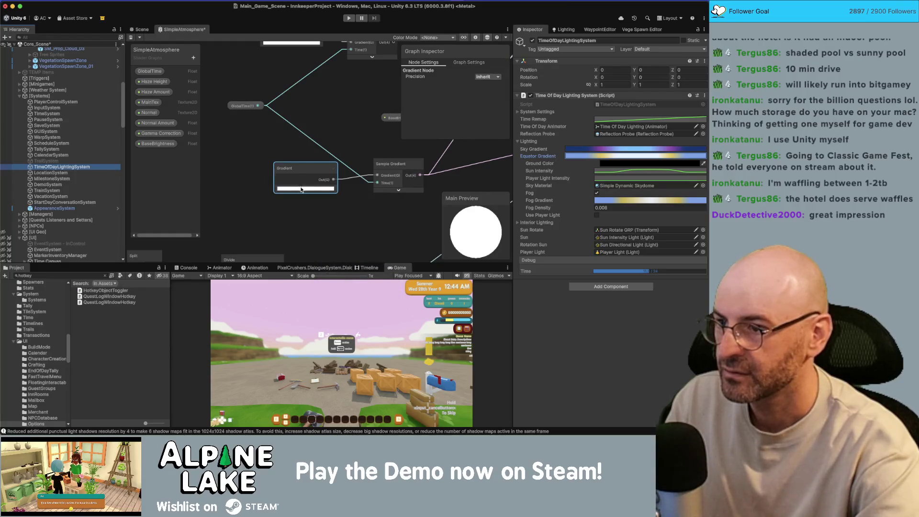
click(301, 189)
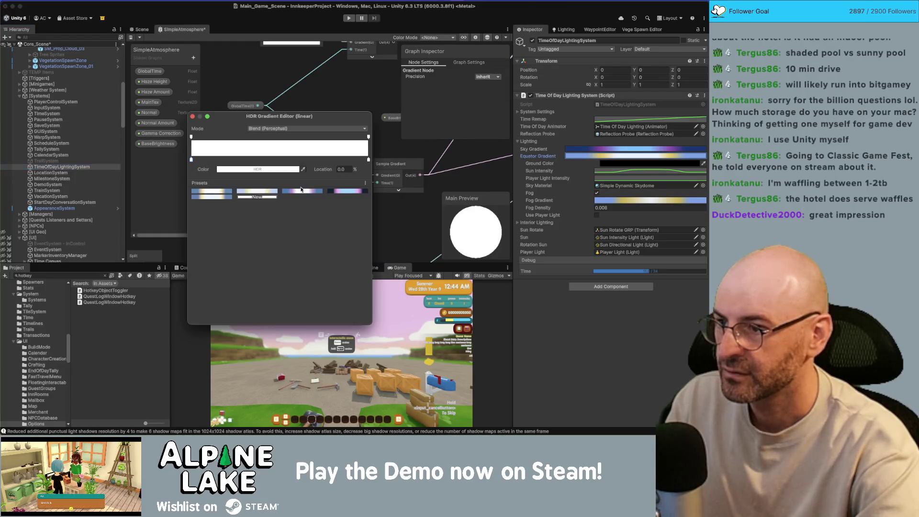
click(249, 192)
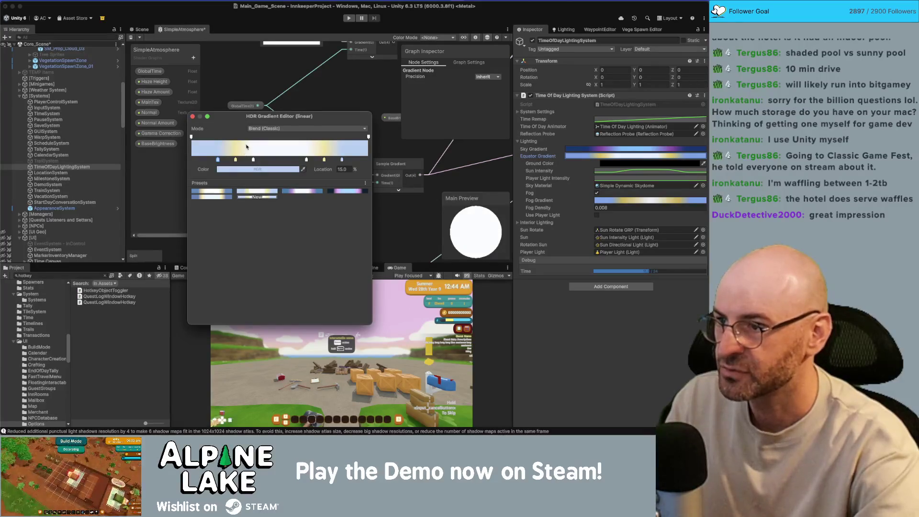
click(587, 155)
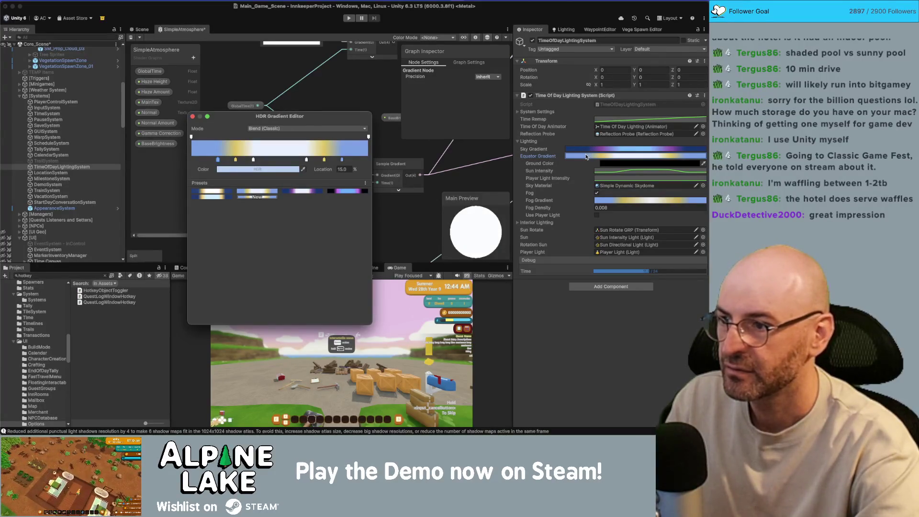
click(192, 117)
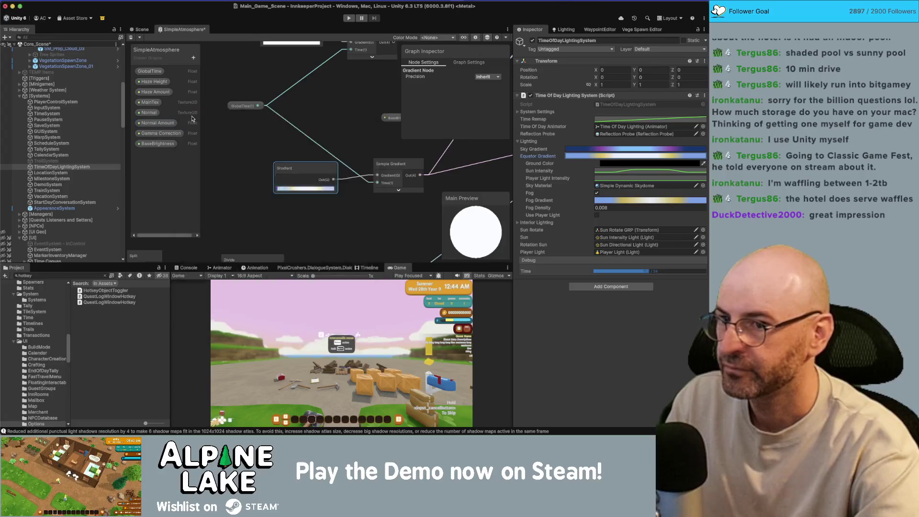
Compare the Gradient node's gradient against the TimeOfDayLightingSystem's Equator Gradient
click(602, 156)
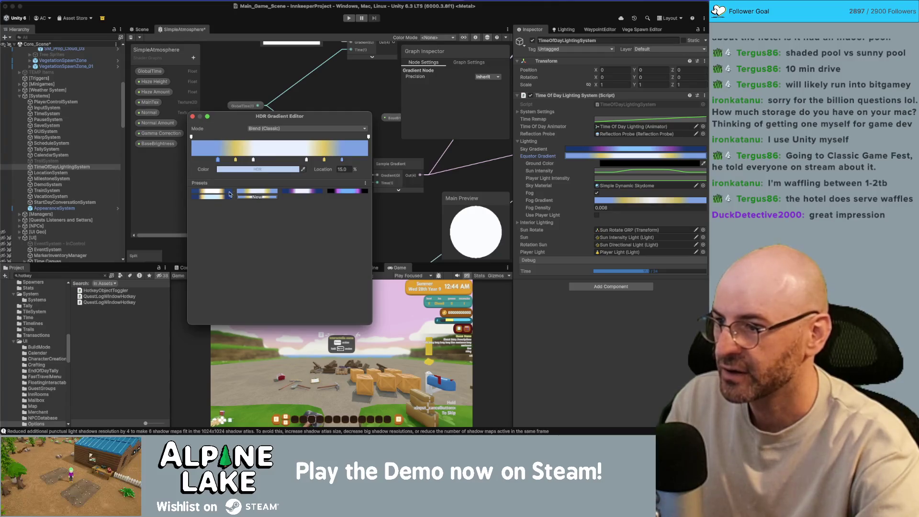
click(192, 116)
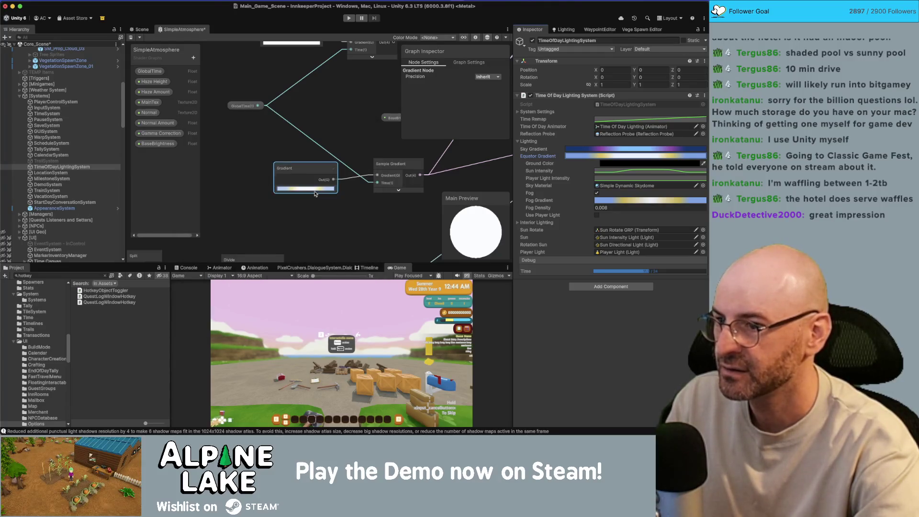
click(315, 194)
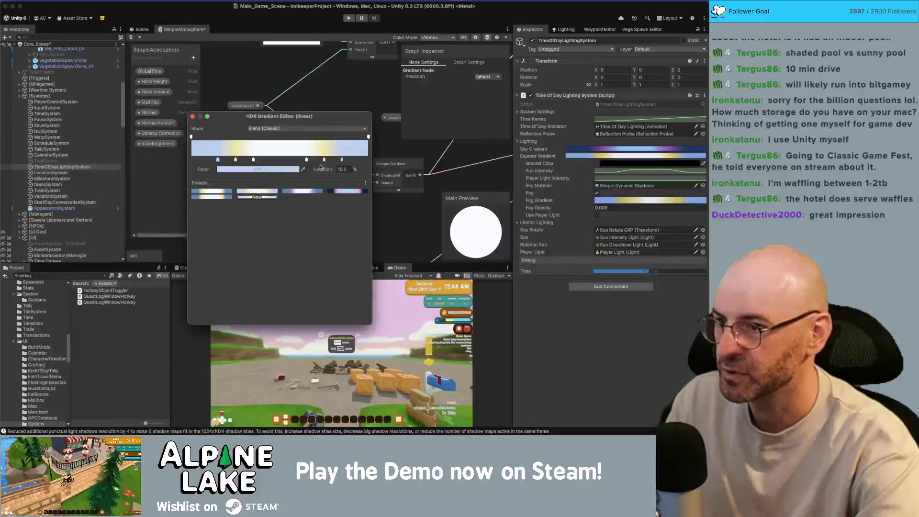
click(576, 156)
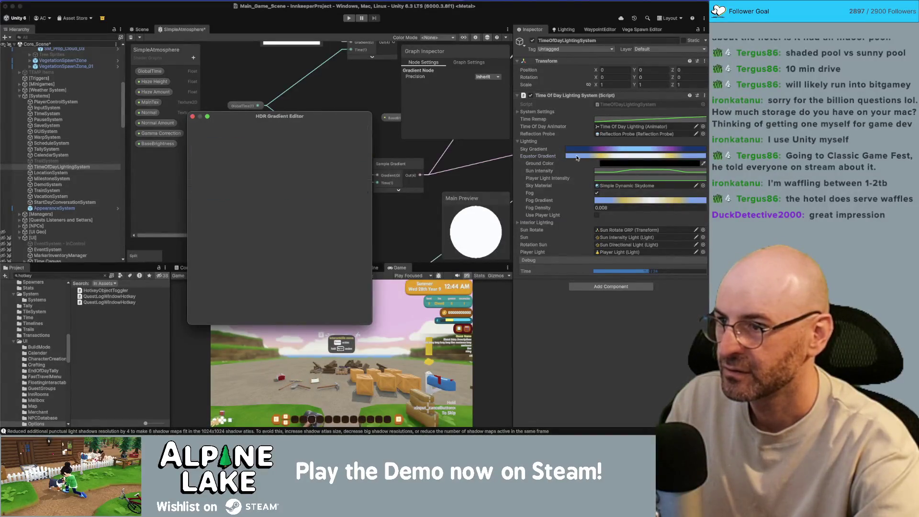
click(323, 189)
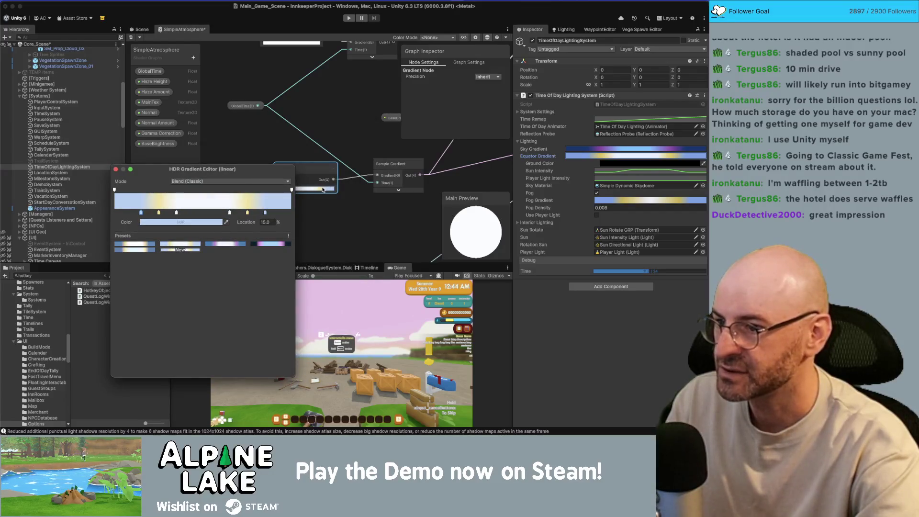
click(577, 156)
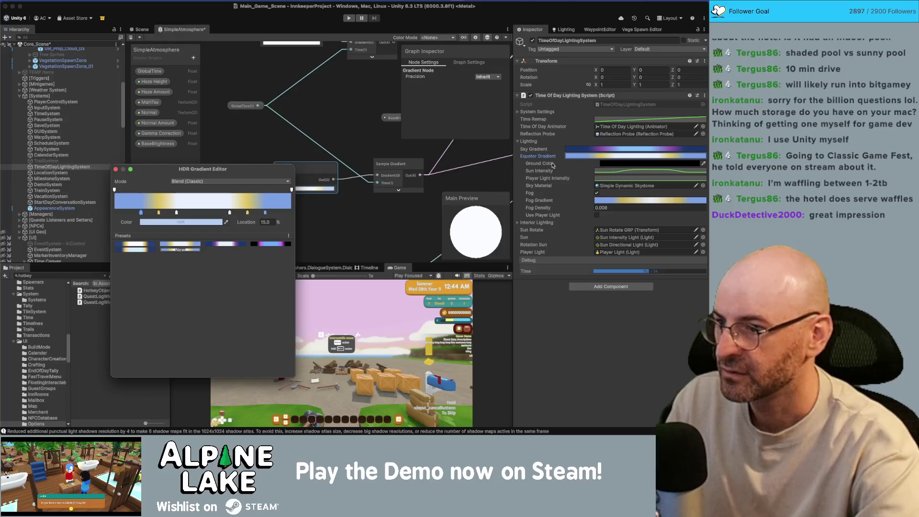
click(321, 189)
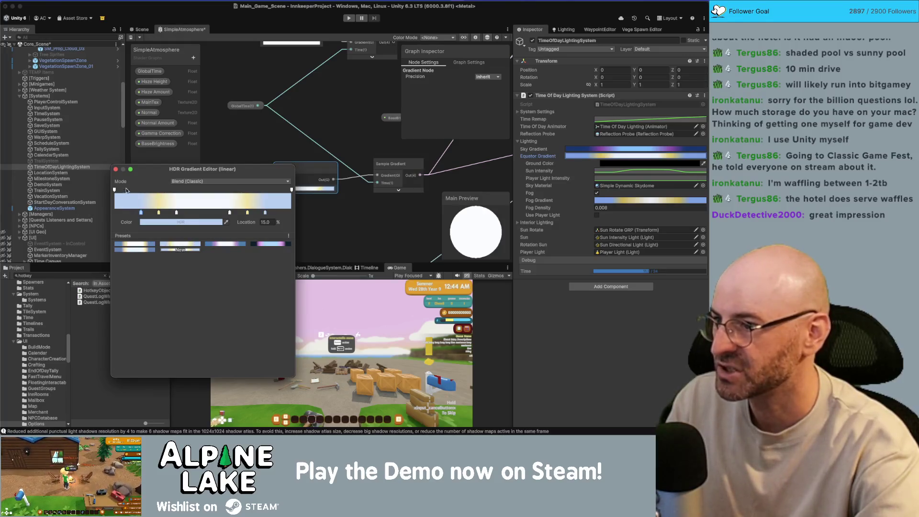
click(115, 169)
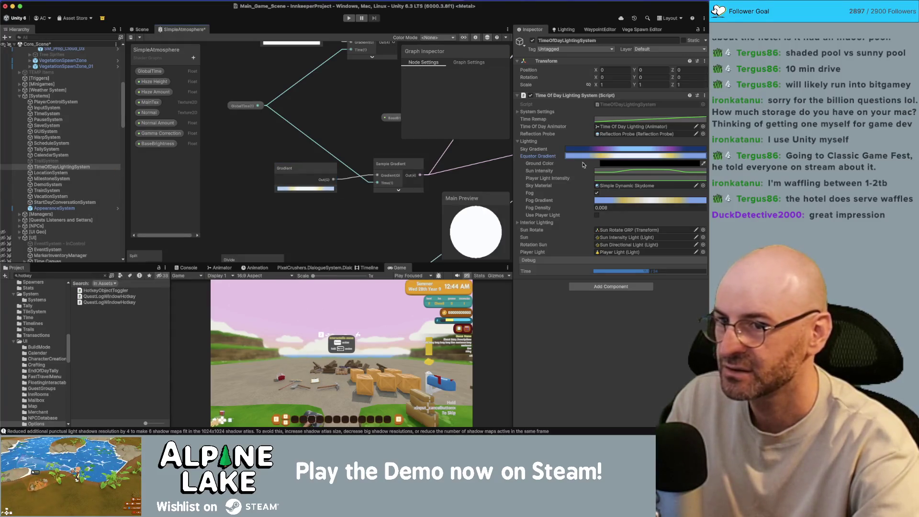
Copy the Equator Gradient and bring up the Gradient node's gradient editor again
right_click(585, 158)
click(597, 179)
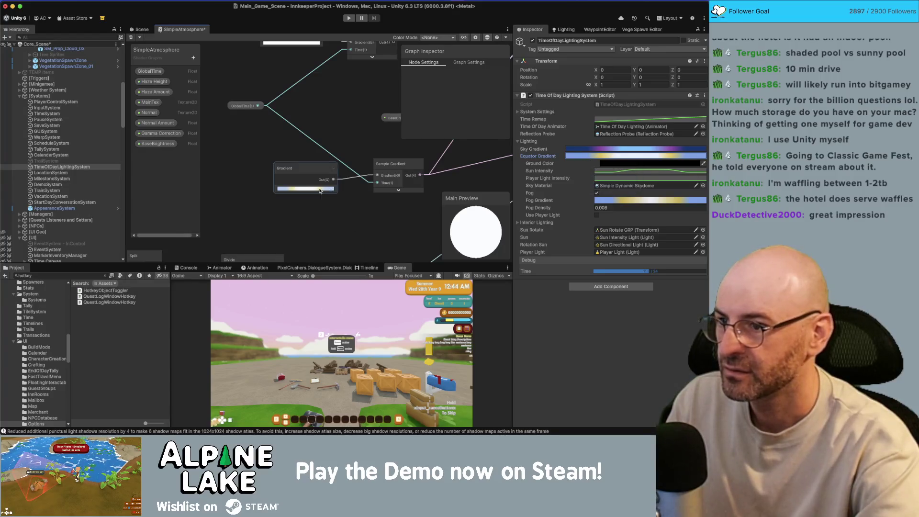
right_click(322, 190)
right_click(287, 226)
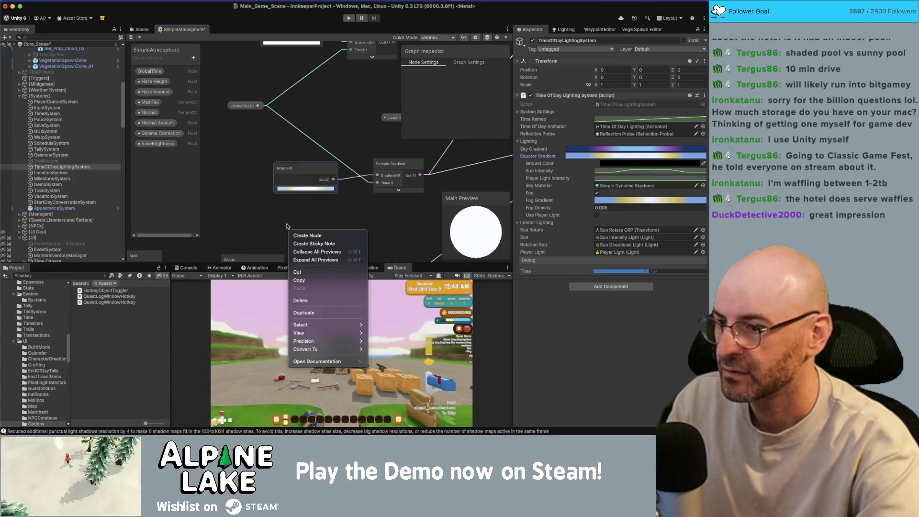
key(Escape)
click(306, 189)
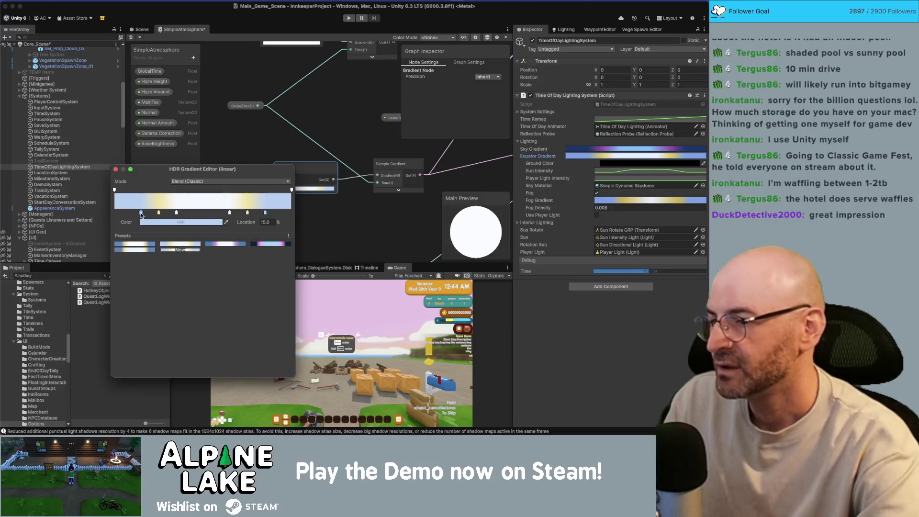
Try Fixed mode on the Gradient node, then settle on Blend (Classic)
click(191, 182)
click(190, 210)
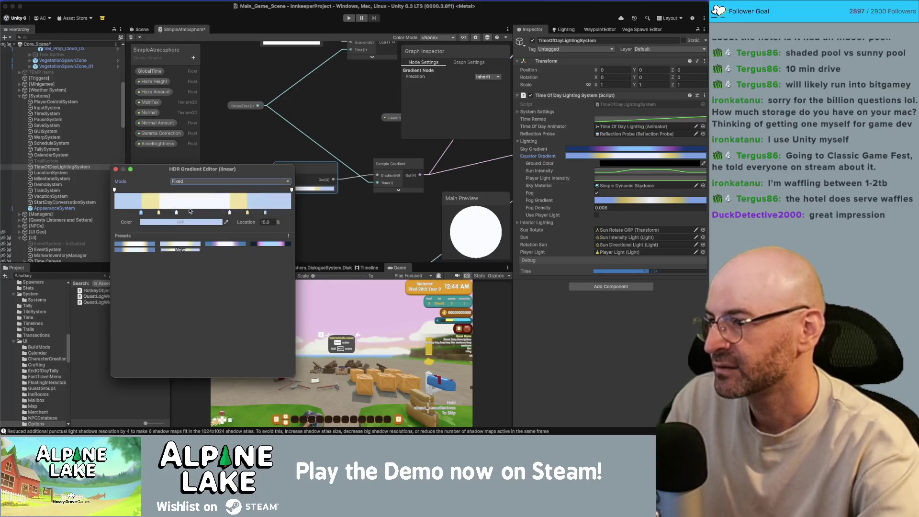
click(190, 181)
click(190, 188)
click(190, 182)
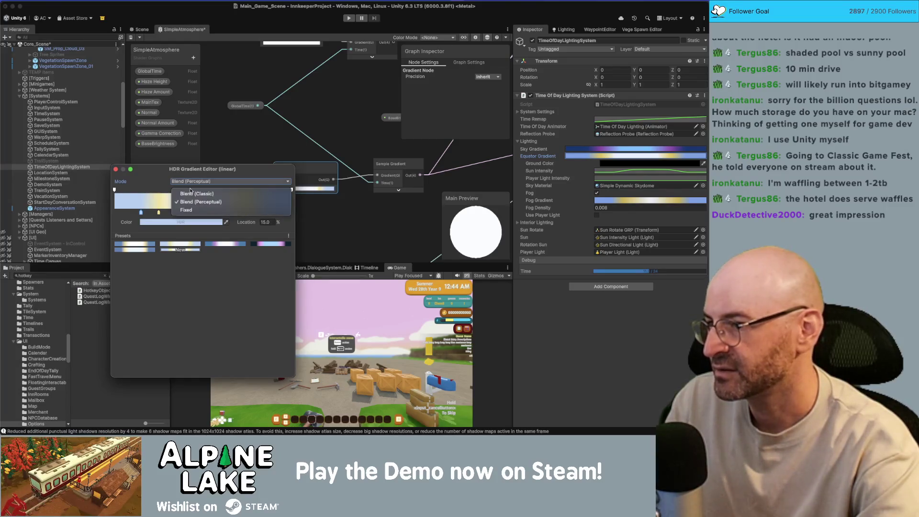
click(189, 194)
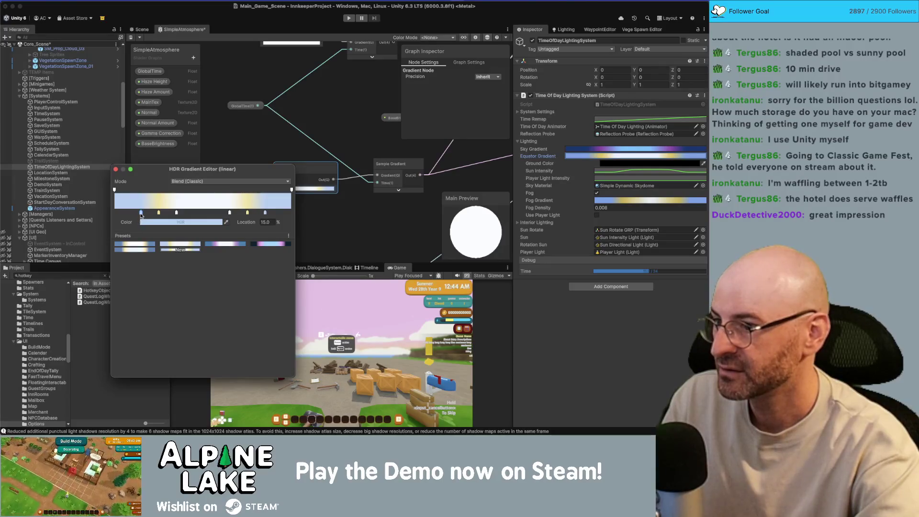
Save the SimpleAtmosphere graph and edit the colour of the 15% gradient key
click(131, 38)
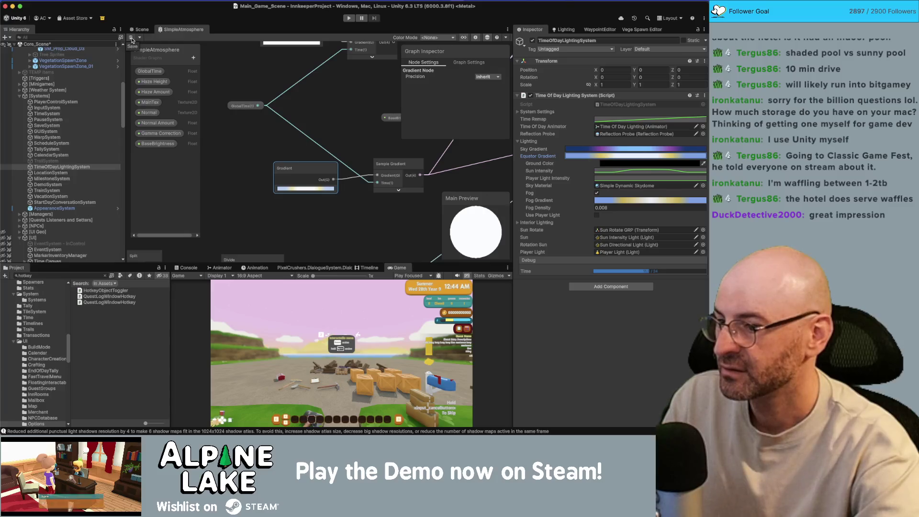
click(311, 188)
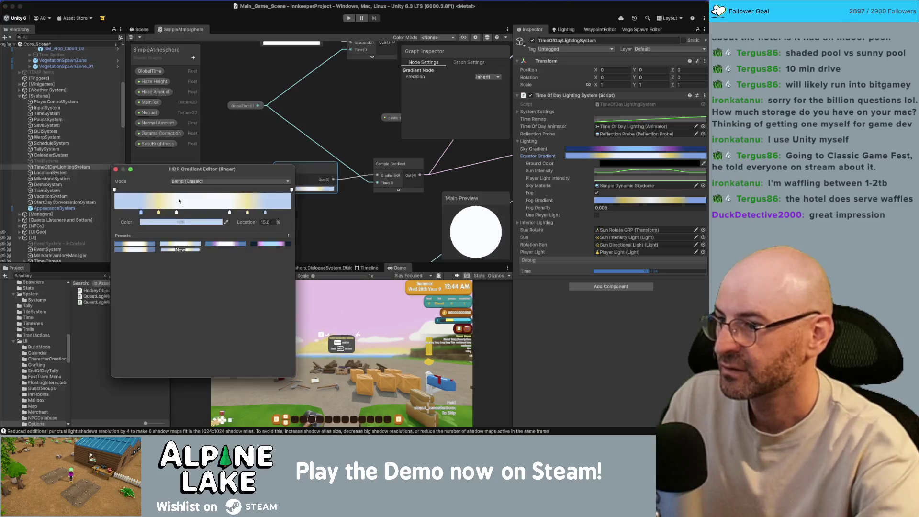
click(144, 222)
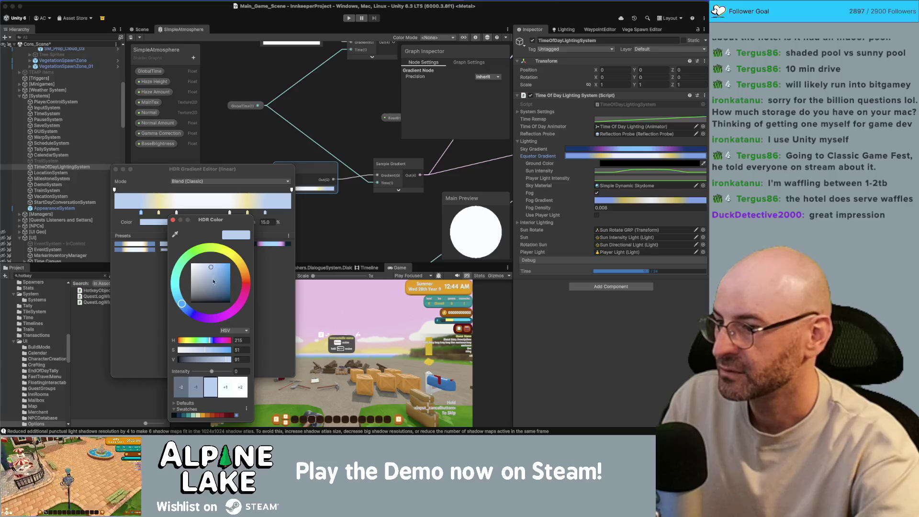
Make one blue gradient key deeper and more saturated, and slightly darken the pale key at 35%
click(218, 295)
drag(218, 295, 230, 296)
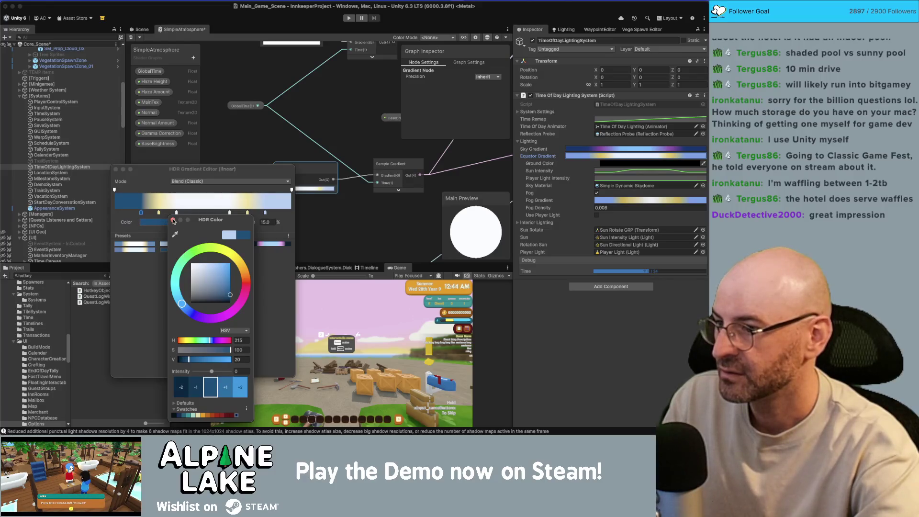
click(173, 220)
click(176, 212)
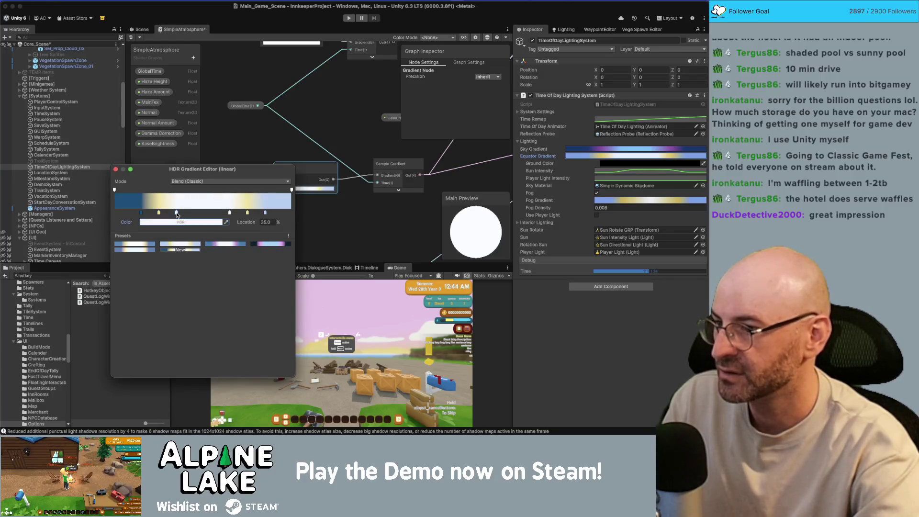
click(179, 223)
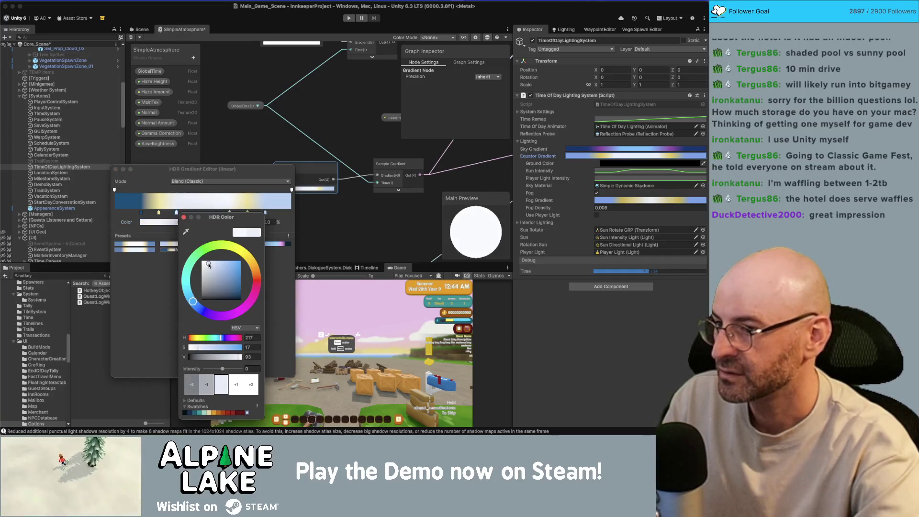
drag(206, 264, 208, 265)
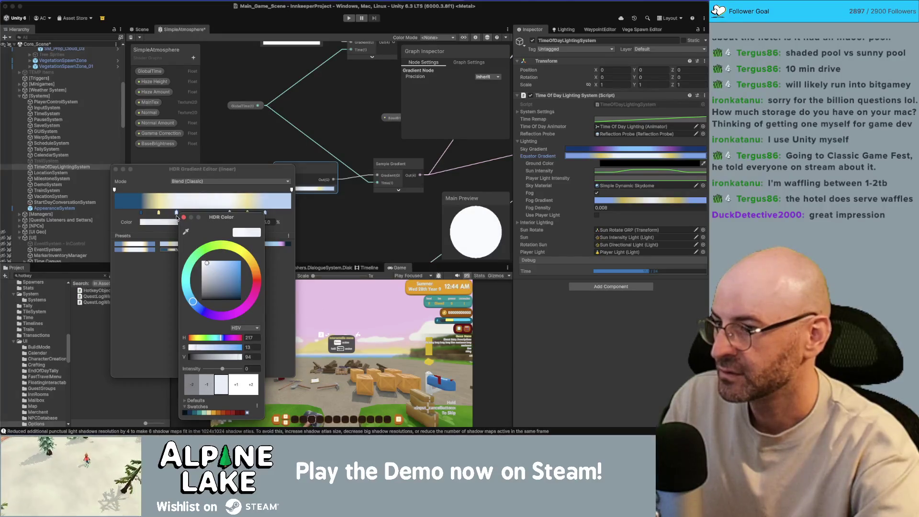
Nudge up the saturation of the yellow gradient key at 25%
click(184, 216)
click(158, 212)
click(169, 222)
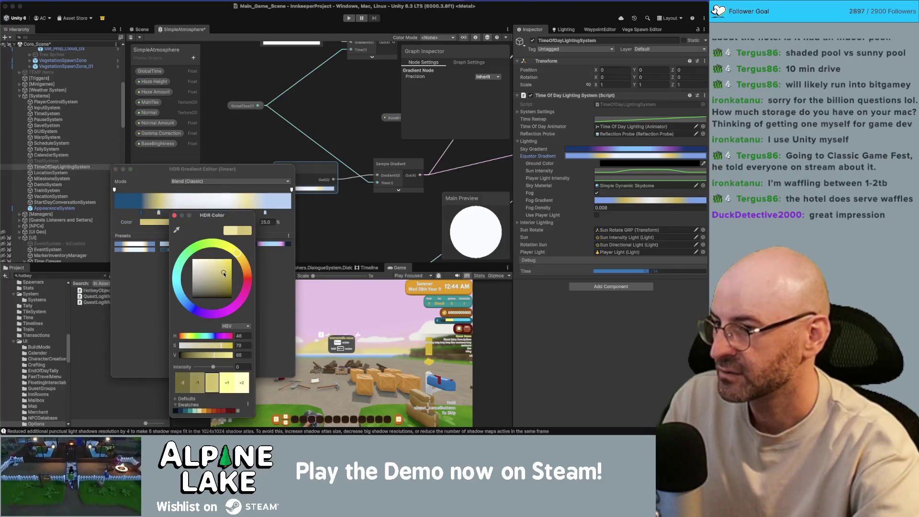
drag(223, 273, 224, 274)
click(212, 214)
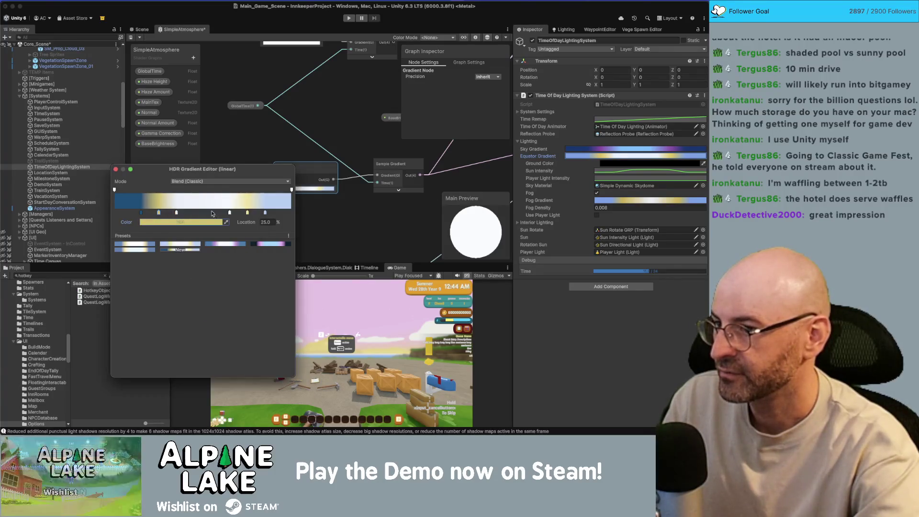
Make the blue gradient key at 65% fully saturated and dark
click(265, 213)
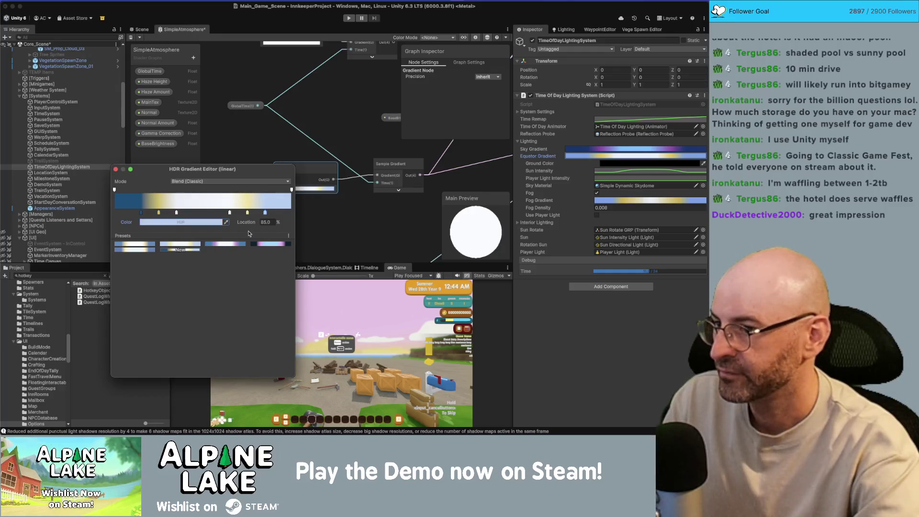
double_click(266, 213)
click(261, 291)
drag(261, 291, 269, 293)
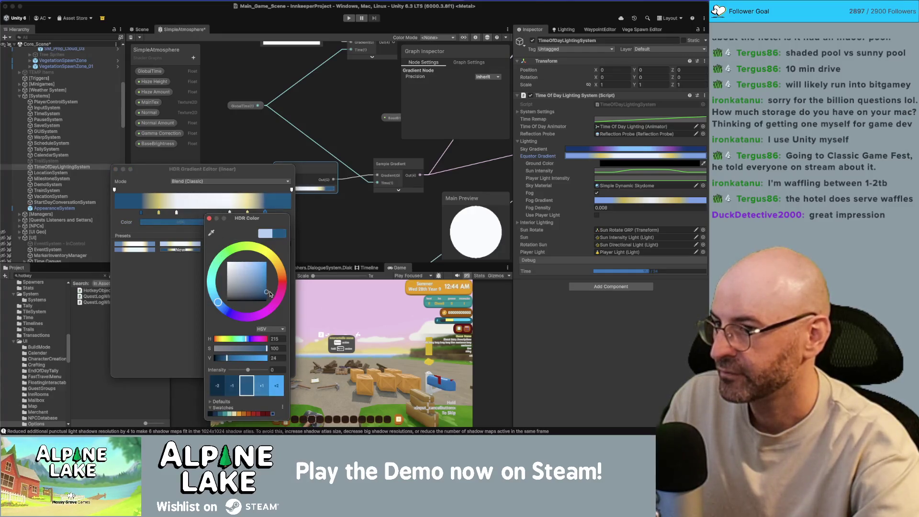
click(209, 218)
Sample a deeper yellow (H 45, S 80, V 85) for the 75% key and close the editors
click(246, 213)
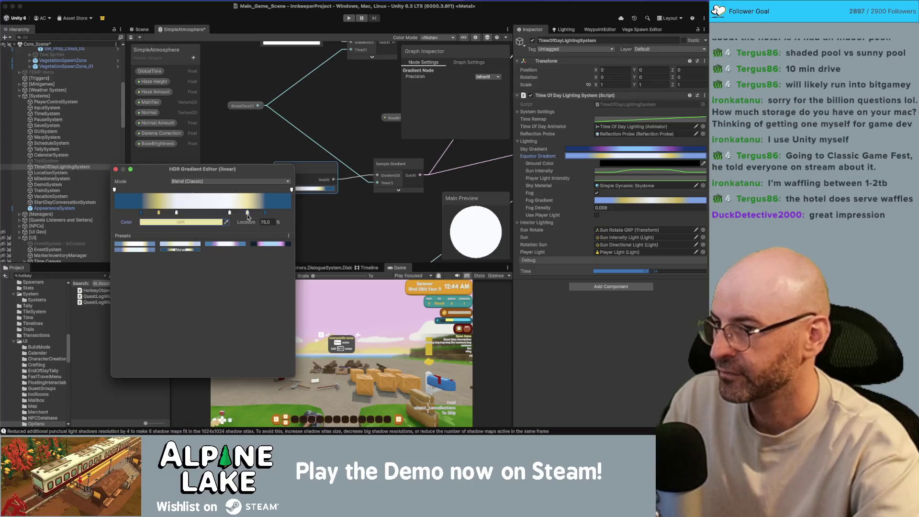
click(203, 222)
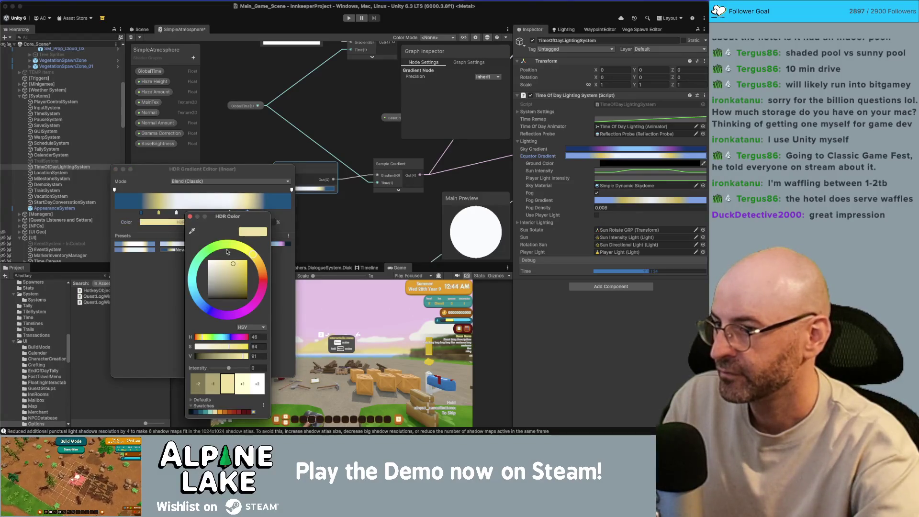
click(192, 230)
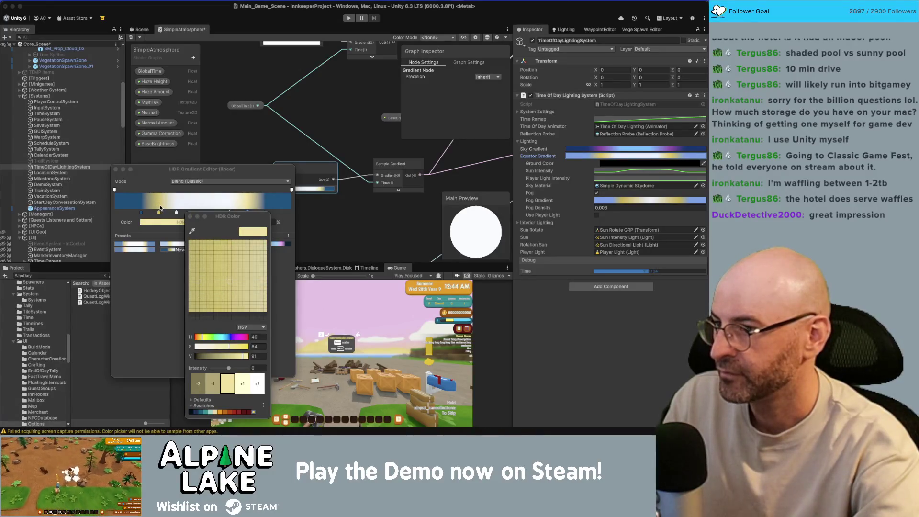
click(159, 215)
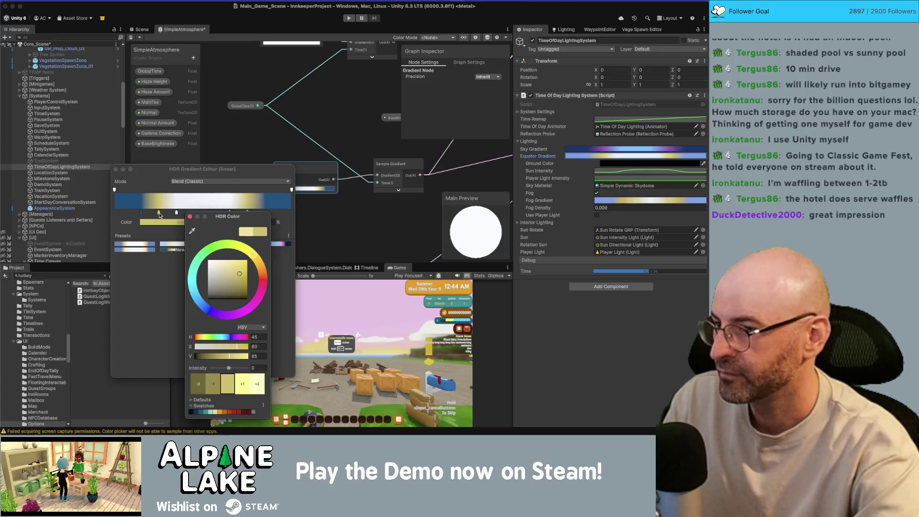
click(189, 217)
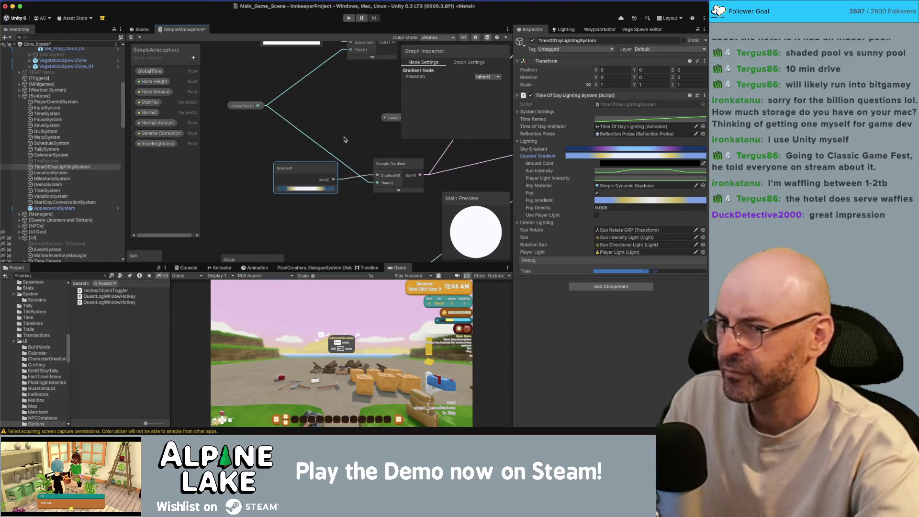
Save the shader graph, then reopen the gradient to check the 25% yellow key
scroll(329, 157, up, 2)
scroll(328, 157, down, 2)
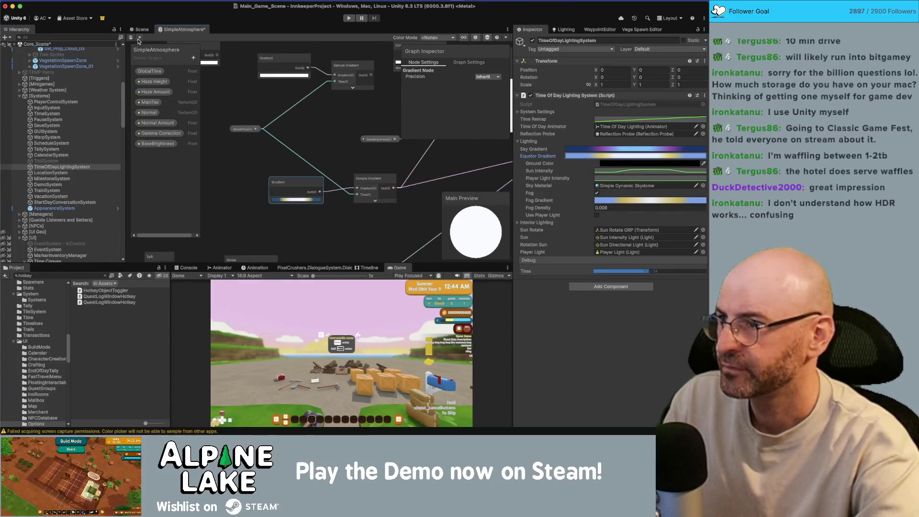
click(131, 37)
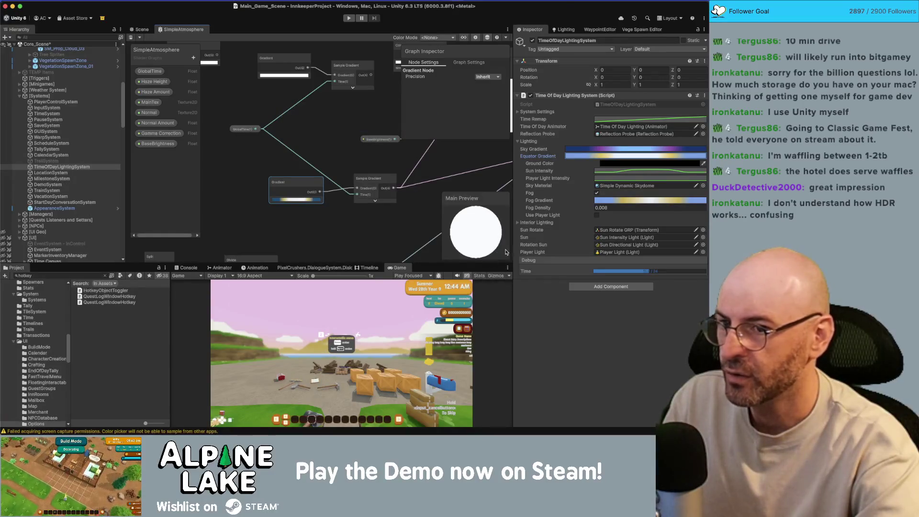
click(297, 199)
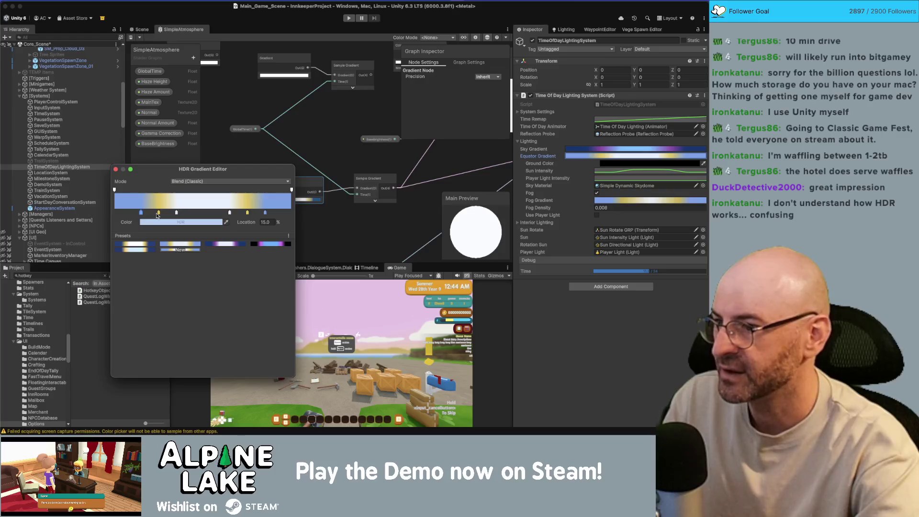
click(159, 213)
click(163, 223)
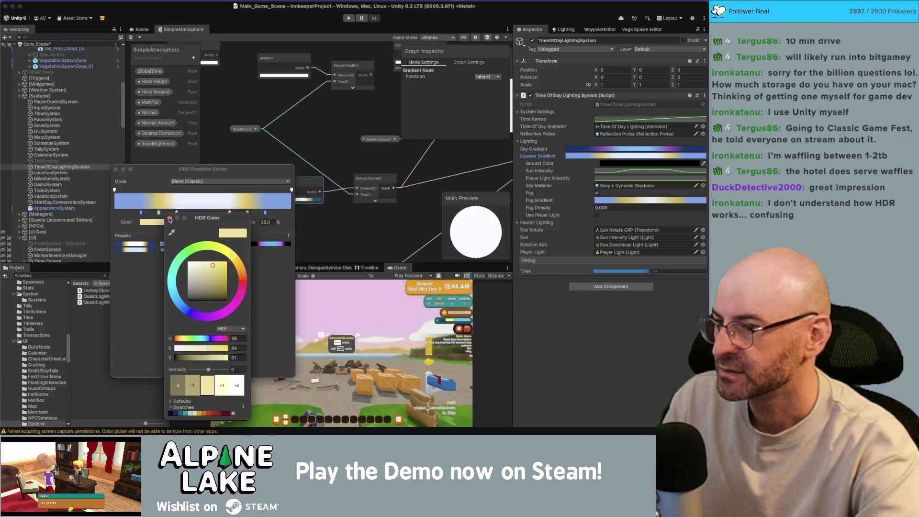
click(170, 219)
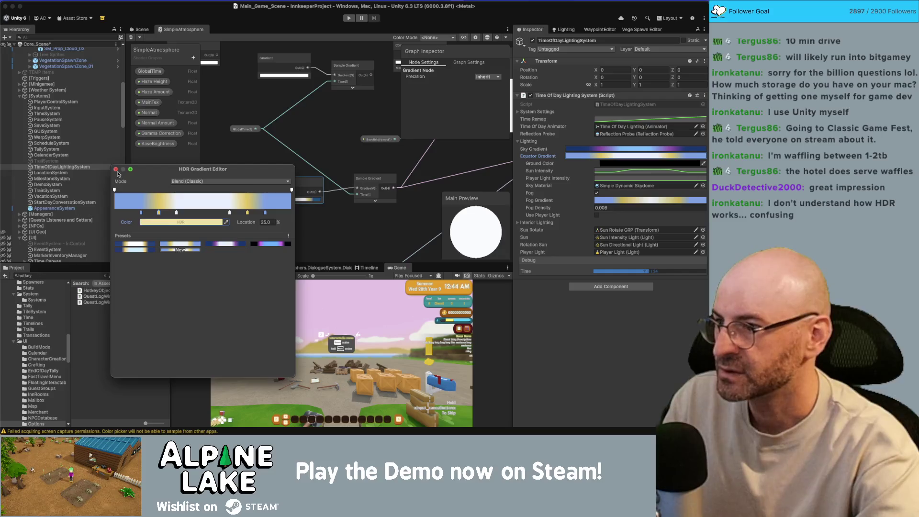
click(115, 169)
Apply the lighter blue preset gradient, save the graph, and frame the lighting system in the Scene view
click(309, 199)
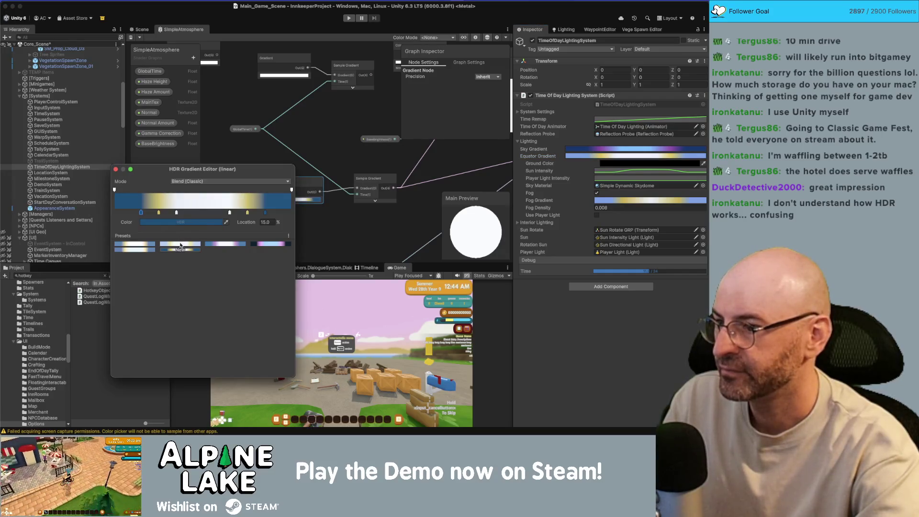
click(180, 245)
click(116, 169)
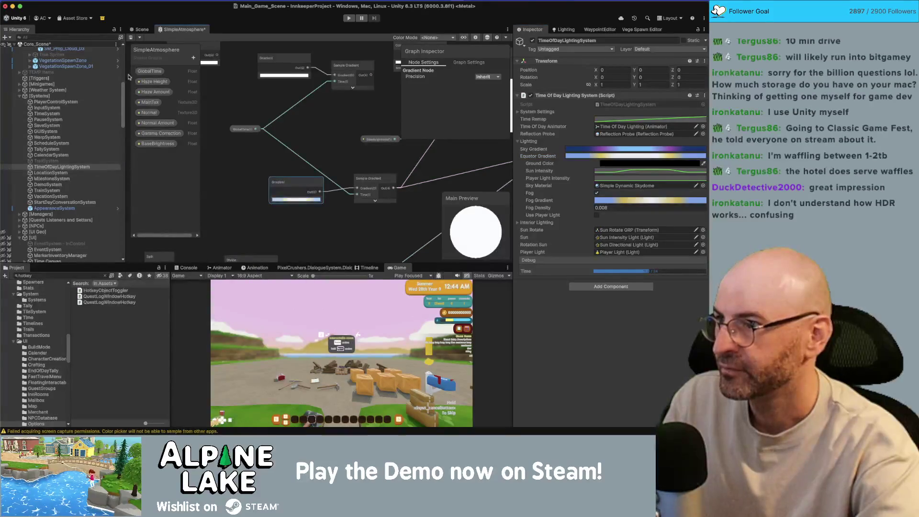
click(132, 38)
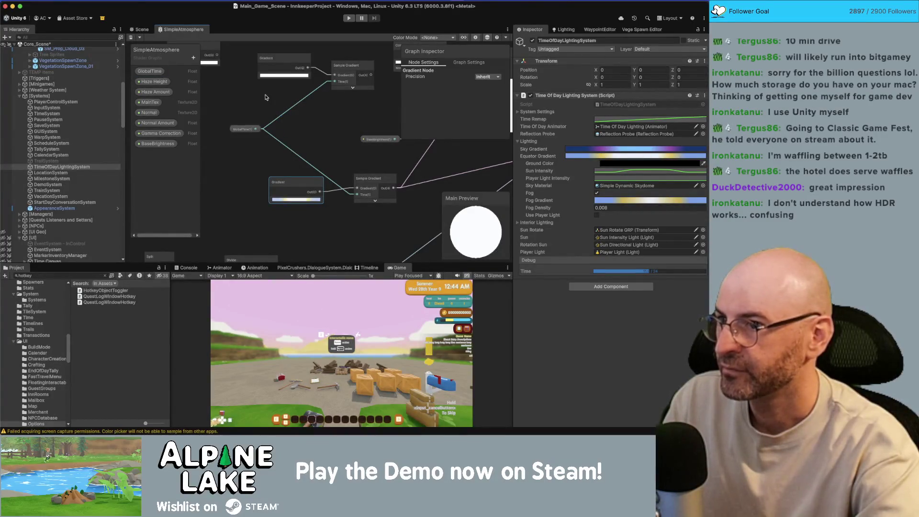
click(142, 29)
key(f)
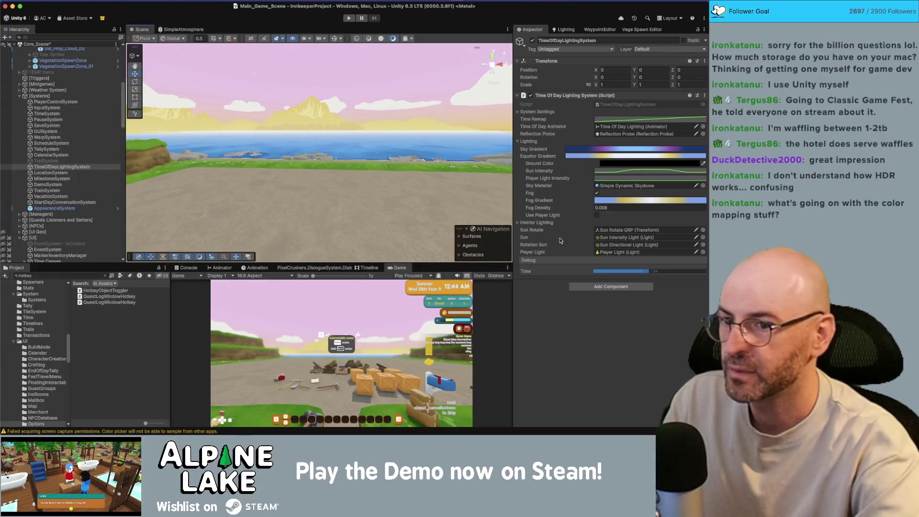
Set the debug time back to dusk and partly restore Mountain_2 (2)'s Haze Amount after clearing it
click(648, 271)
mouse_move(648, 272)
mouse_down()
mouse_move(602, 273)
mouse_move(628, 275)
mouse_up()
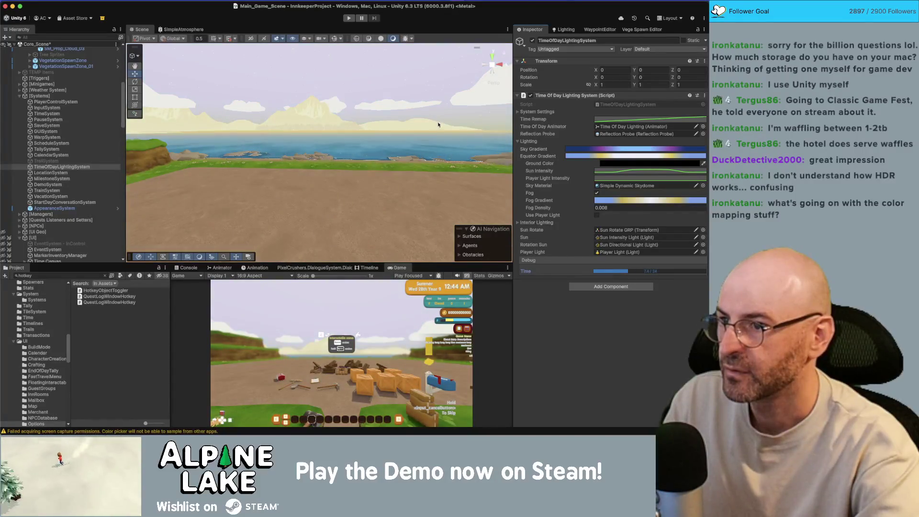
click(321, 116)
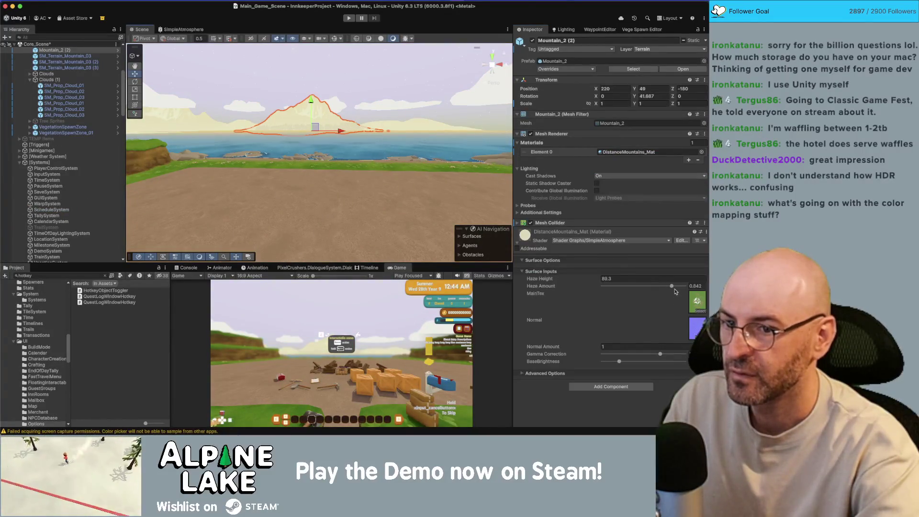
drag(675, 291, 563, 295)
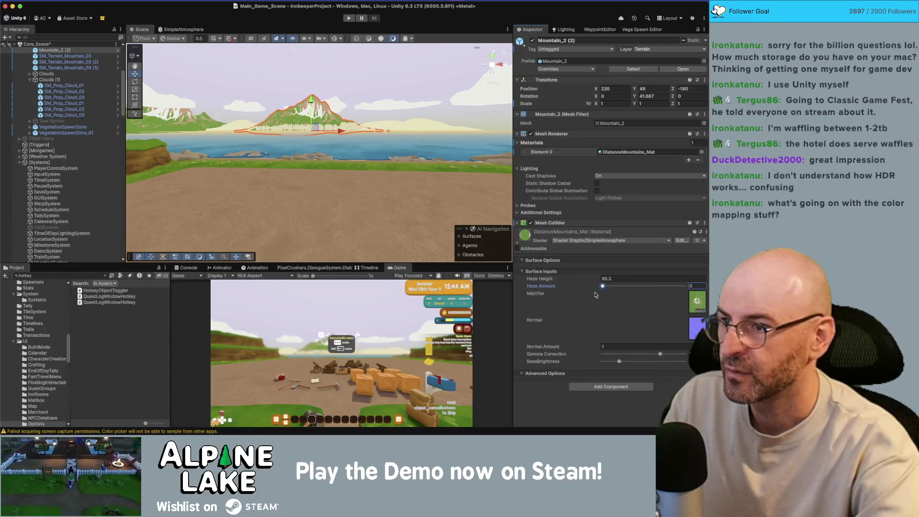
mouse_move(595, 295)
mouse_down()
mouse_move(679, 295)
mouse_move(645, 303)
mouse_up()
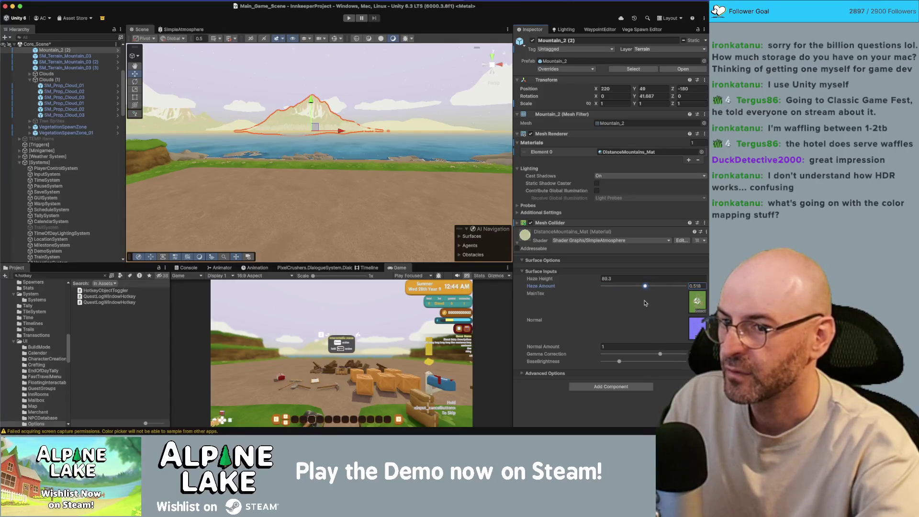
Lower SM_Terrain_Mountain_03 (2)'s Haze Amount to about 0.56 and the Pine Tree Sprite's to 0.581
click(395, 129)
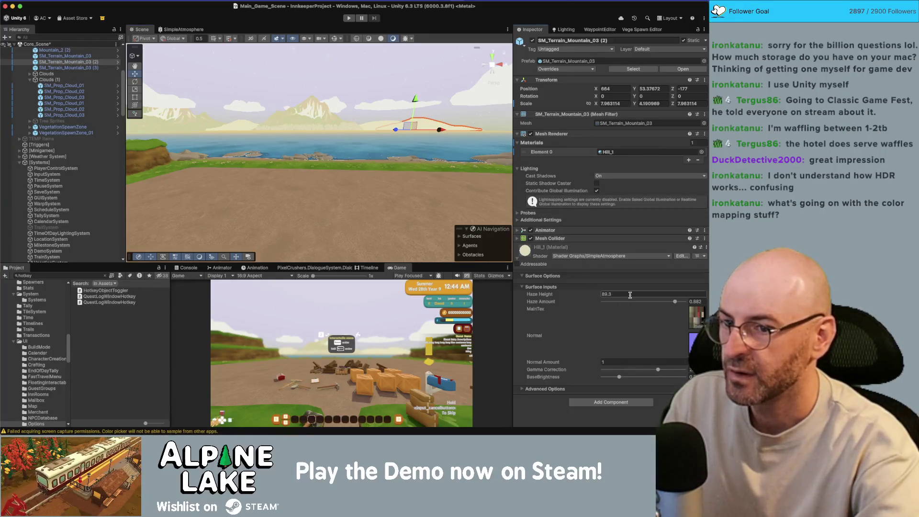
click(648, 302)
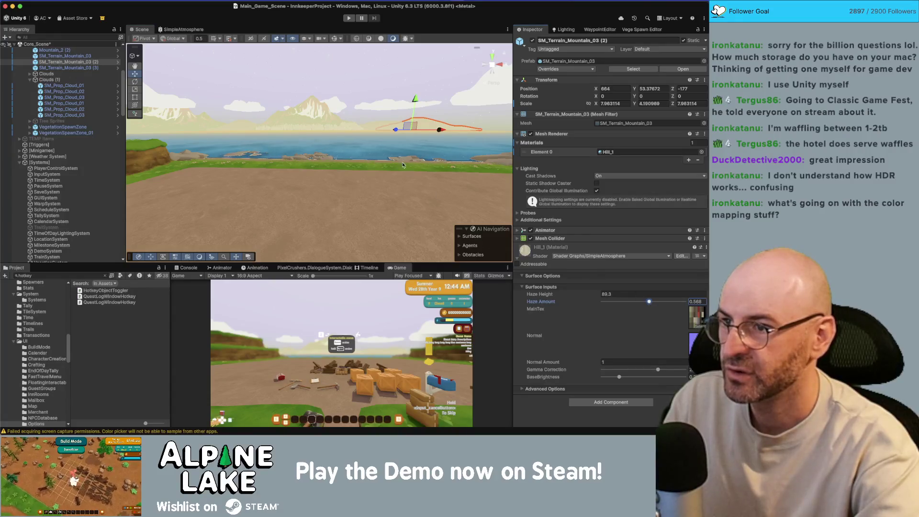
click(388, 130)
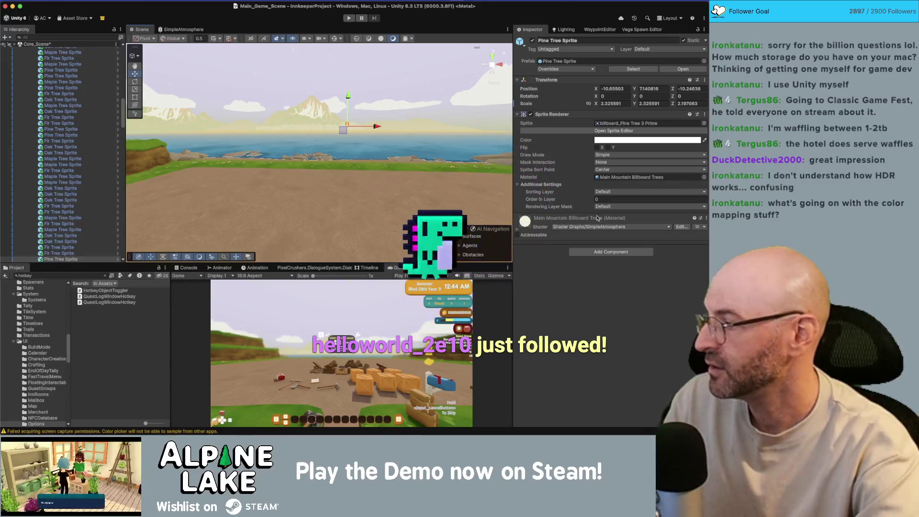
click(525, 233)
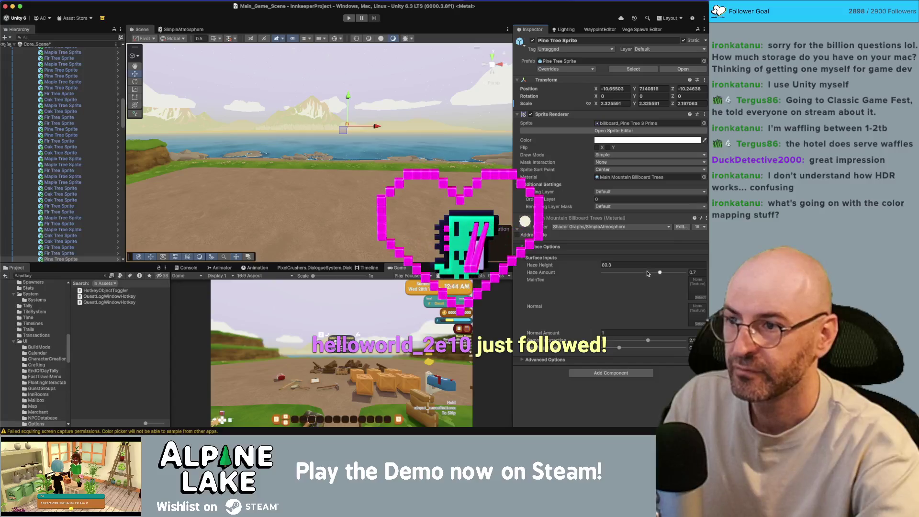
click(647, 273)
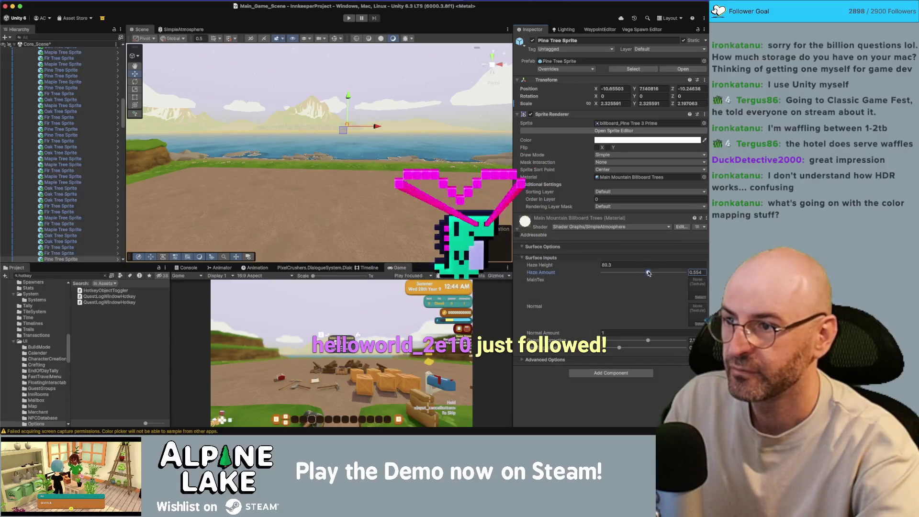
drag(648, 273, 650, 273)
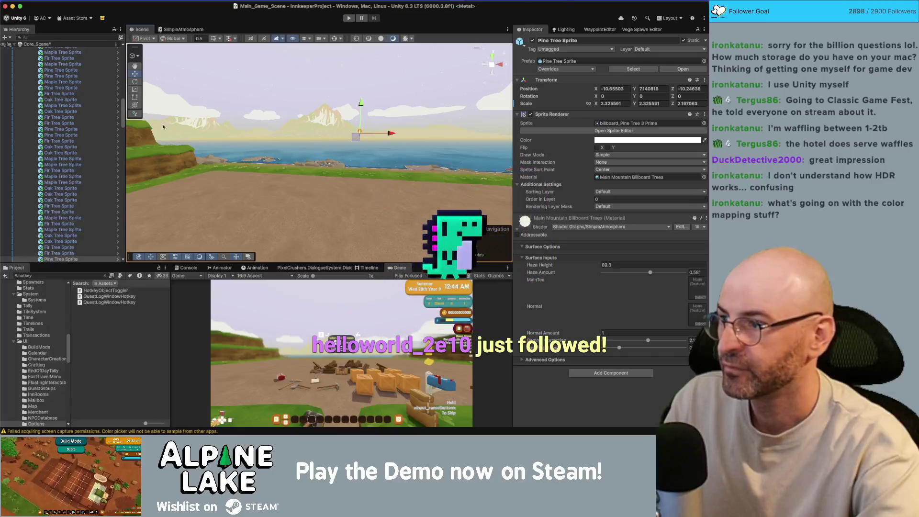
Expand Core_Scene in the Hierarchy and inspect the Minigames and Weather System objects
key(super+z)
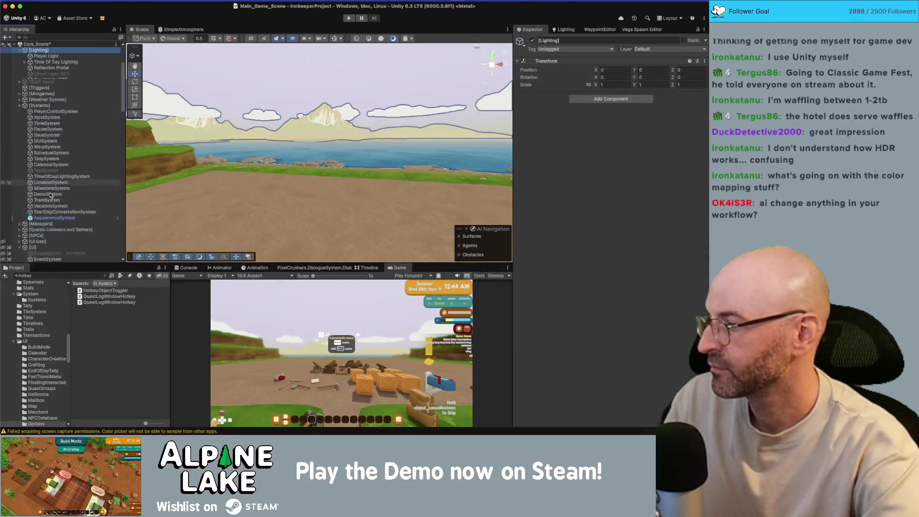
key(super+z)
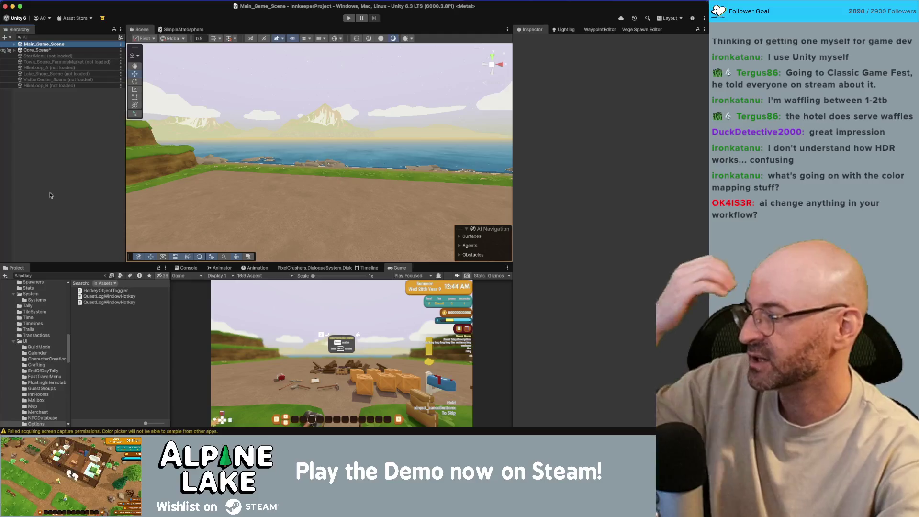
click(66, 49)
key(Right)
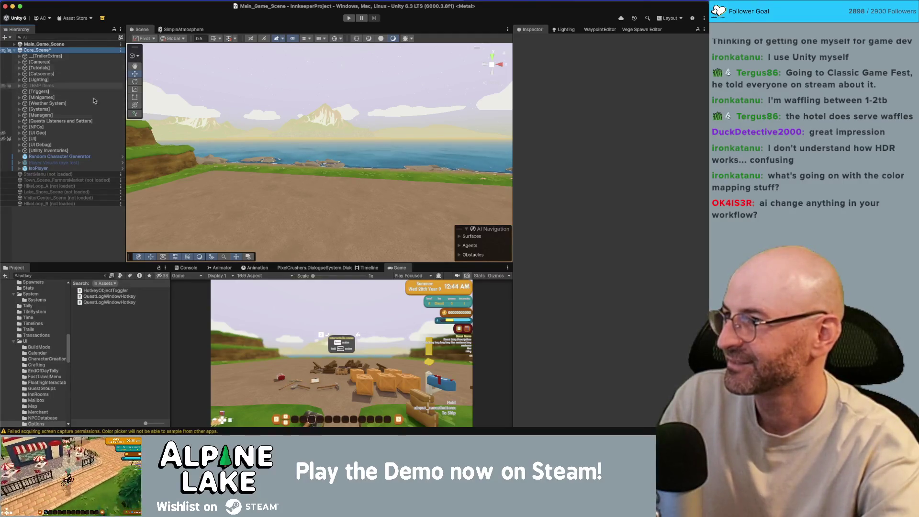
click(81, 98)
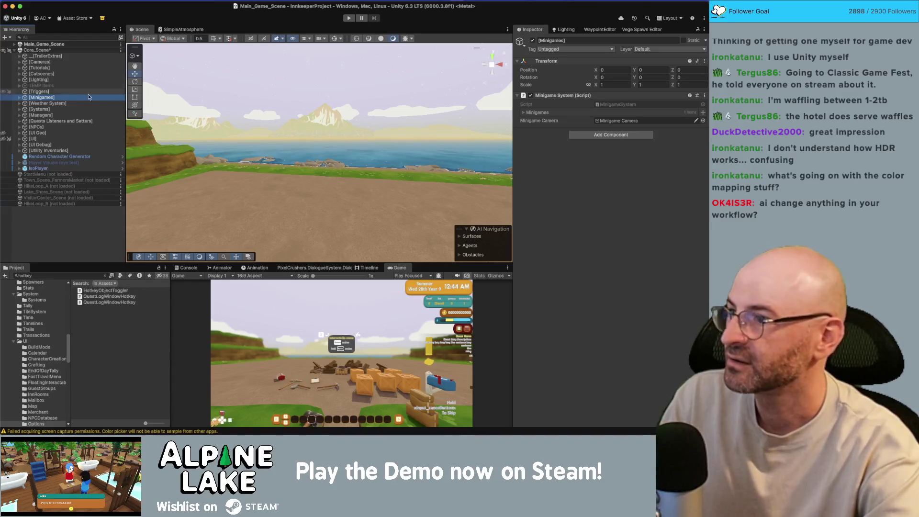
click(93, 104)
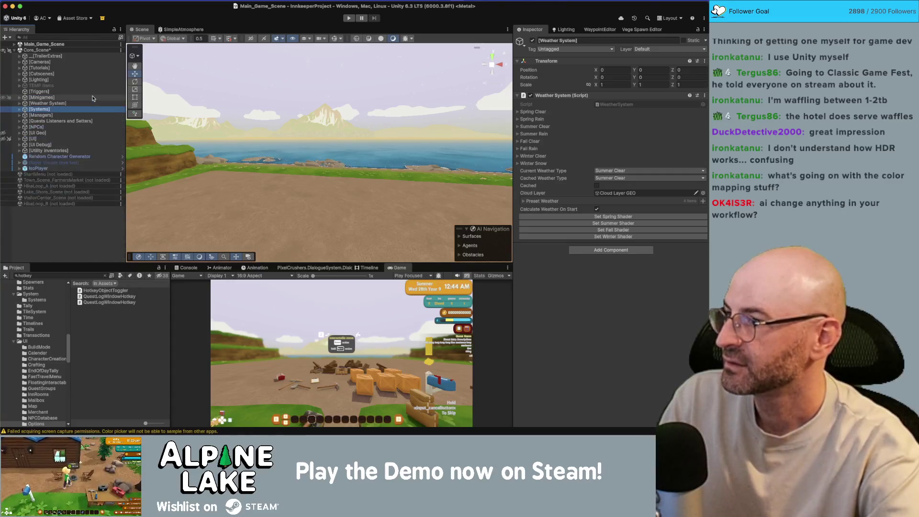
Browse the UI, Managers and Systems groups down to TimeOfDayLightingSystem
key(Down)
key(Down)
key(Down)
key(Right)
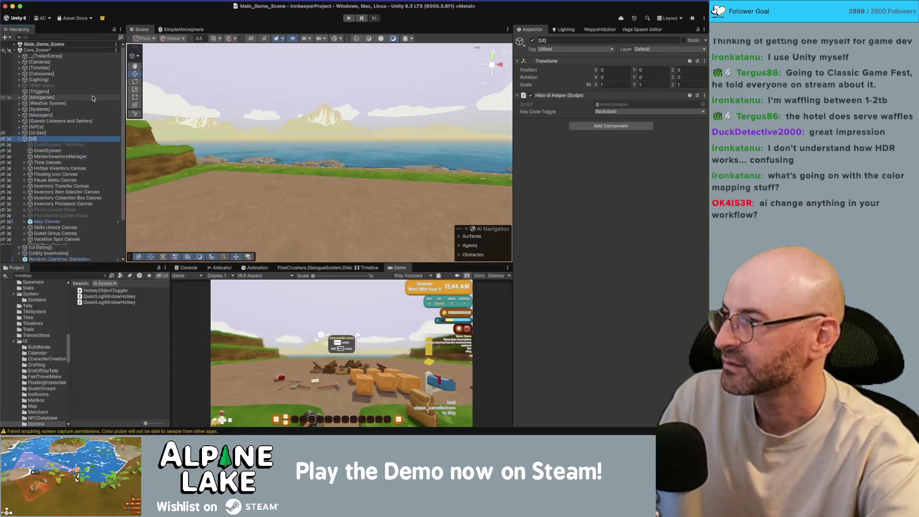
key(Left)
key(Up)
key(Up)
key(Up)
key(Right)
key(Down)
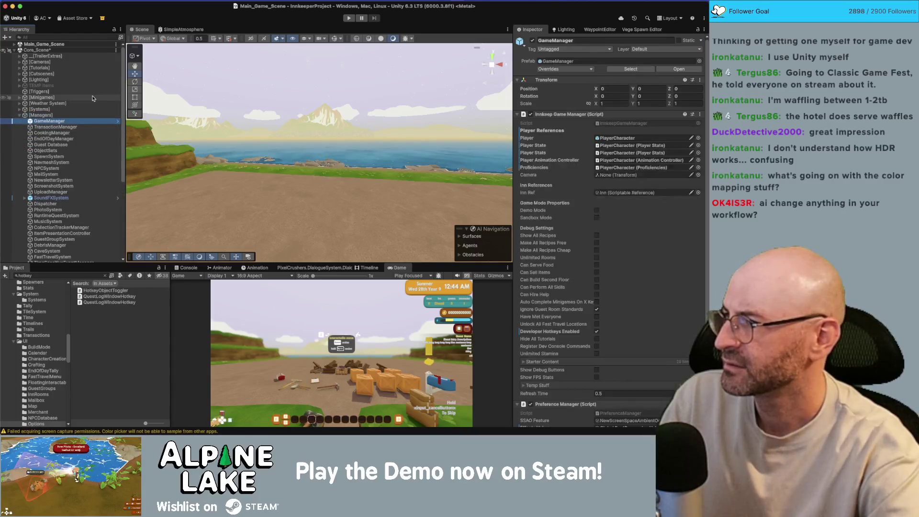
key(Down)
key(Left)
key(Left)
key(Up)
key(Right)
key(Down)
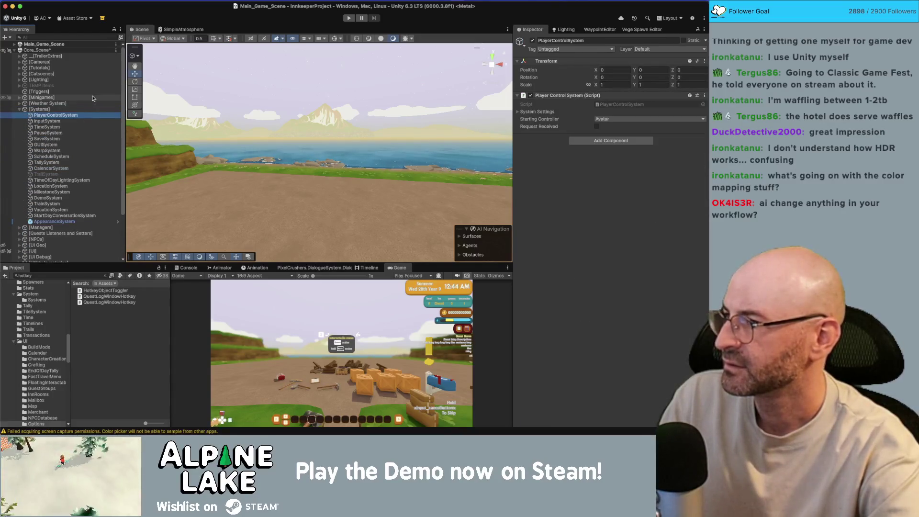
key(Down)
key(Down)
key(Down)
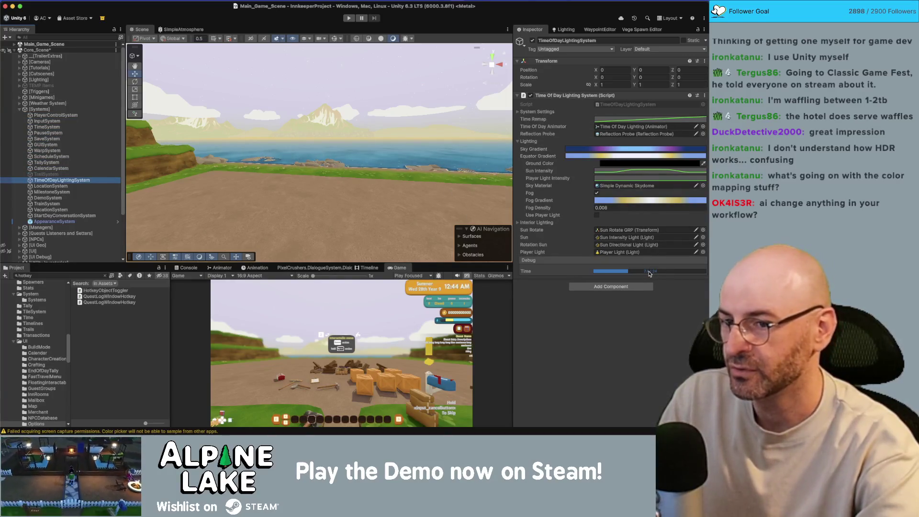
Scrub the Debug Time slider to a starry night, then forward to morning daylight
click(635, 273)
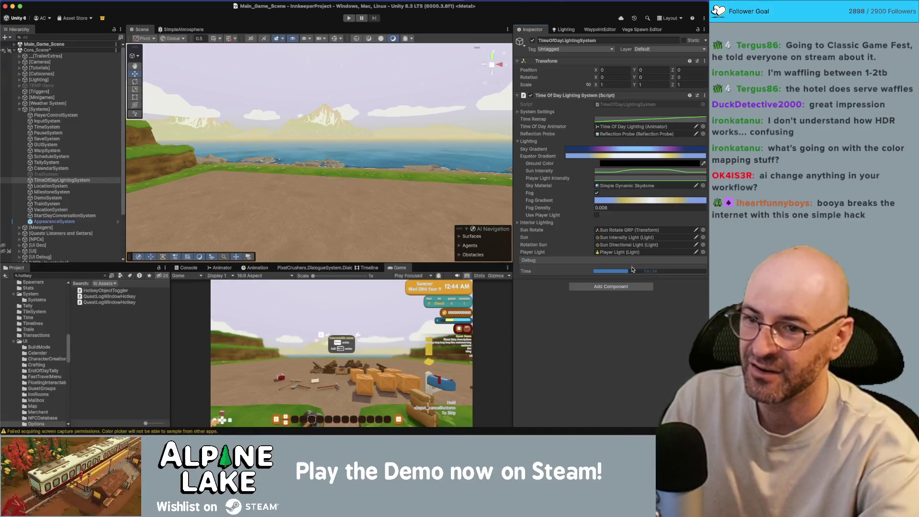
drag(633, 271, 699, 270)
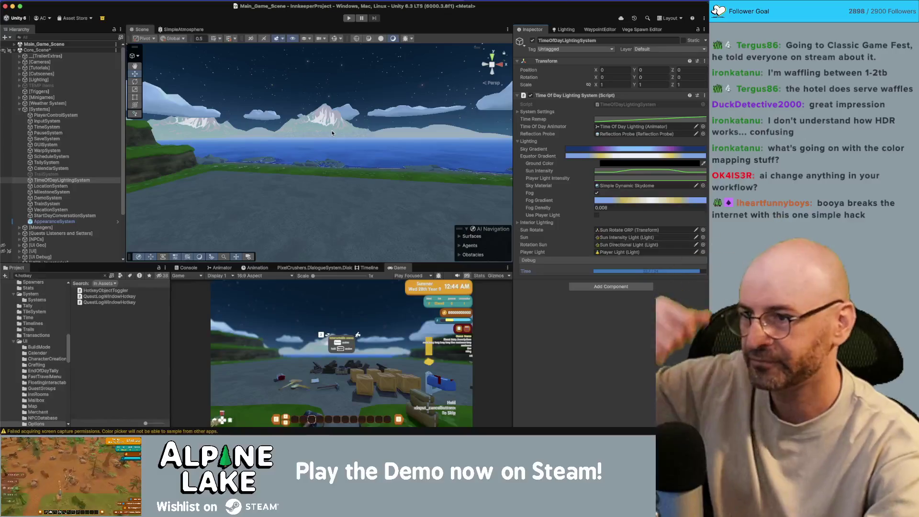
click(658, 271)
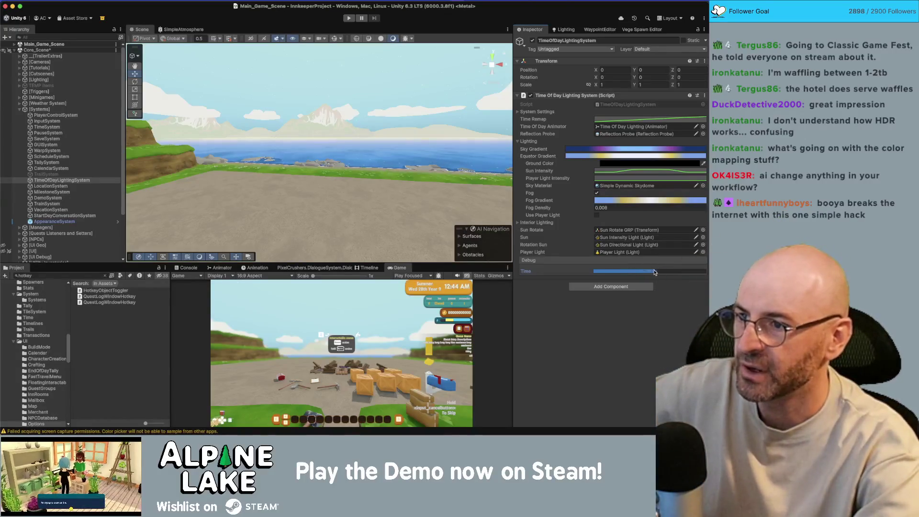
drag(649, 273, 595, 274)
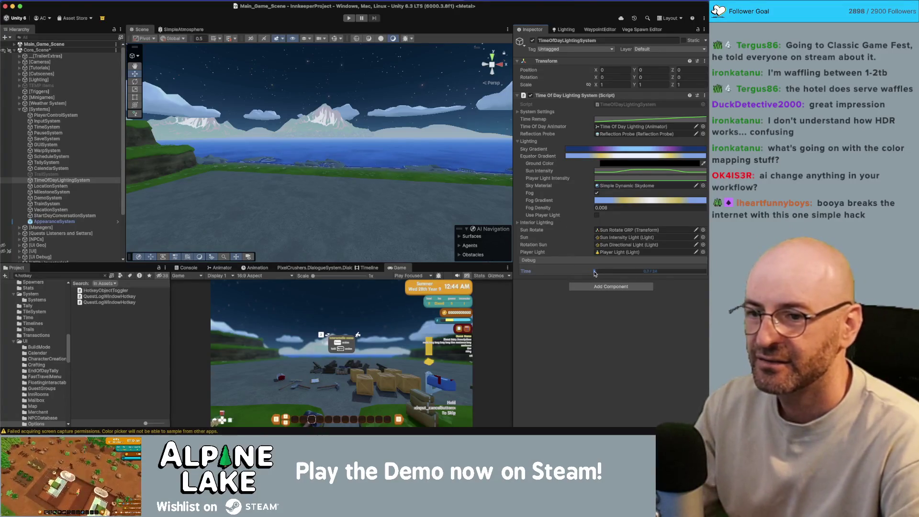
drag(602, 272, 634, 271)
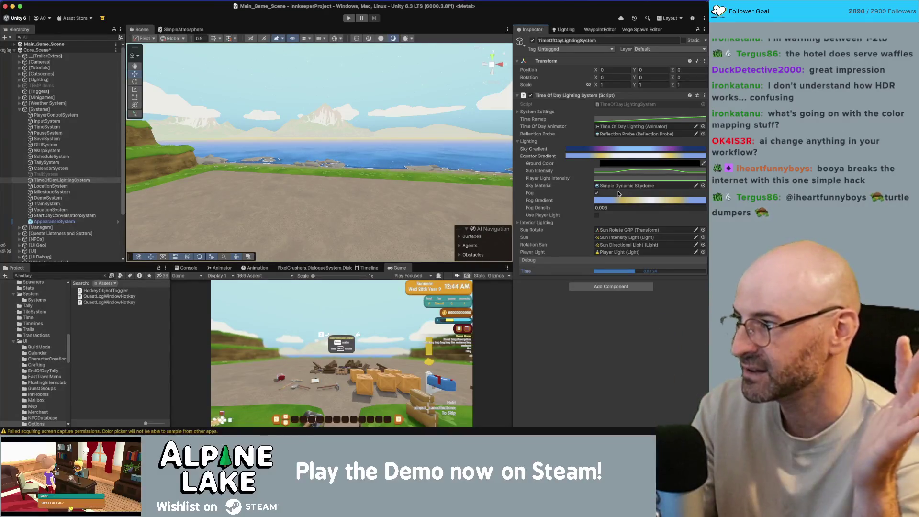
Launch Photoshop through Spotlight and choose a new 1024 x 1024 document
key(super+Tab)
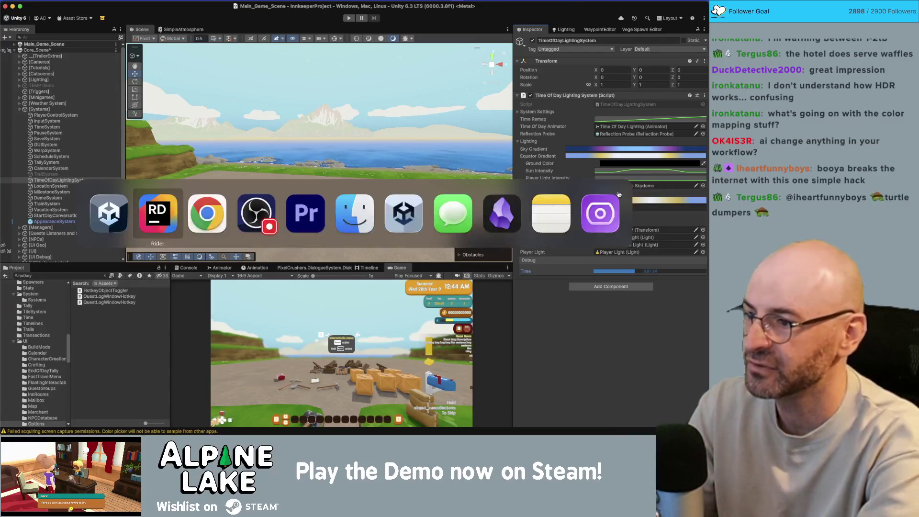
key(super+Tab)
key(super+Tab)
key(super+Tab)
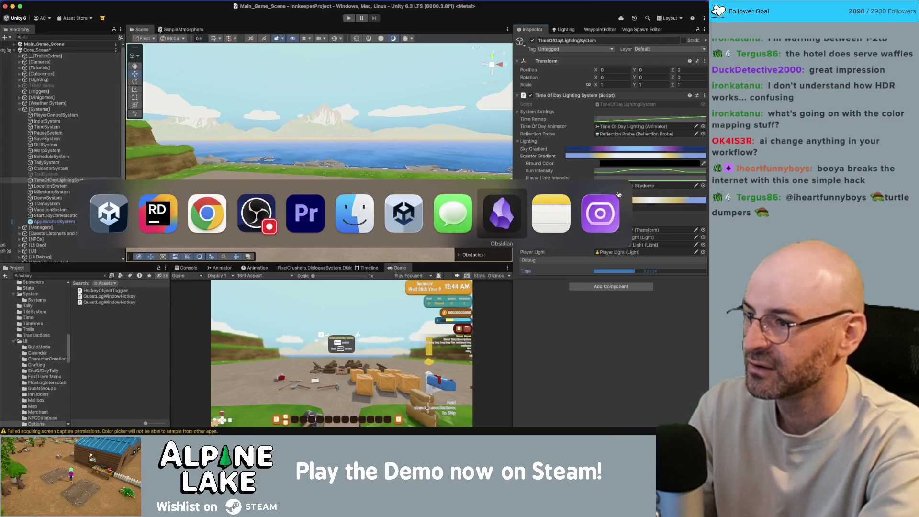
key(Escape)
key(super+space)
text(phot)
key(Escape)
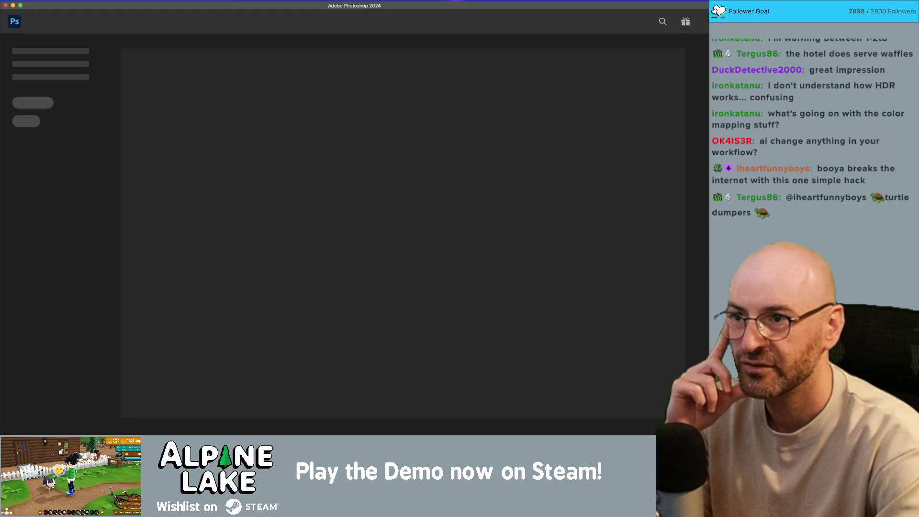
click(29, 53)
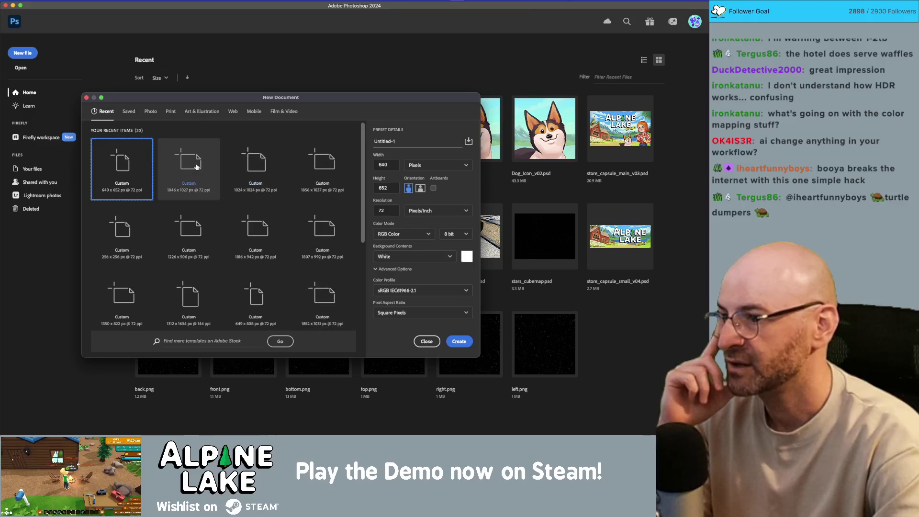
click(247, 168)
Create the blank 1024 x 1024 document and check the Image menu for the colour mode
click(459, 343)
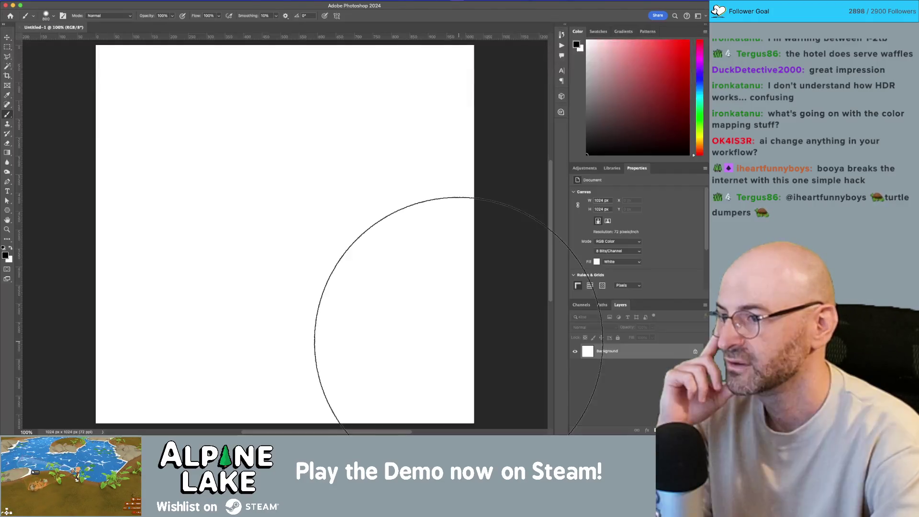
click(106, 5)
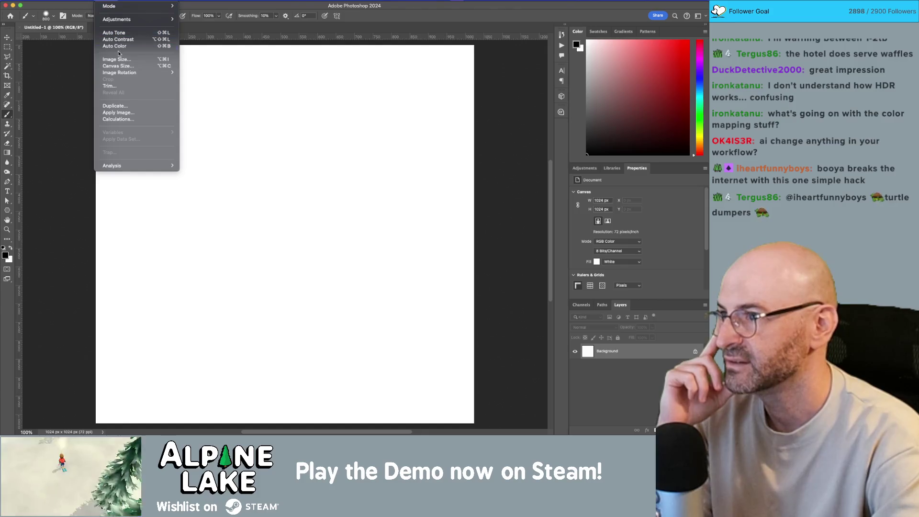
mouse_move(113, 7)
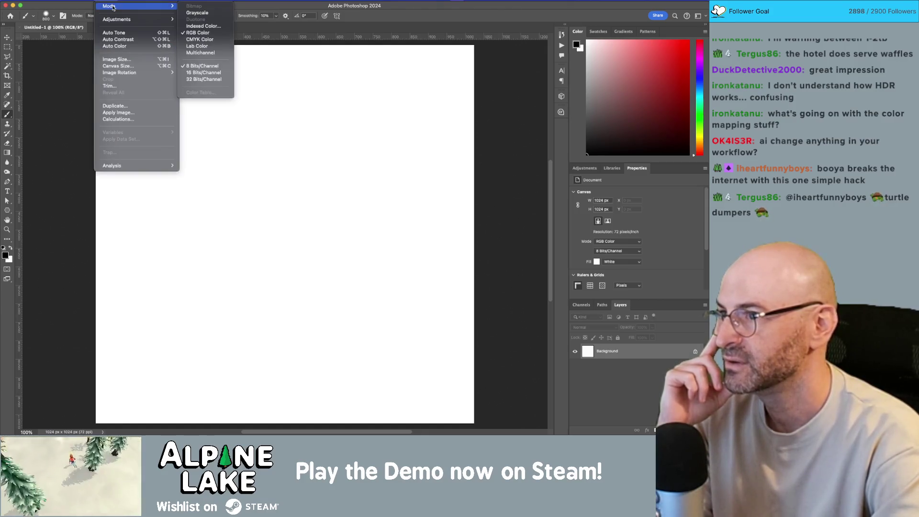
key(Escape)
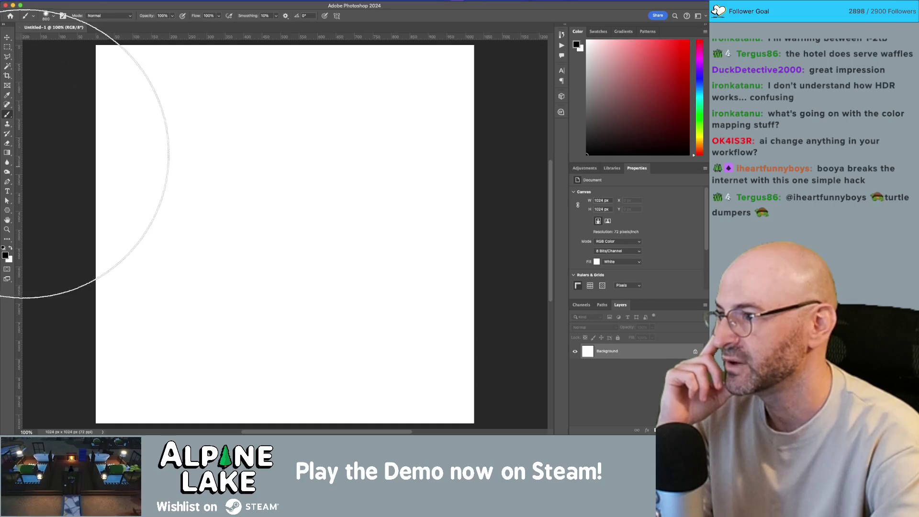
With the Gradient tool, load a light-blue gradient from the Blues preset set
click(7, 152)
click(103, 16)
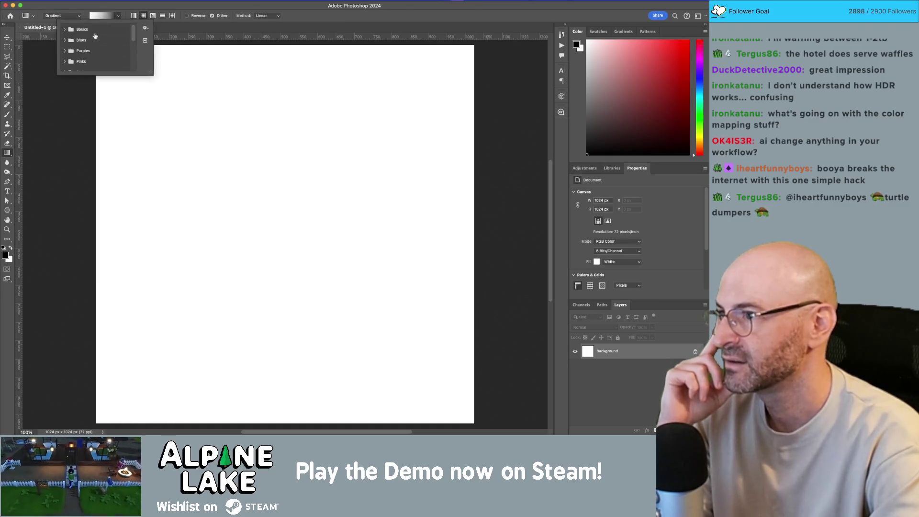
click(65, 29)
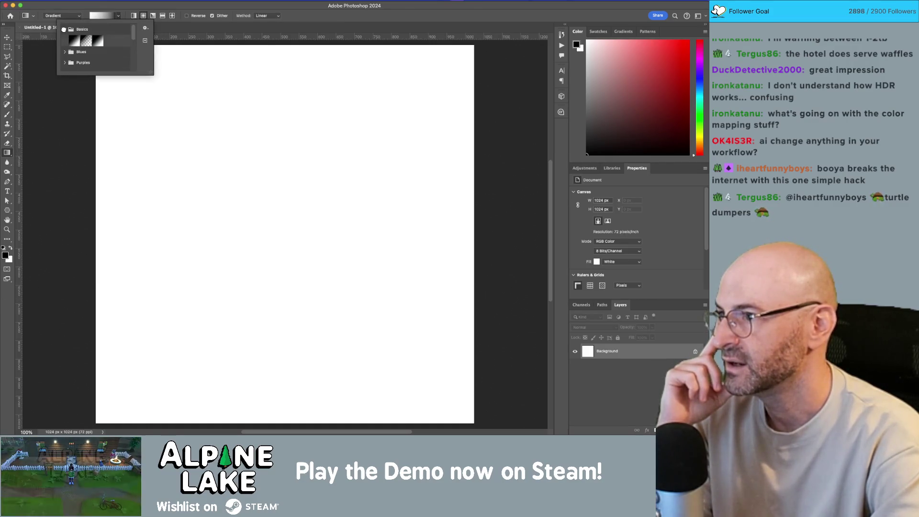
click(64, 30)
click(64, 41)
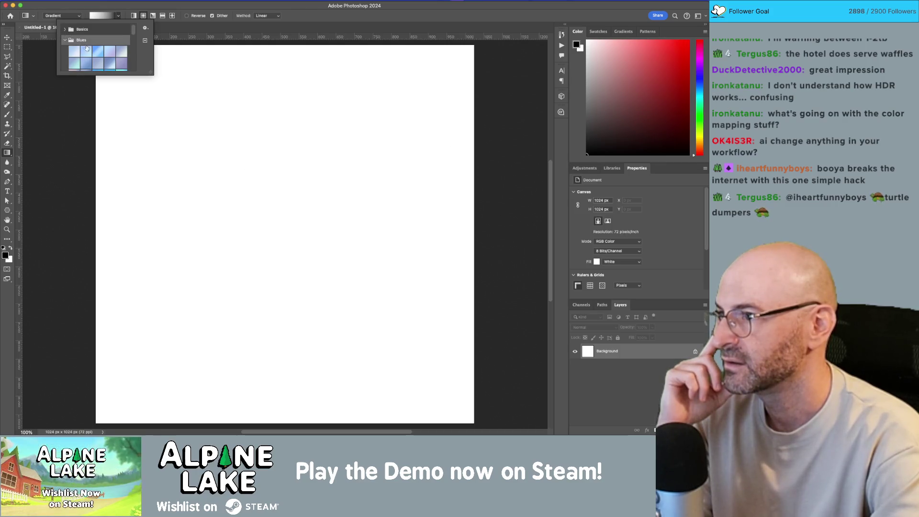
click(81, 53)
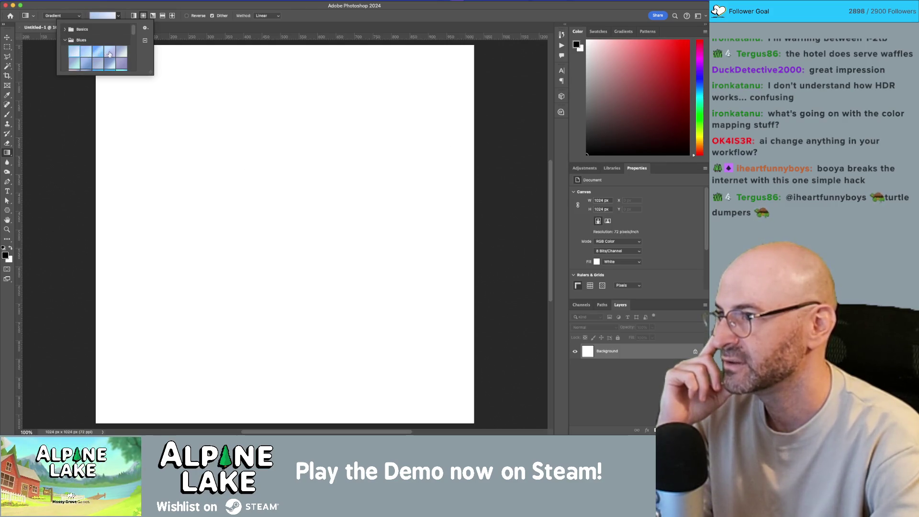
click(76, 66)
click(181, 156)
Draw a radial gradient fill across the canvas and pick the Basics black-to-white gradient
mouse_move(181, 159)
mouse_down()
mouse_move(297, 176)
mouse_move(479, 328)
mouse_up()
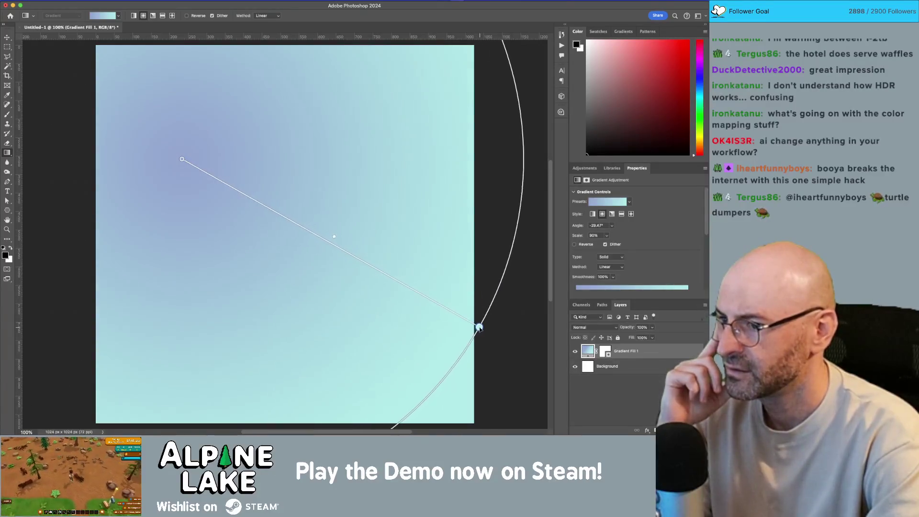
click(102, 1)
key(Escape)
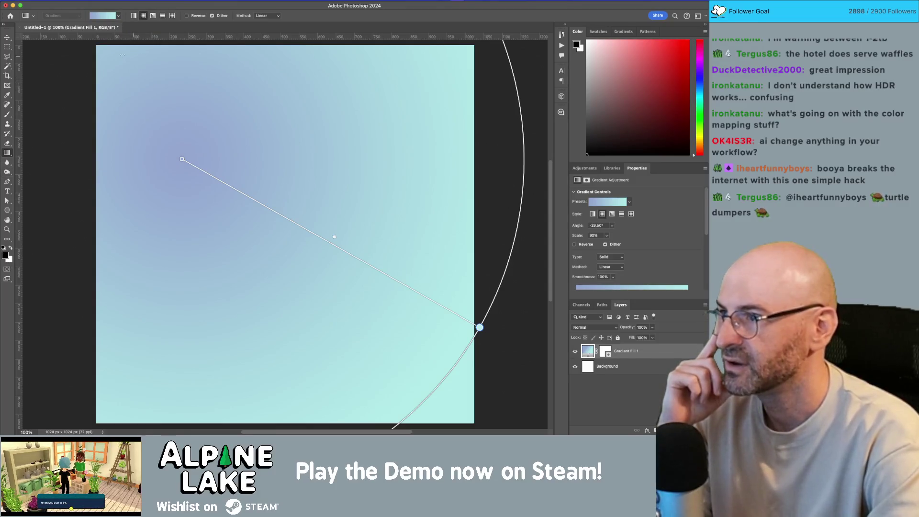
click(98, 16)
click(98, 16)
click(98, 15)
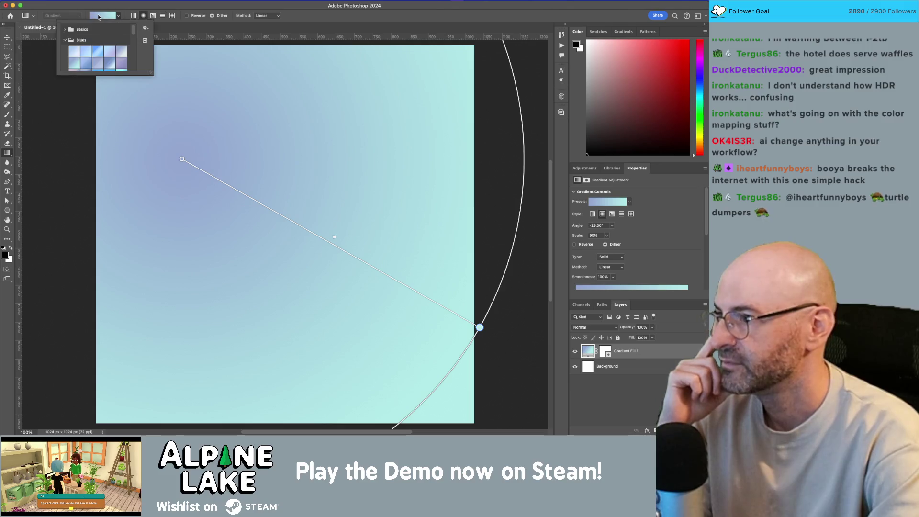
click(66, 31)
click(74, 40)
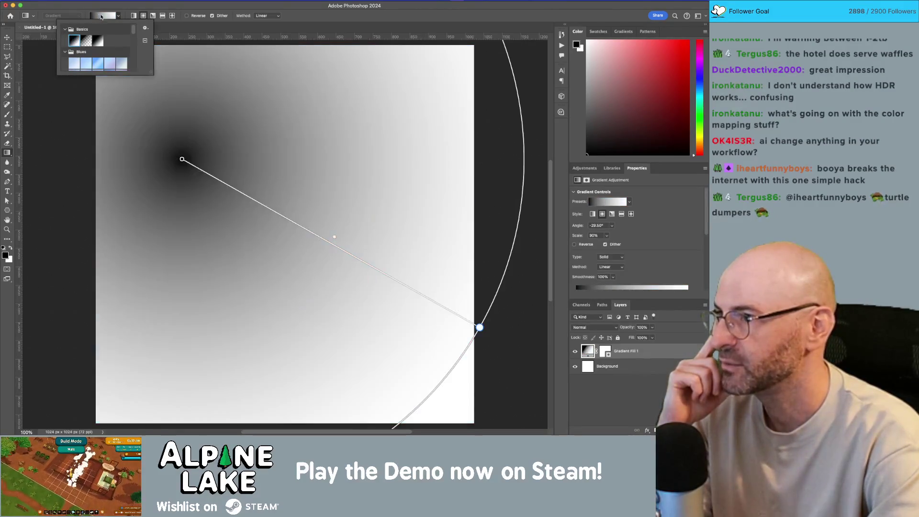
click(124, 10)
Apply the black-to-white preset in the fill's Properties, cancelling the new-preset naming dialog
click(601, 289)
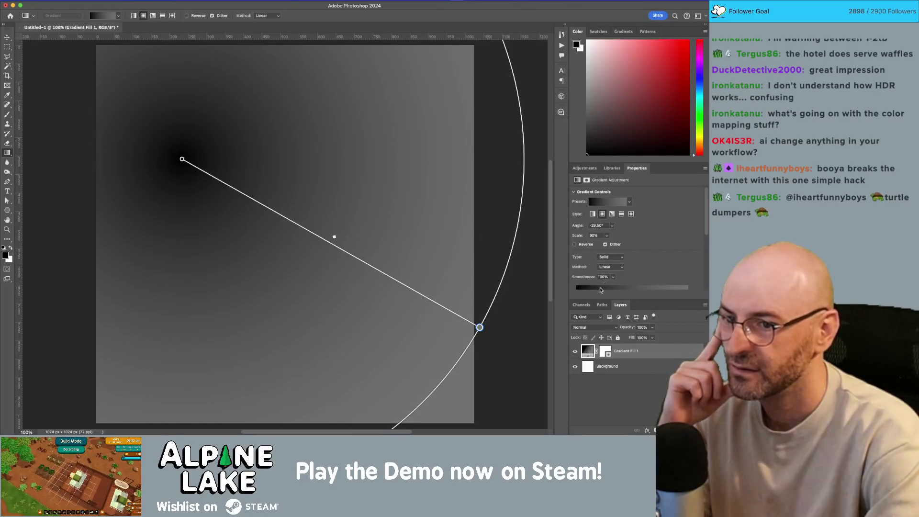
click(616, 201)
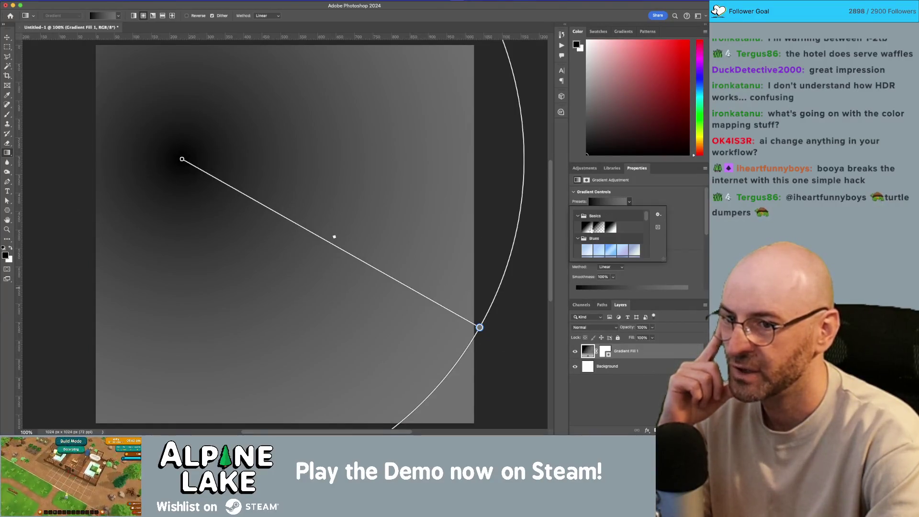
double_click(590, 227)
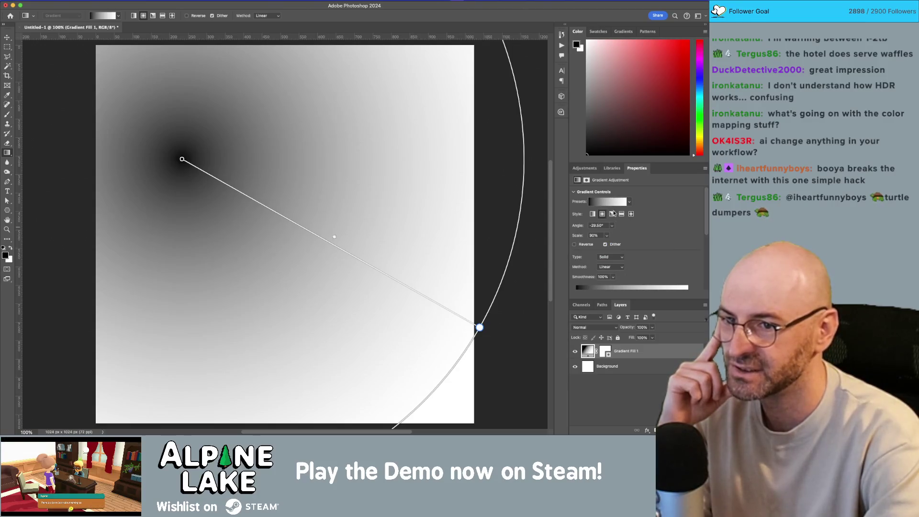
click(629, 202)
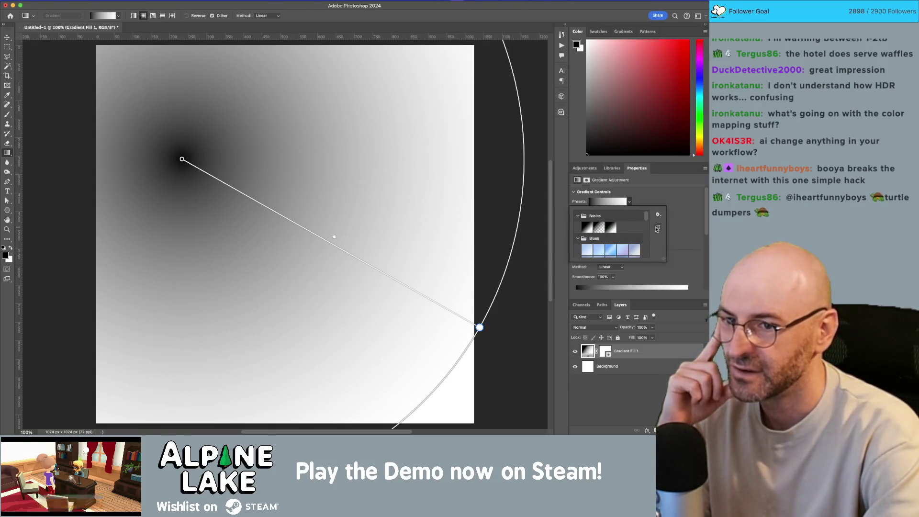
click(658, 228)
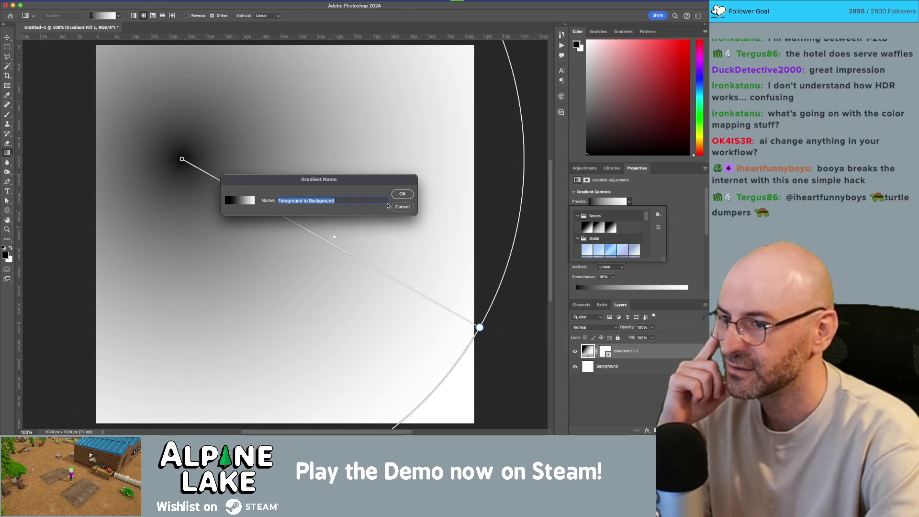
click(402, 206)
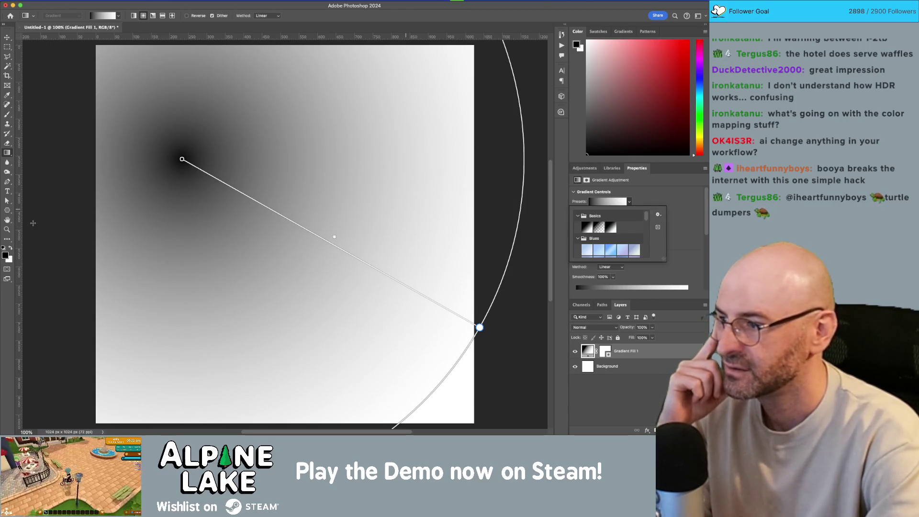
key(i)
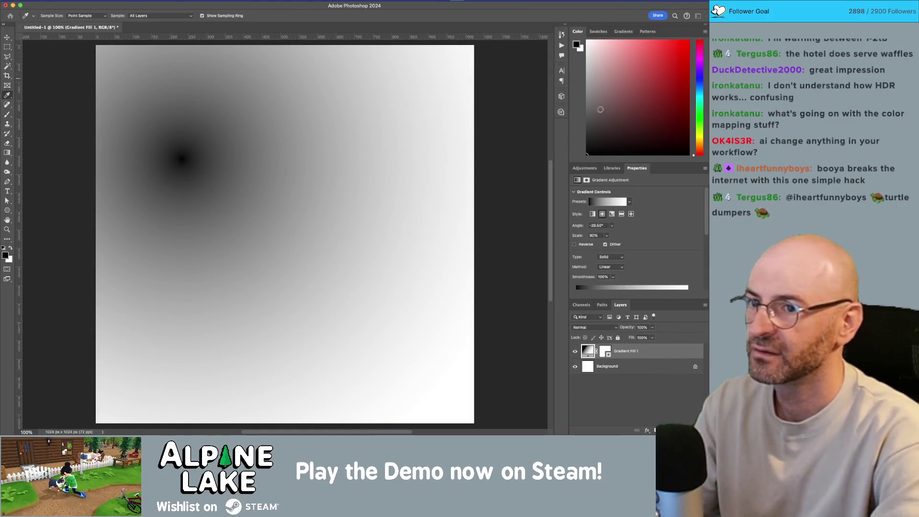
Set the background colour to grey #757575 sampled from the canvas
drag(605, 102, 537, 103)
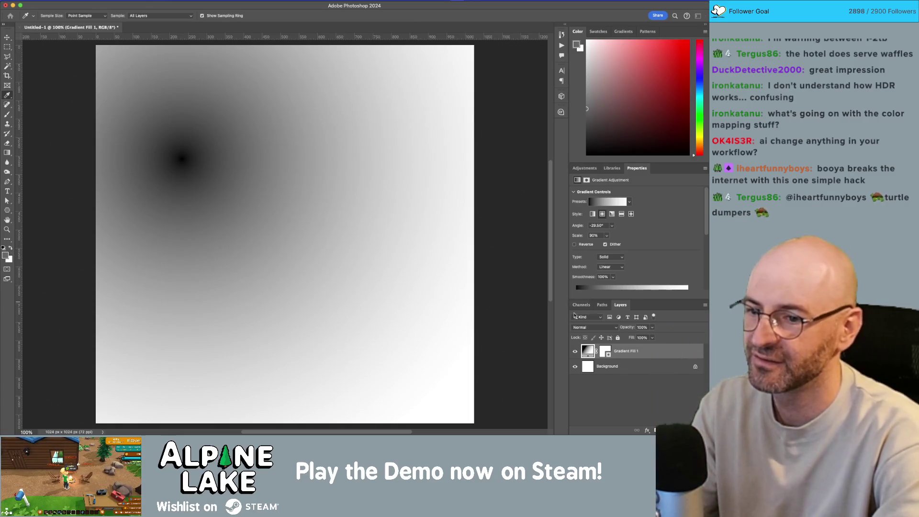
key(g)
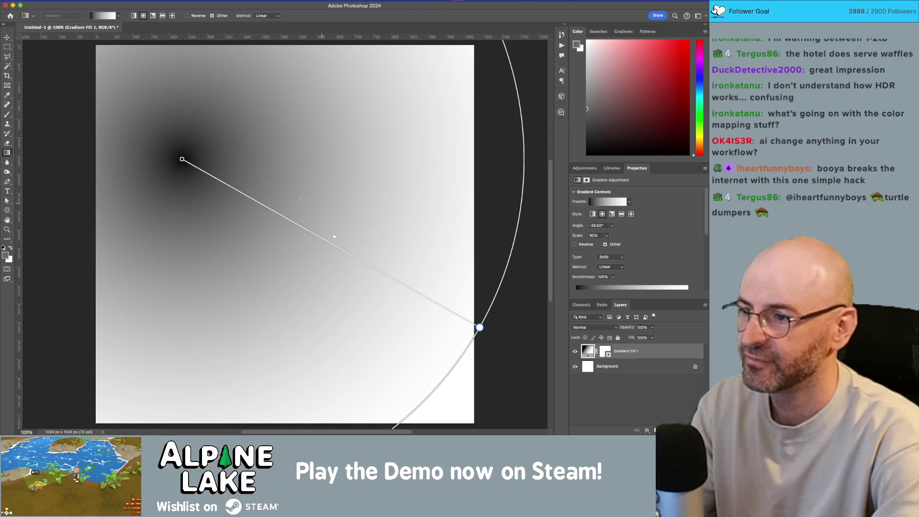
key(v)
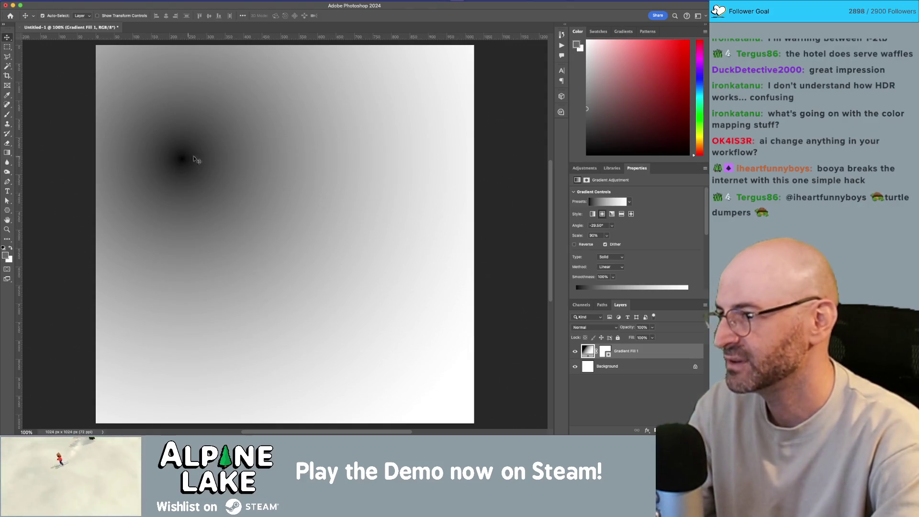
key(i)
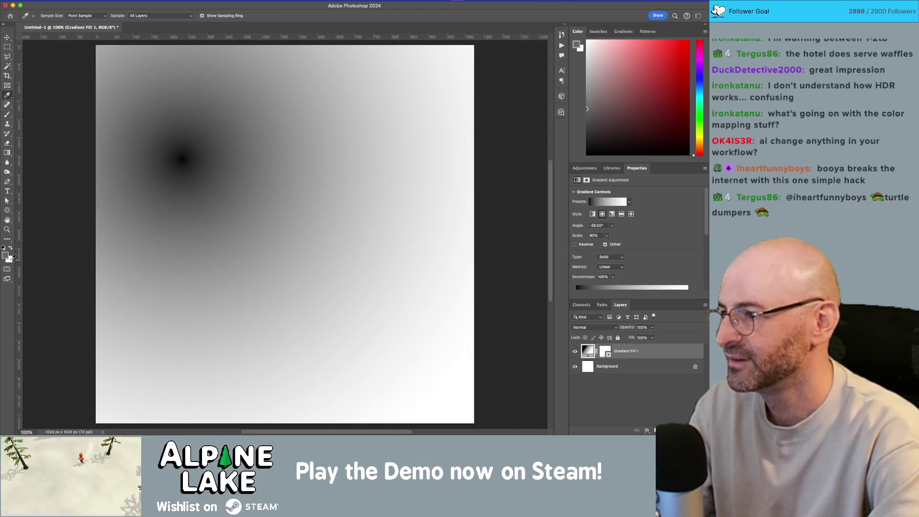
click(580, 48)
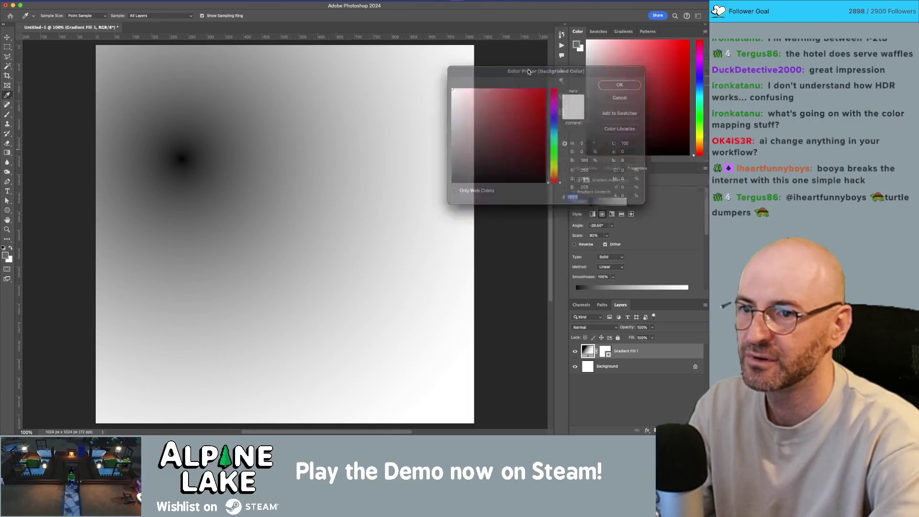
click(287, 142)
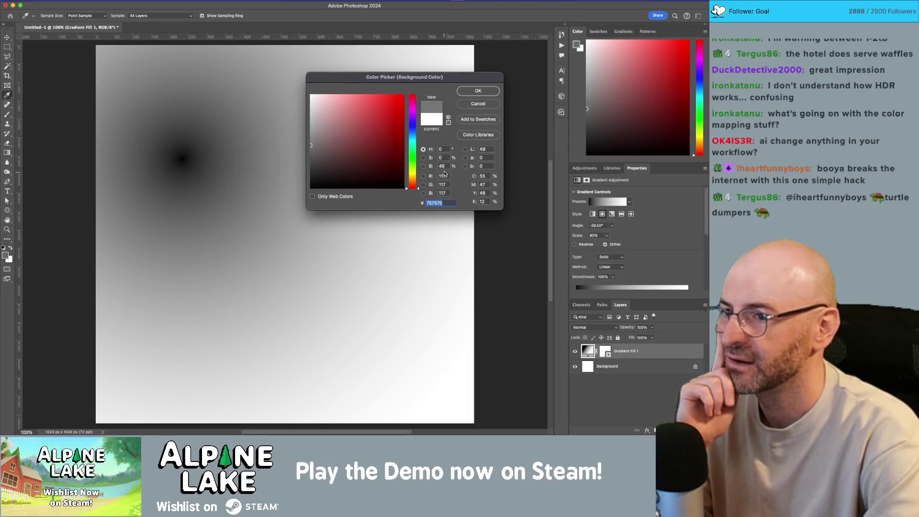
click(479, 90)
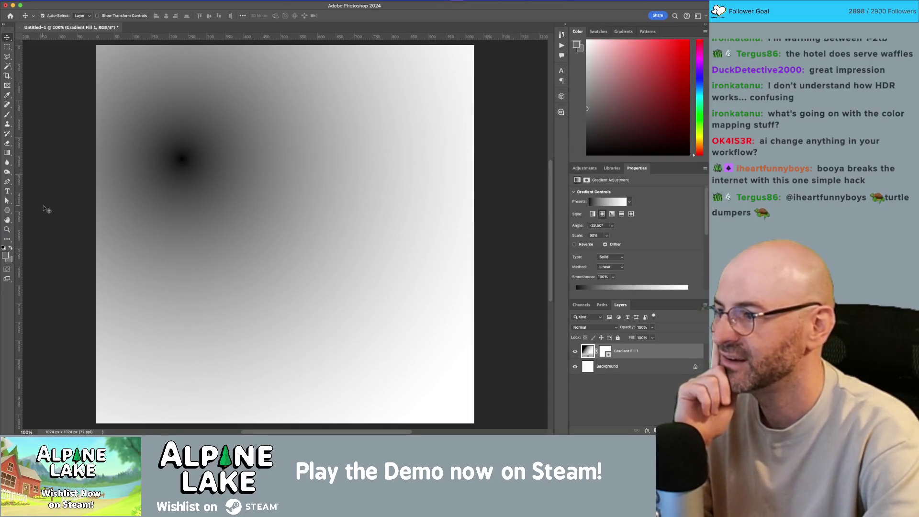
Set the foreground colour to grey #6e6e6e and add a new empty Layer 1
click(5, 255)
click(441, 166)
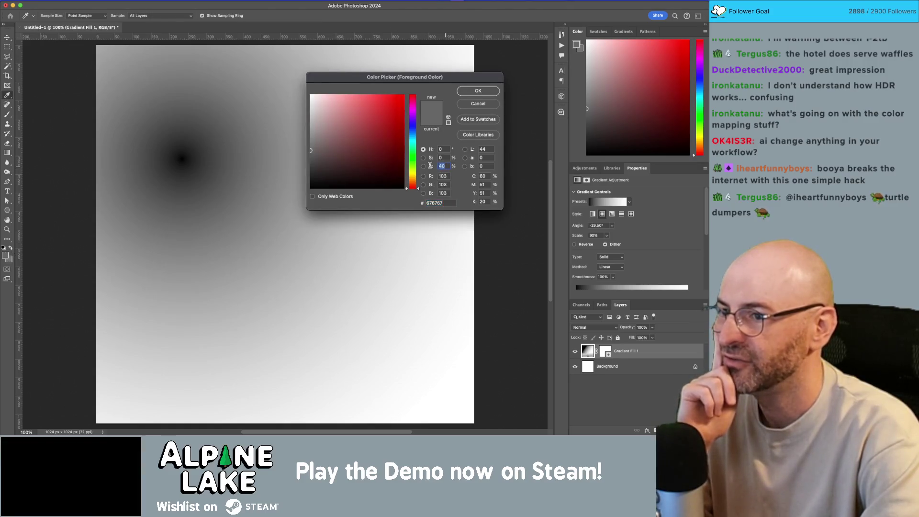
text(4)
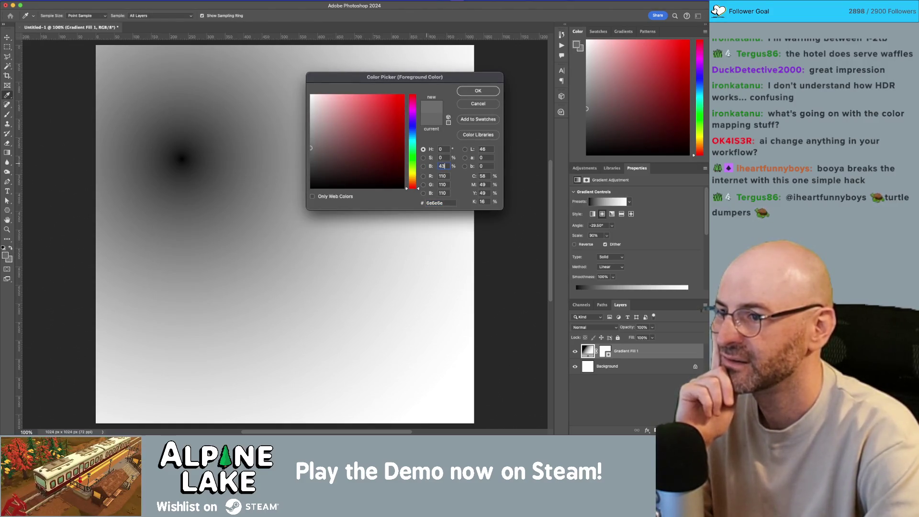
key(Return)
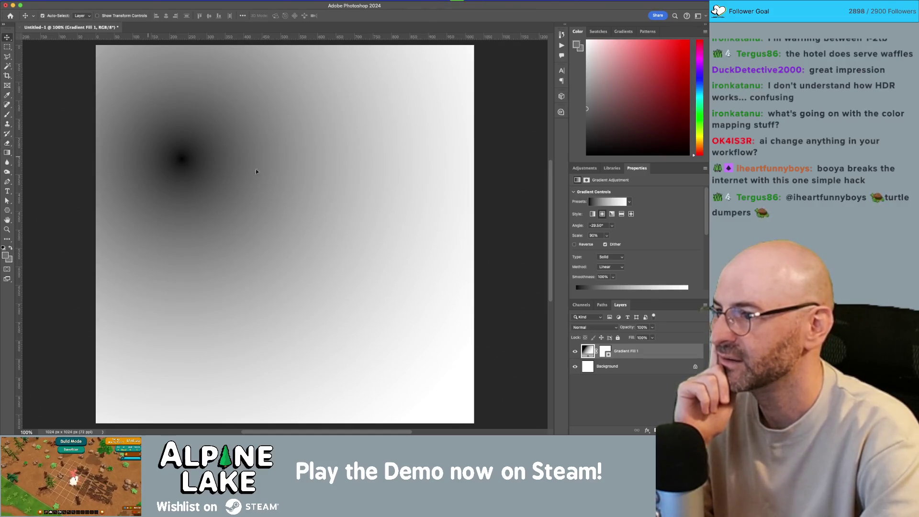
key(ctrl+shift+alt+n)
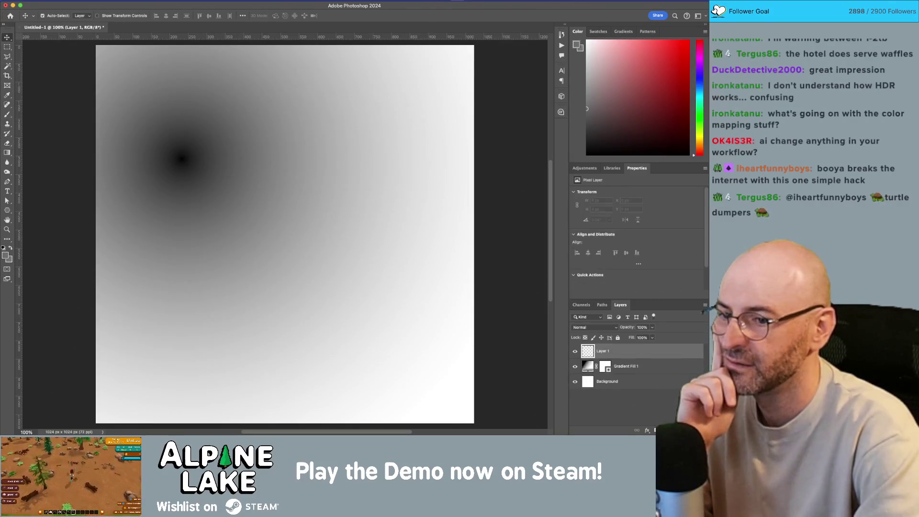
Hide Gradient Fill 1 and draw a linear gradient starting from the canvas's top-left corner
click(574, 366)
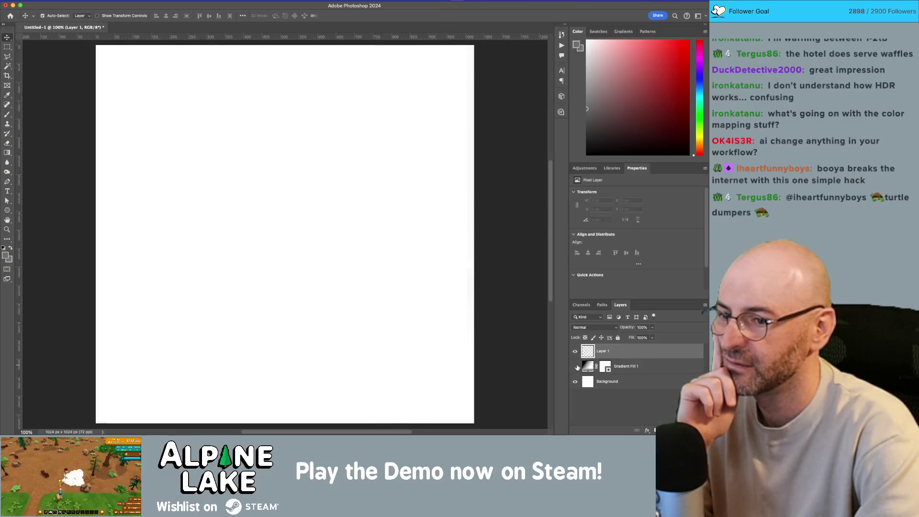
click(361, 248)
click(7, 152)
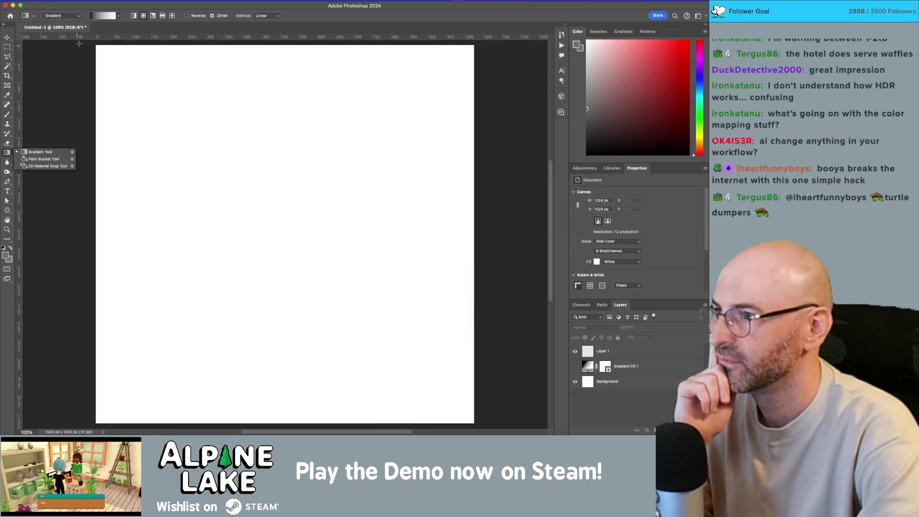
click(133, 16)
mouse_move(141, 108)
mouse_down()
mouse_move(387, 293)
mouse_move(435, 375)
mouse_move(253, 238)
mouse_move(163, 145)
mouse_move(448, 381)
mouse_move(451, 399)
mouse_up()
drag(141, 108, 102, 50)
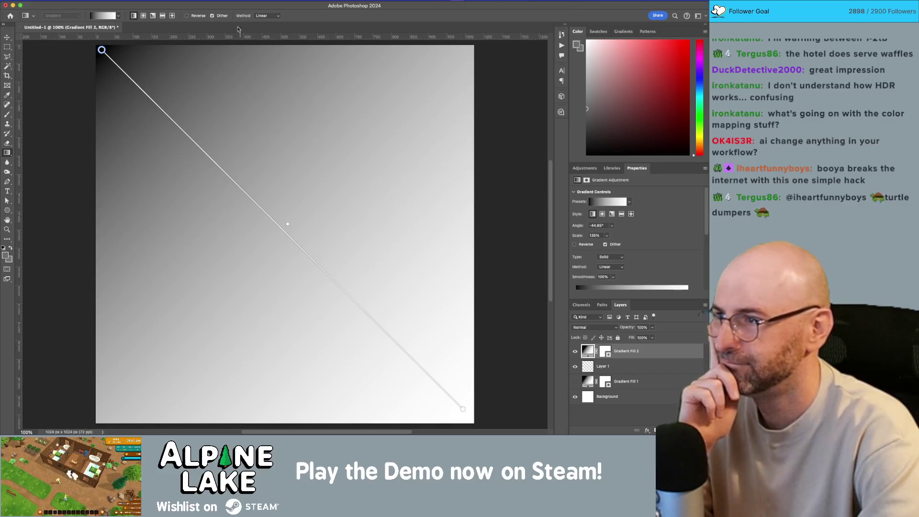
Switch the gradient to the Foreground to Background grey preset and pull in its end handle
click(119, 17)
click(79, 38)
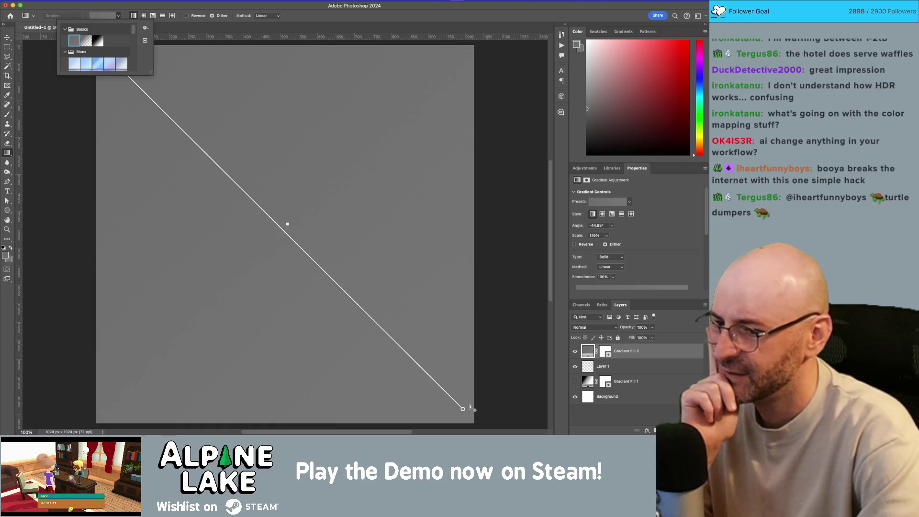
mouse_move(463, 411)
mouse_down()
mouse_move(173, 109)
mouse_move(432, 395)
mouse_move(458, 406)
mouse_up()
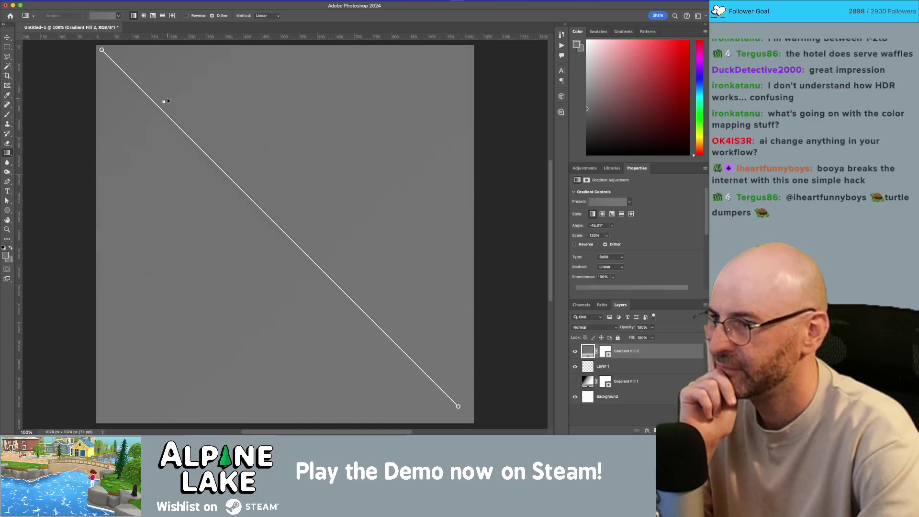
scroll(299, 186, up, 2)
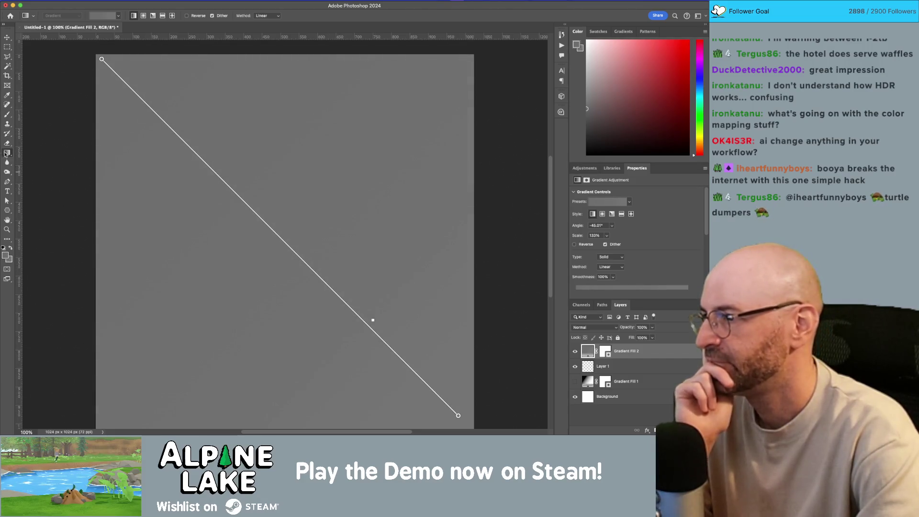
click(5, 255)
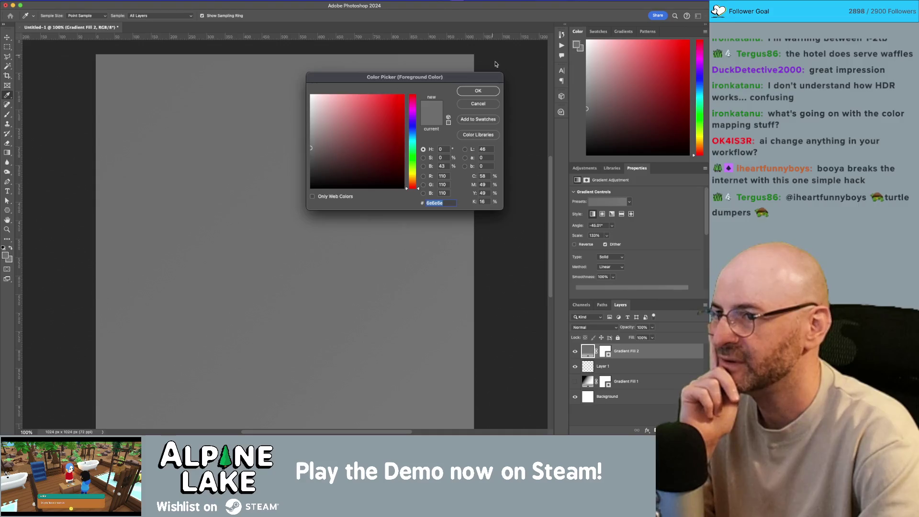
Pick a lighter grey foreground and draw a widened radial gradient across the canvas
click(289, 131)
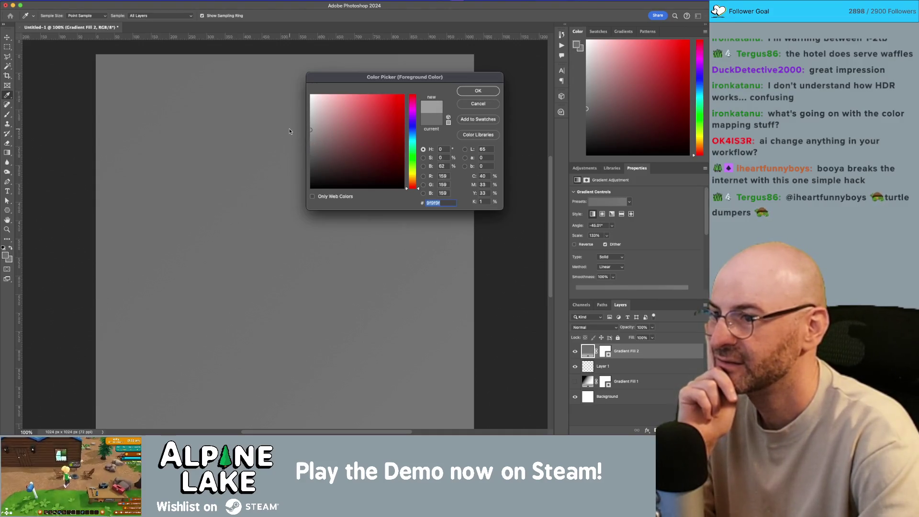
click(479, 91)
drag(270, 151, 353, 238)
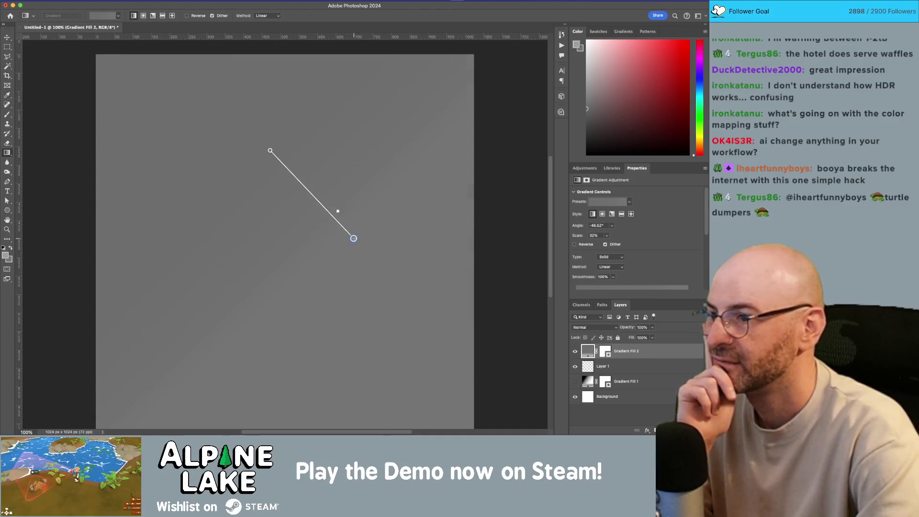
mouse_move(168, 139)
mouse_down()
mouse_move(383, 328)
mouse_move(394, 295)
mouse_move(335, 220)
mouse_move(246, 176)
mouse_move(411, 329)
mouse_up()
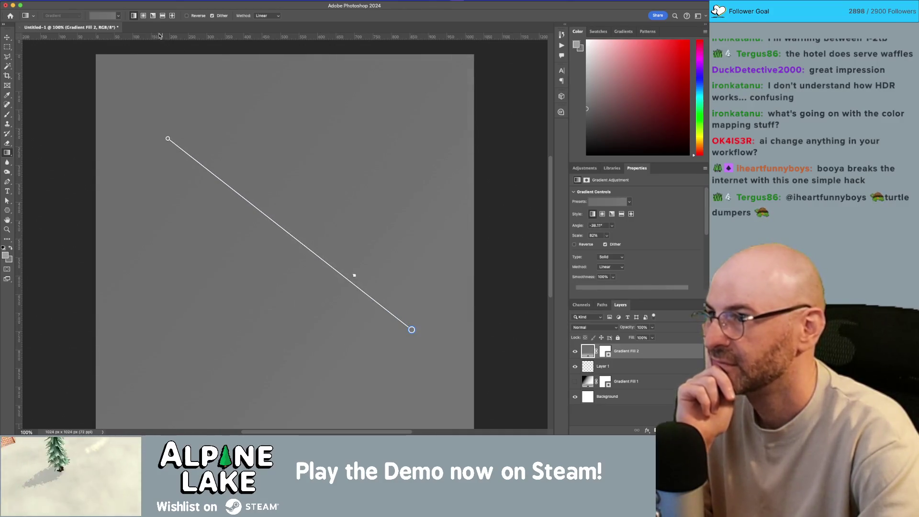
click(143, 16)
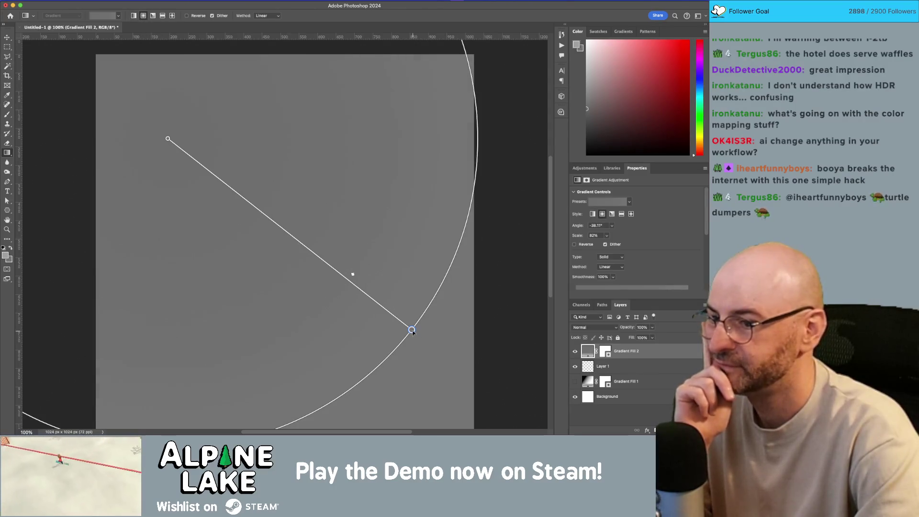
drag(411, 330, 439, 367)
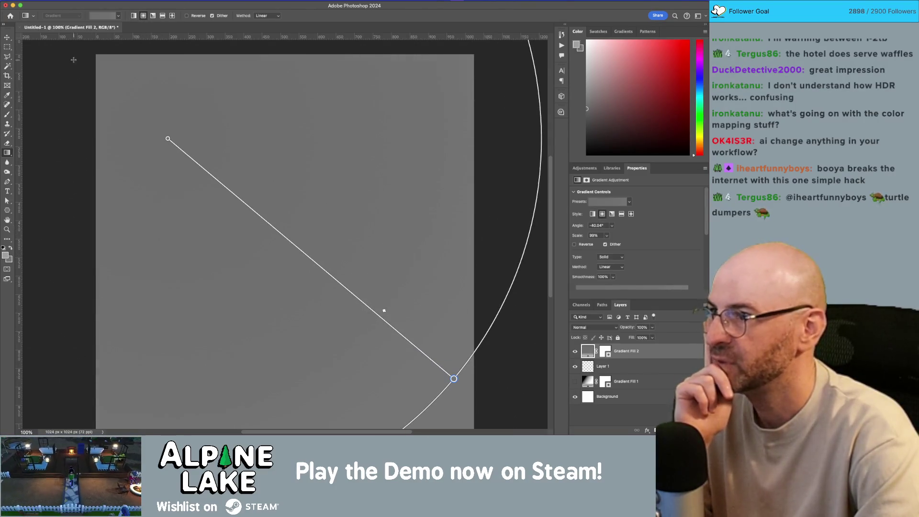
Update the foreground and background colours, scale the gradient to 59%, and quit Photoshop
click(97, 21)
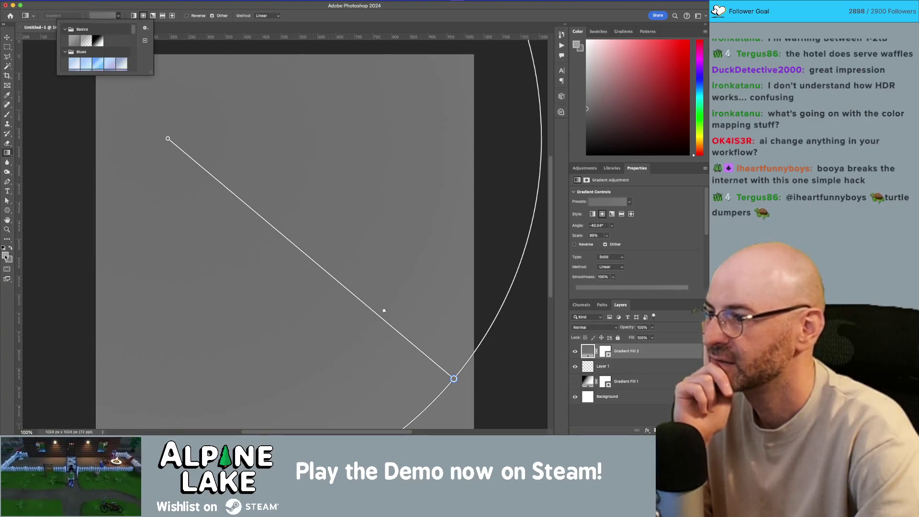
click(5, 255)
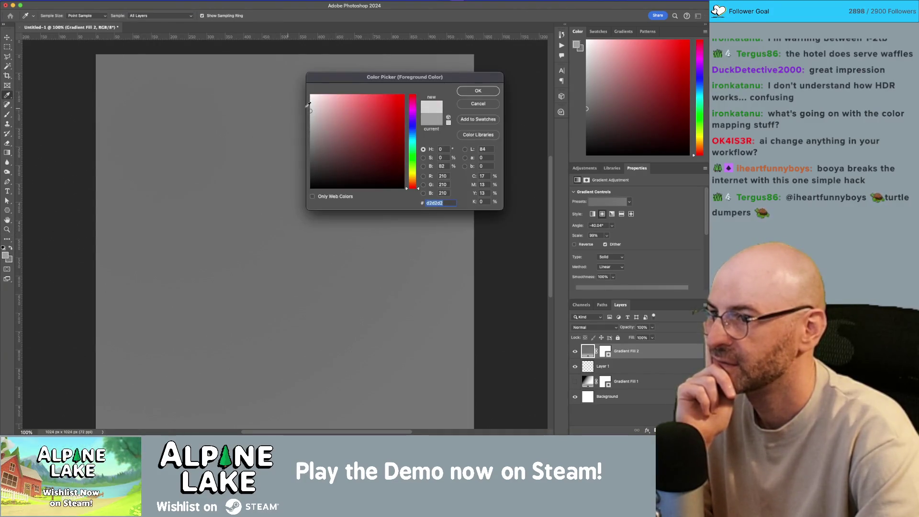
click(471, 92)
click(10, 260)
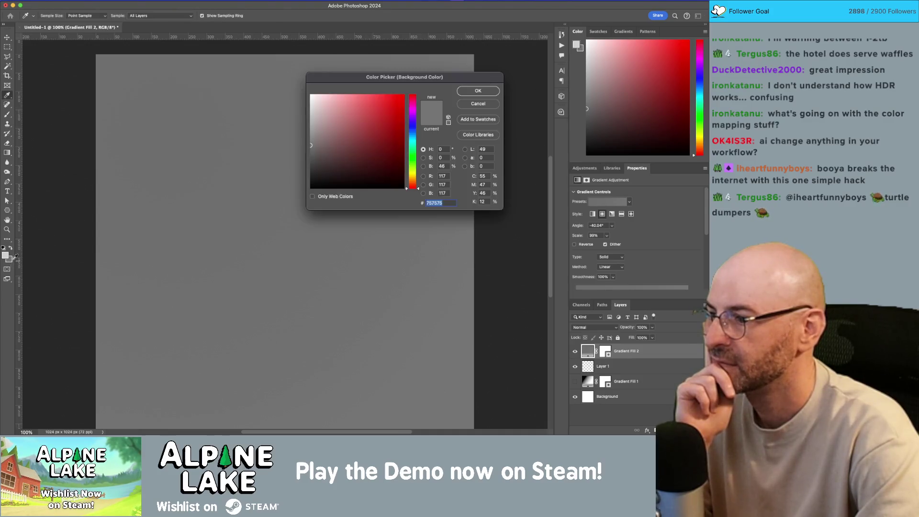
click(478, 90)
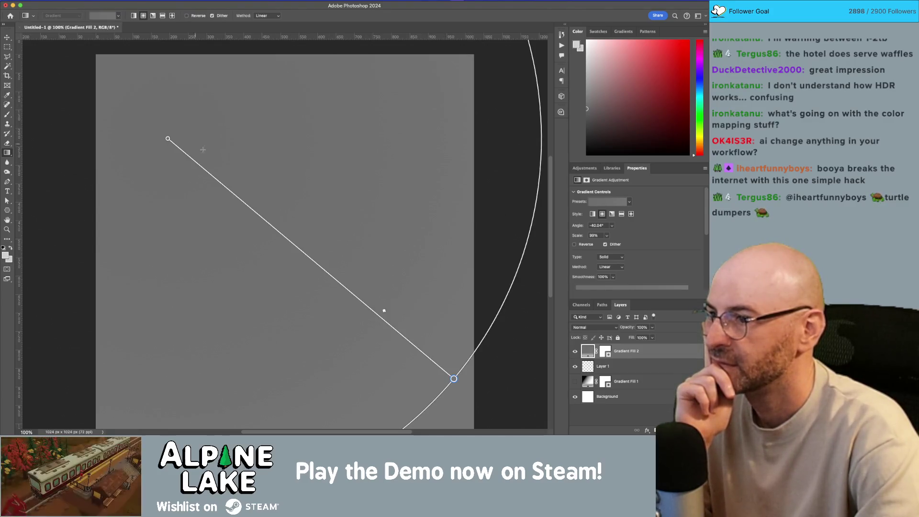
drag(370, 283, 390, 302)
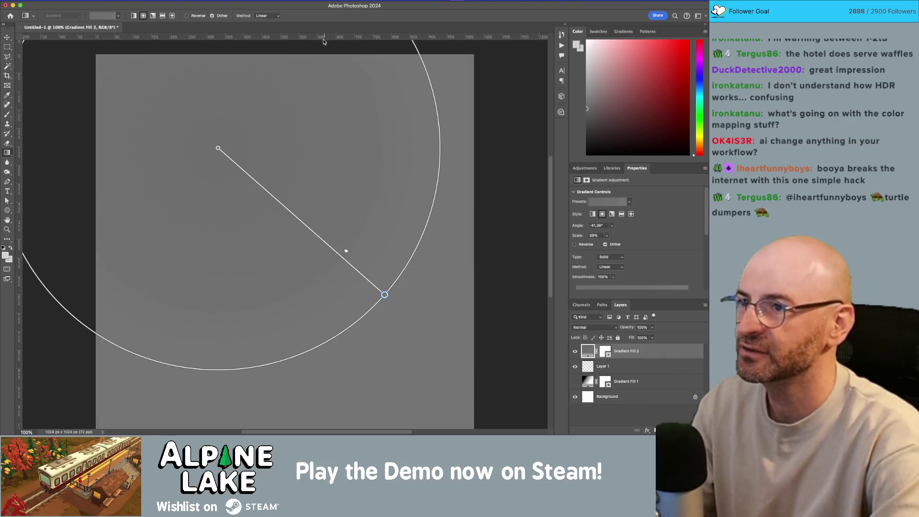
key(super+q)
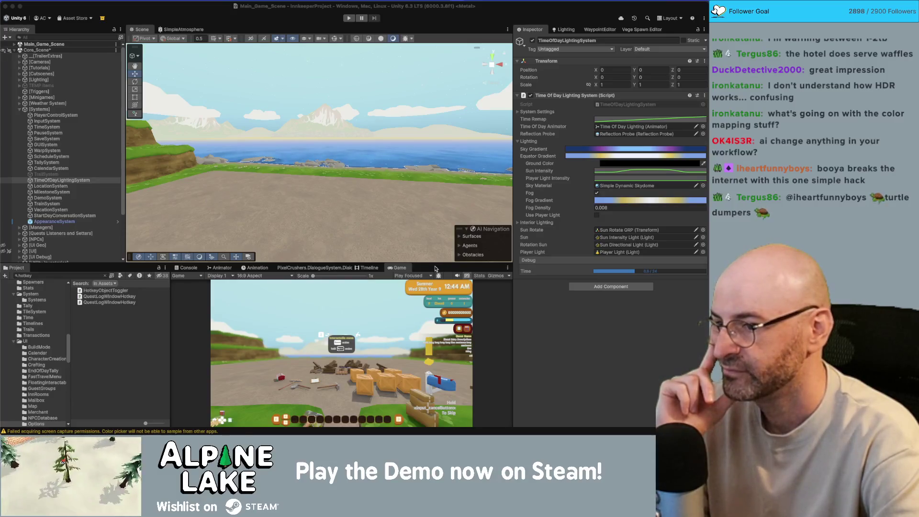
Heighten the Game view and show the Dialogue System conversation graph in the bottom panel
mouse_move(436, 266)
mouse_down()
mouse_move(435, 227)
mouse_move(430, 255)
mouse_up()
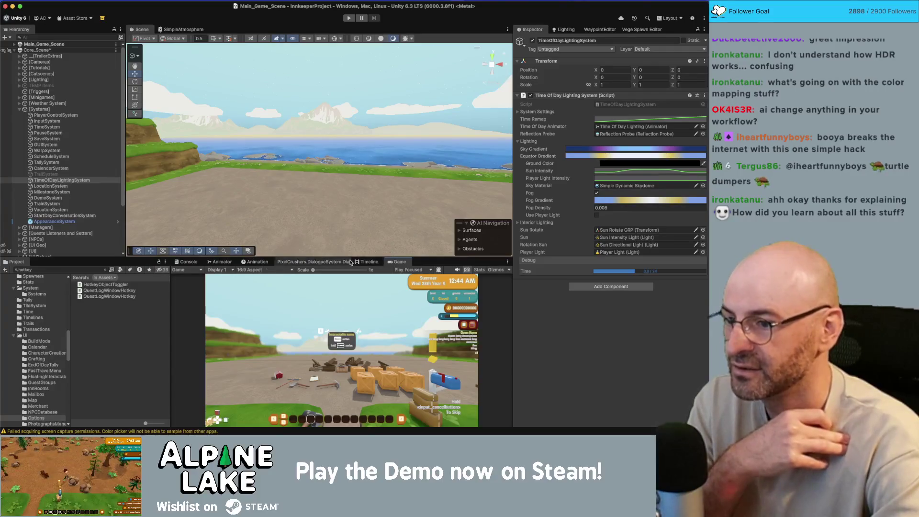
click(369, 261)
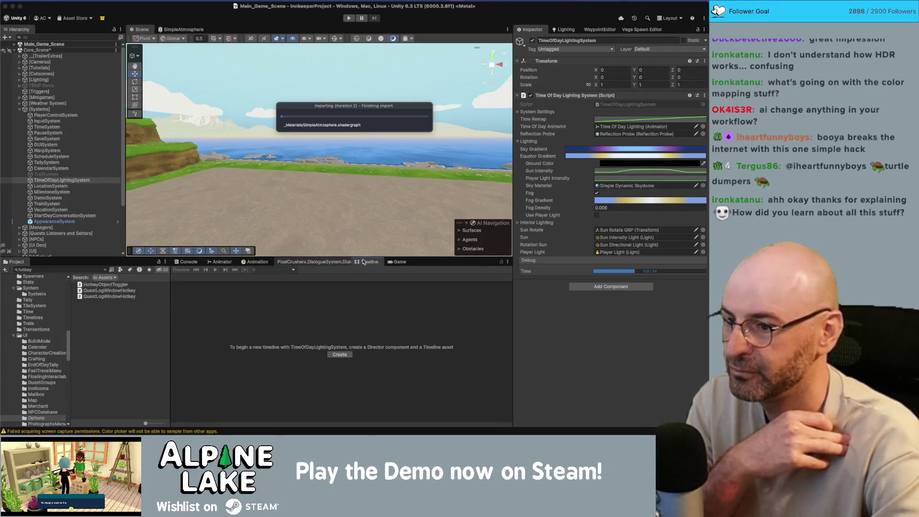
In SimpleAtmosphere, move the upper Gradient's white key to position 0 and make the right key black
click(397, 262)
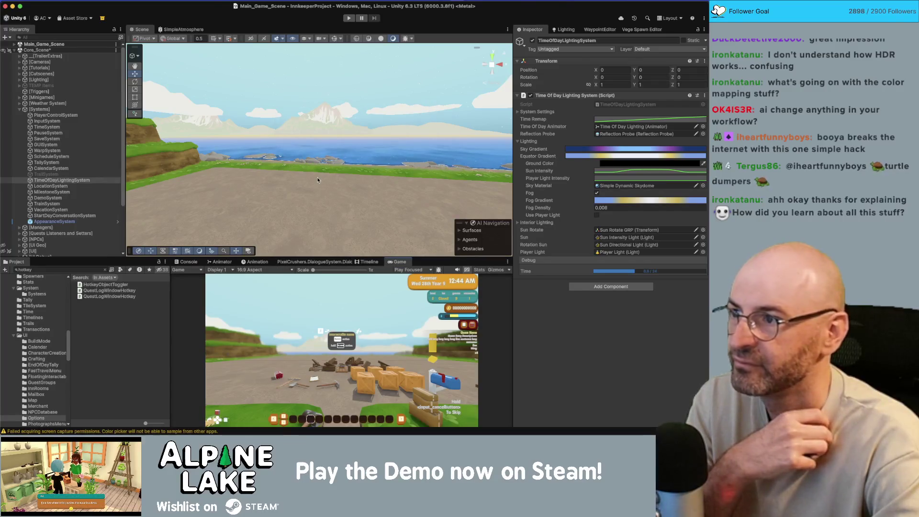
click(172, 30)
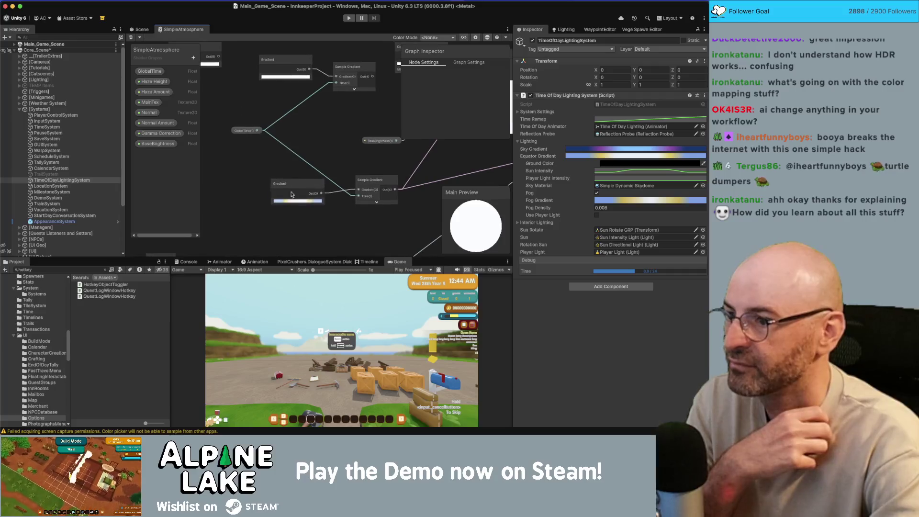
click(285, 76)
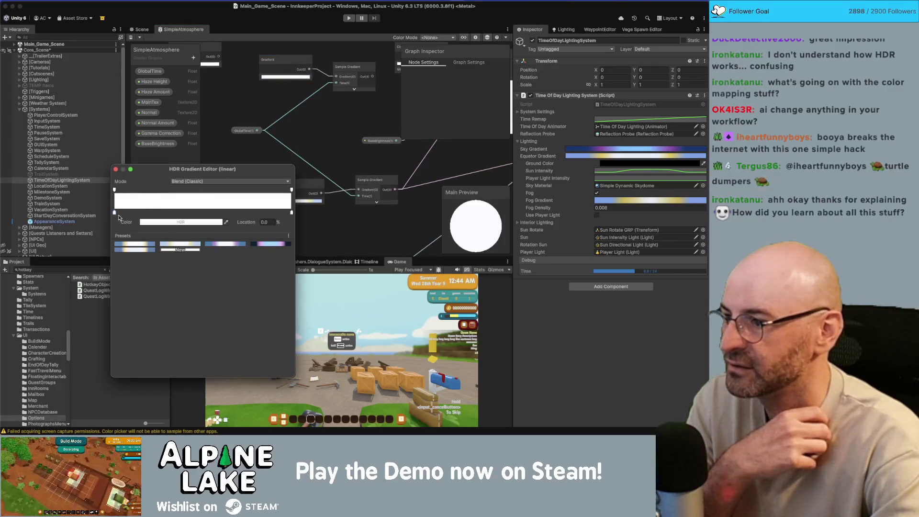
drag(115, 213, 113, 214)
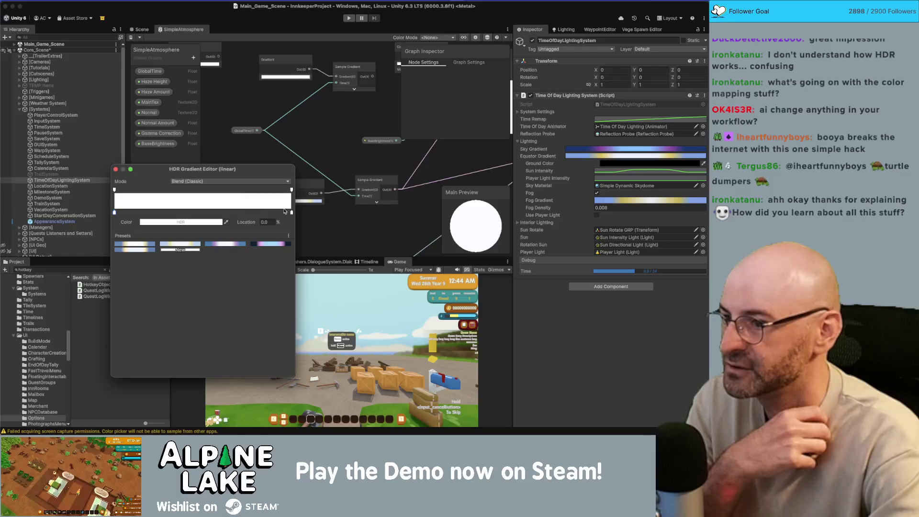
click(291, 212)
click(202, 221)
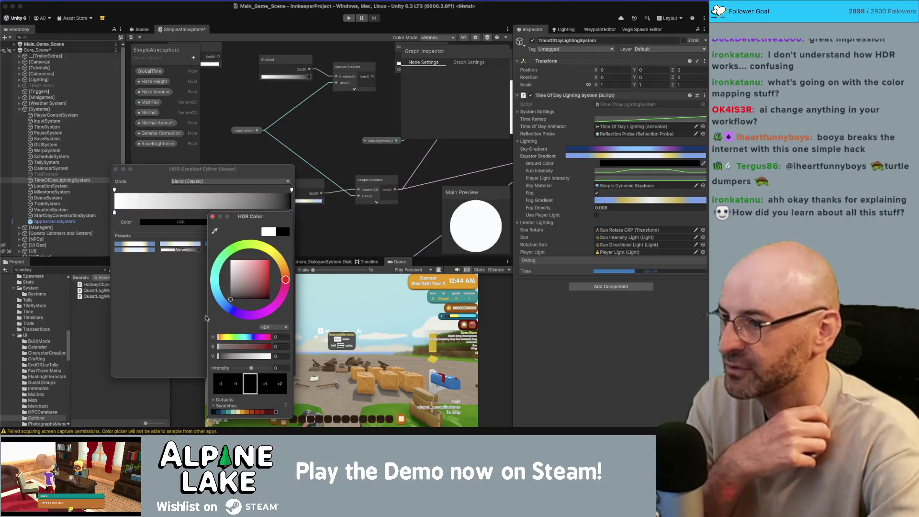
click(212, 216)
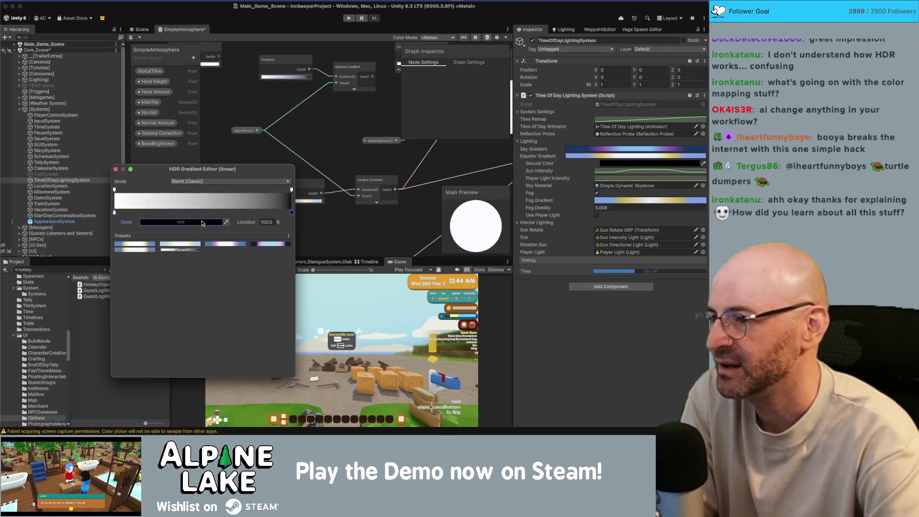
click(202, 222)
key(Escape)
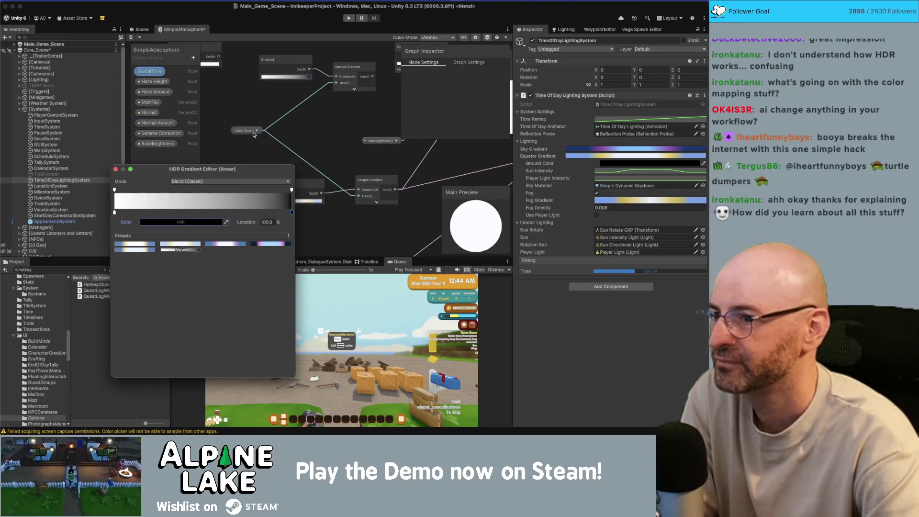
Expand the Sample Gradient node's preview and inspect the upper and lower Gradient nodes' colour keys
click(307, 122)
click(354, 93)
mouse_move(296, 91)
mouse_down()
mouse_move(248, 108)
mouse_move(237, 85)
mouse_move(277, 85)
mouse_up()
click(276, 101)
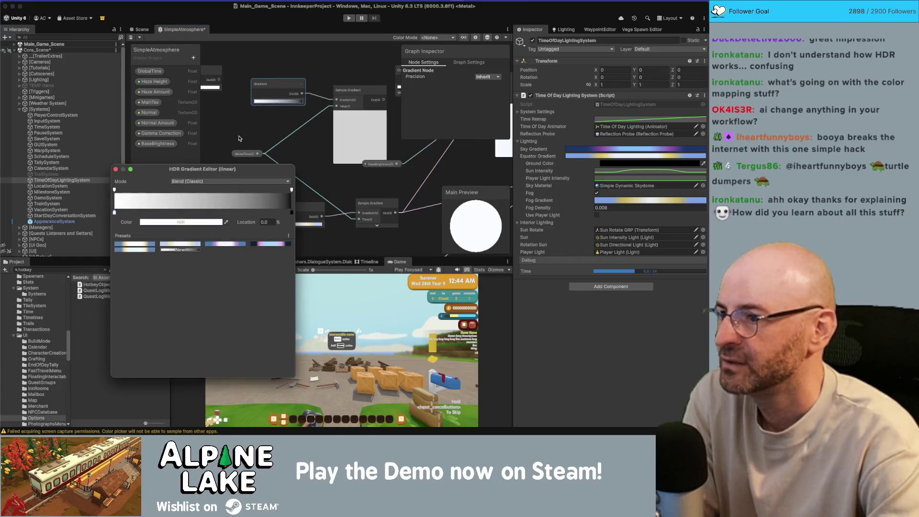
click(248, 136)
click(296, 223)
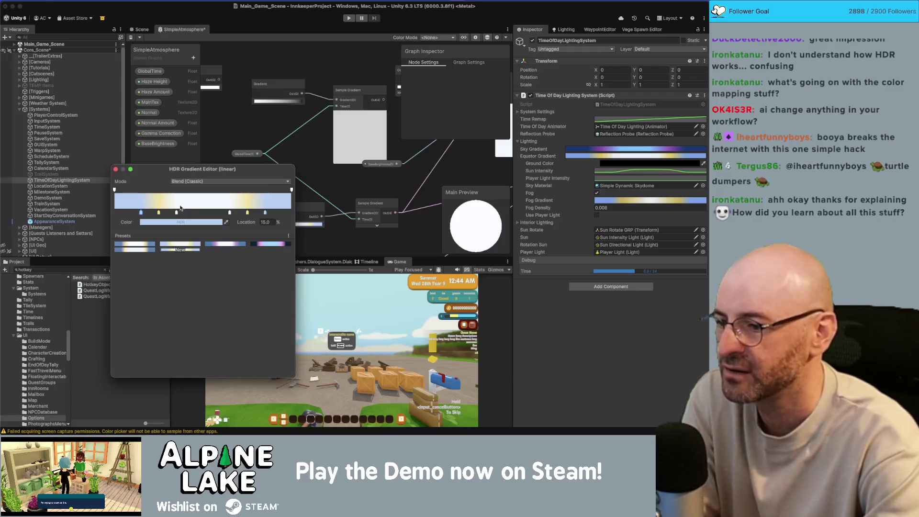
mouse_move(430, 212)
mouse_down()
mouse_move(348, 199)
mouse_move(414, 195)
mouse_move(343, 173)
mouse_move(404, 160)
mouse_move(340, 171)
mouse_up()
drag(243, 197, 276, 182)
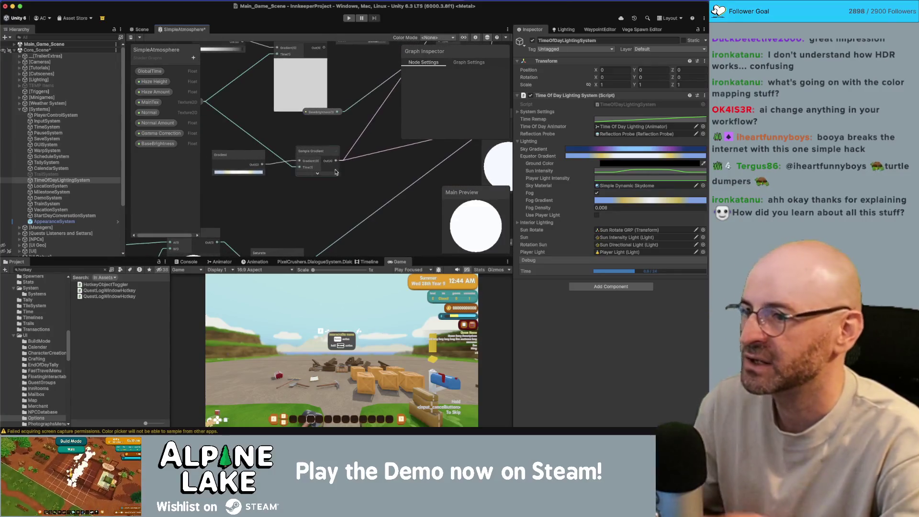
mouse_move(348, 170)
mouse_down()
mouse_move(258, 247)
mouse_move(262, 200)
mouse_move(295, 206)
mouse_up()
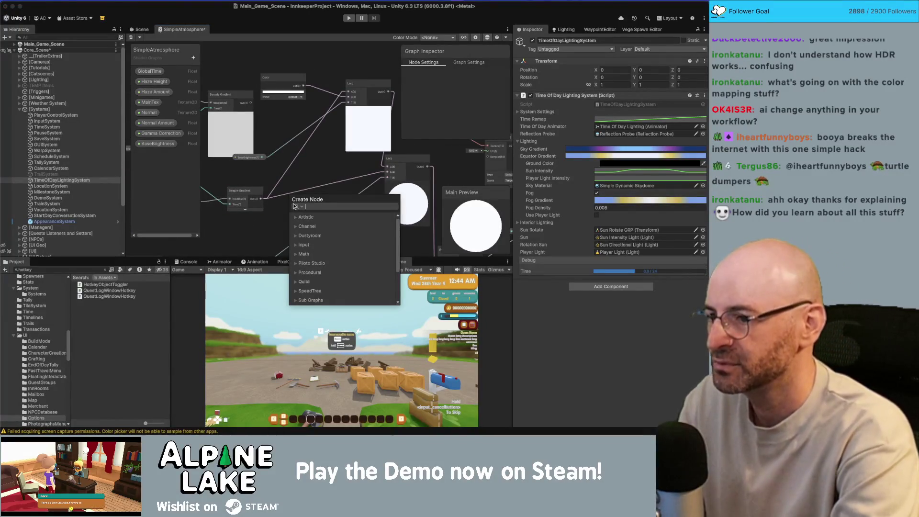
Add a Power (A,B) node via the 'pow' search, fed by the Sample Gradient output
text(pow)
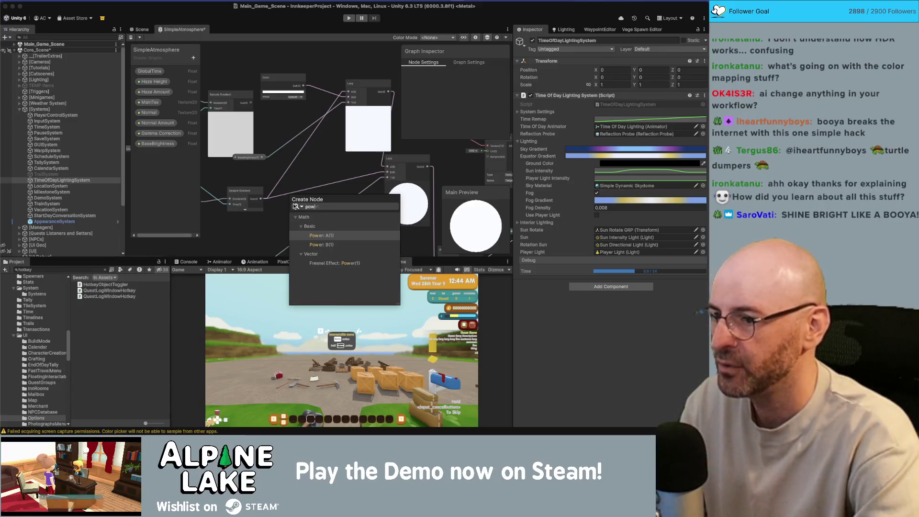
key(Return)
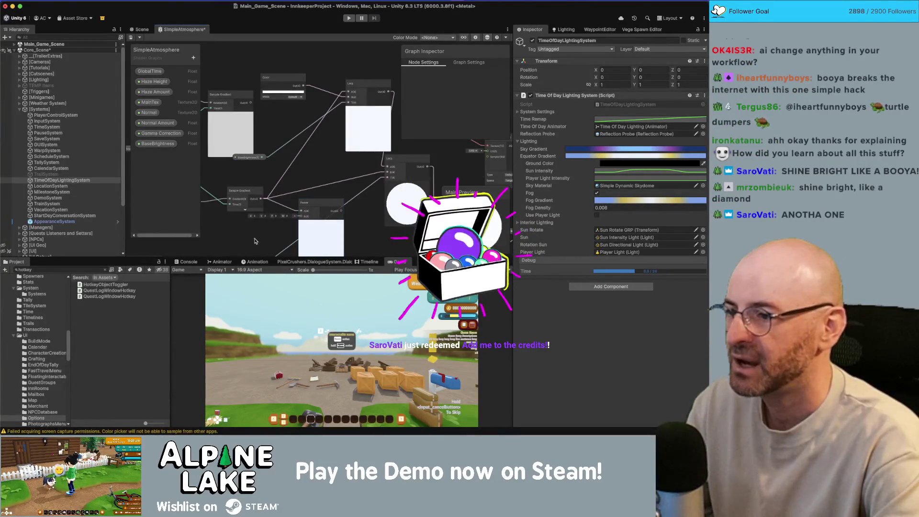
click(254, 240)
drag(253, 231, 257, 230)
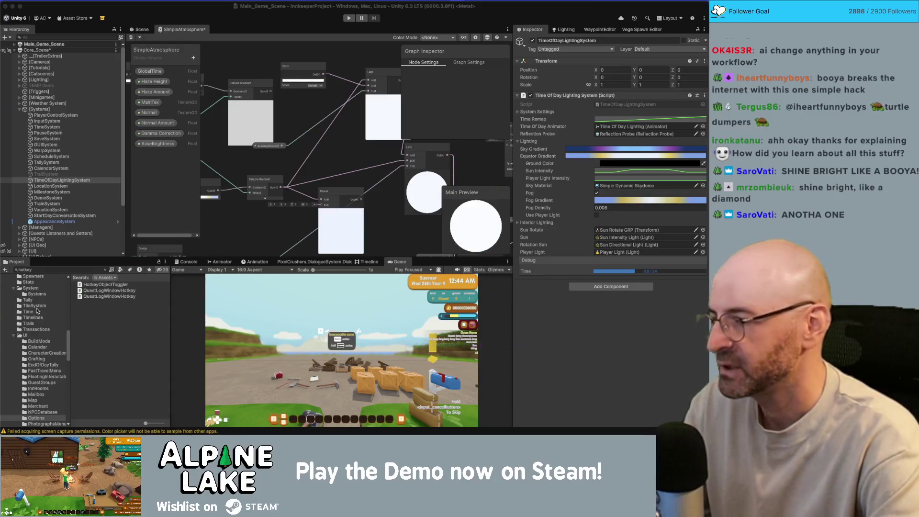
scroll(258, 220, down, 3)
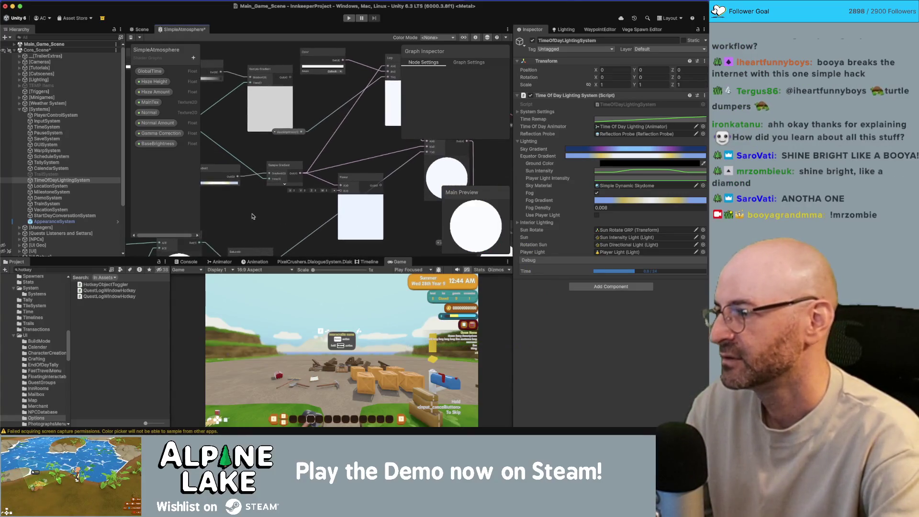
drag(262, 212, 301, 188)
key(super+Tab)
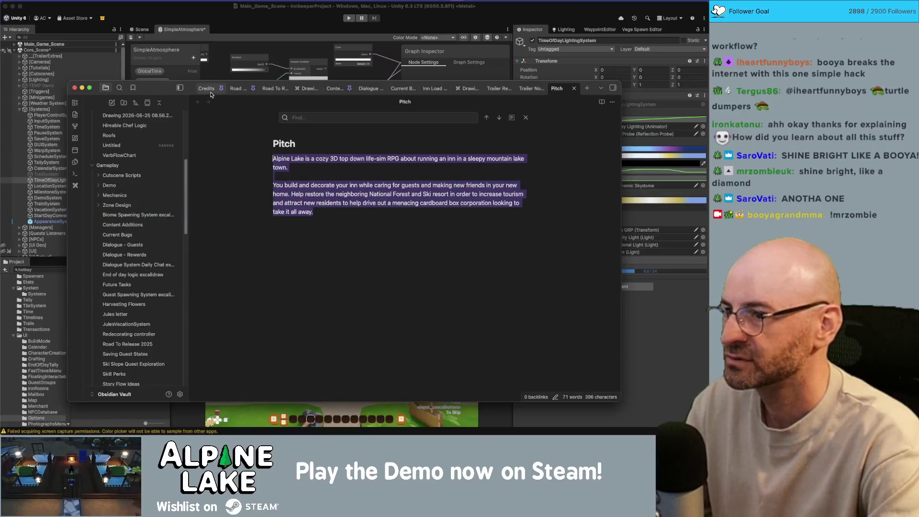
Change the supporter's count from x14 to x15 in the Credits note, then return to Unity
click(209, 89)
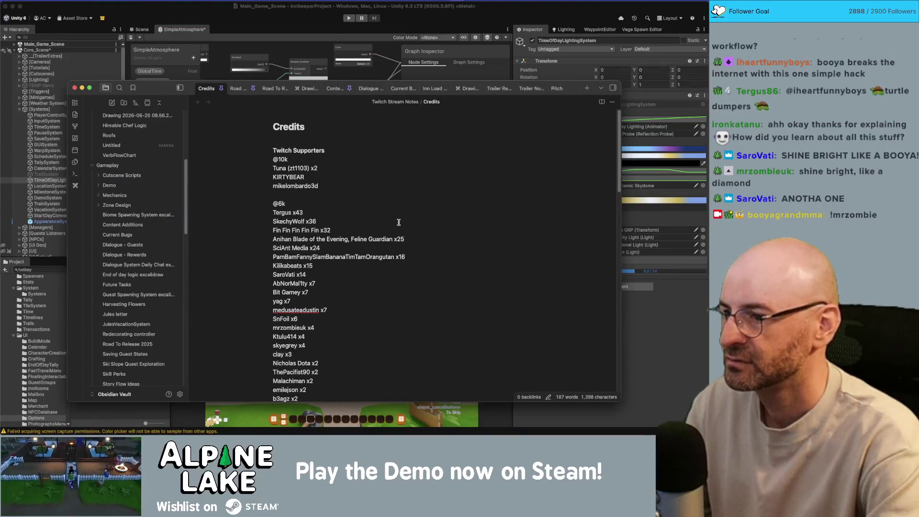
key(BackSpace)
text(5)
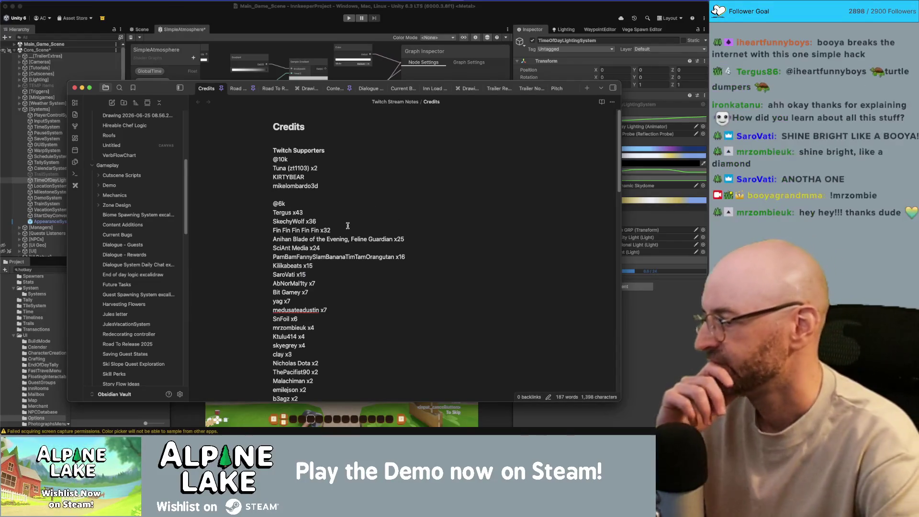
click(277, 45)
scroll(304, 186, up, 2)
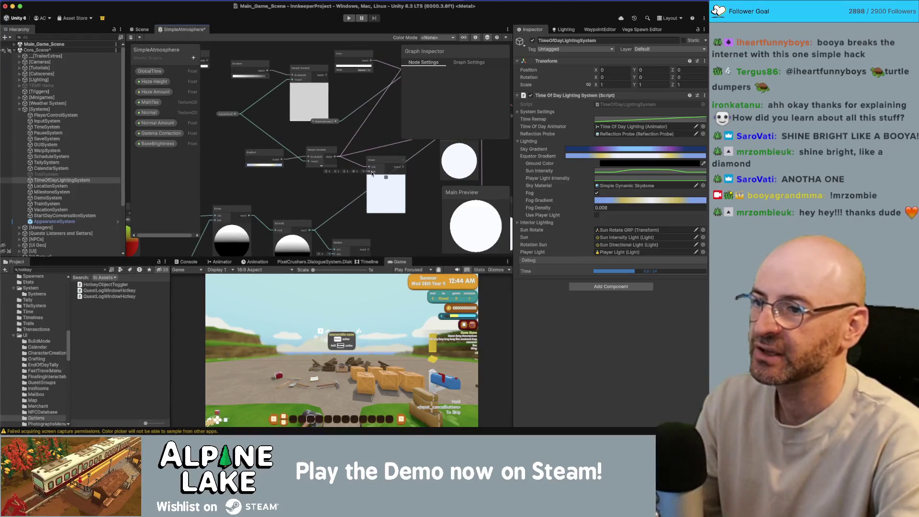
key(space)
key(Escape)
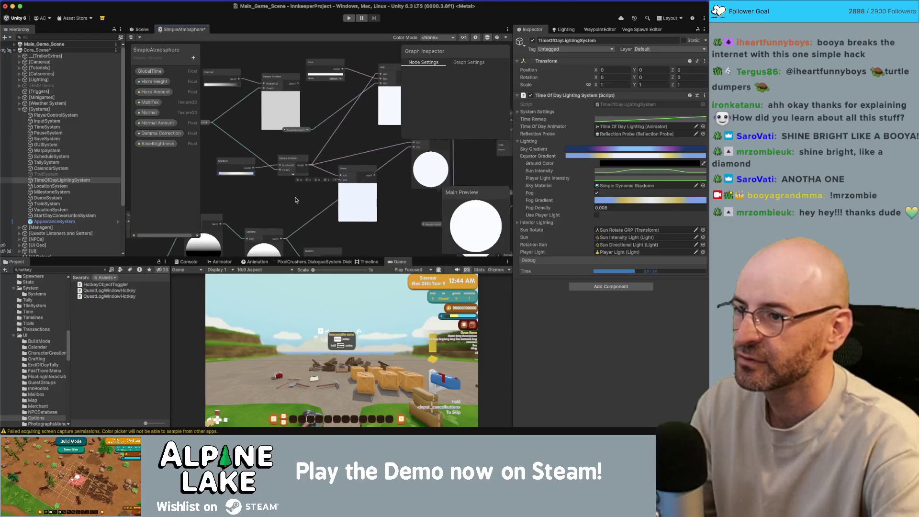
scroll(308, 193, up, 2)
key(space)
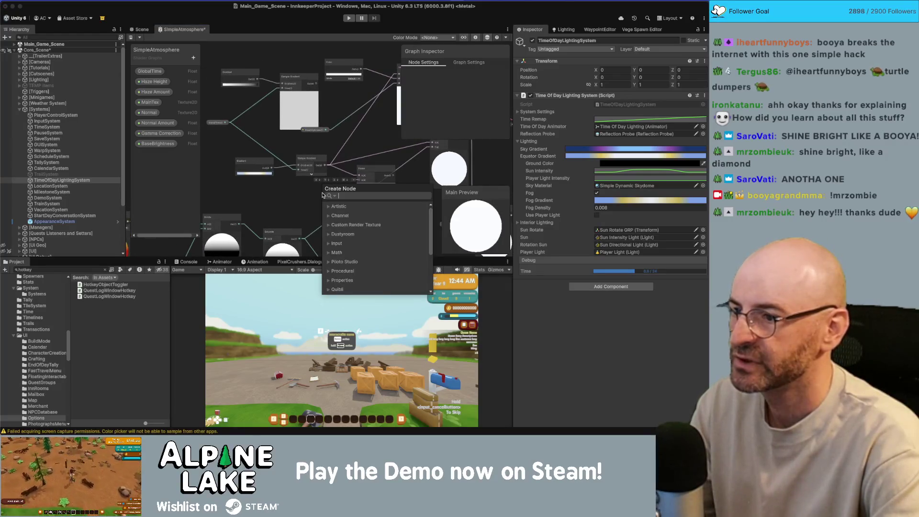
text(float)
key(Return)
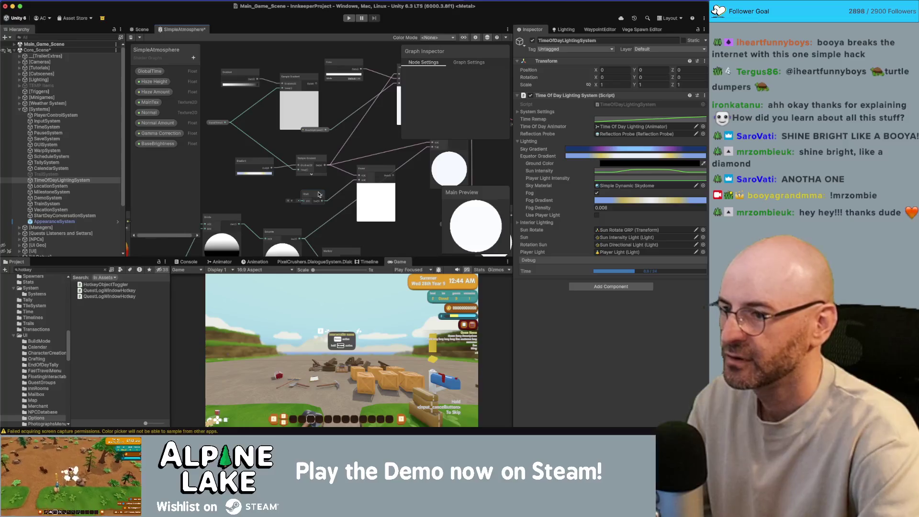
right_click(319, 194)
mouse_move(341, 287)
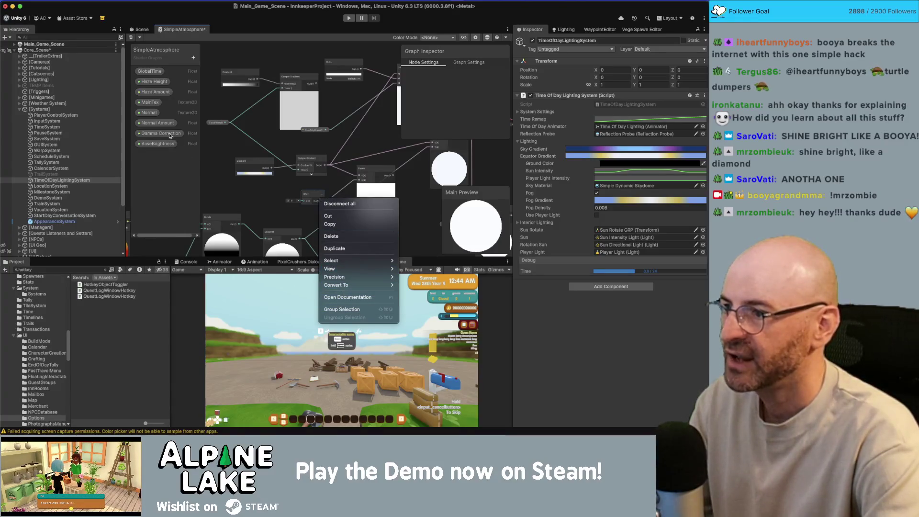
key(Escape)
scroll(387, 156, down, 3)
scroll(388, 155, right, 3)
key(ctrl+z)
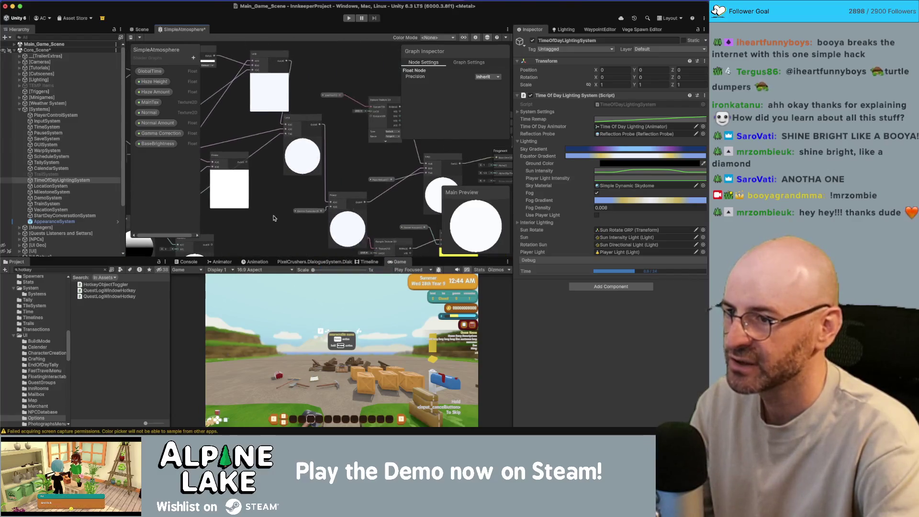
scroll(311, 192, down, 1)
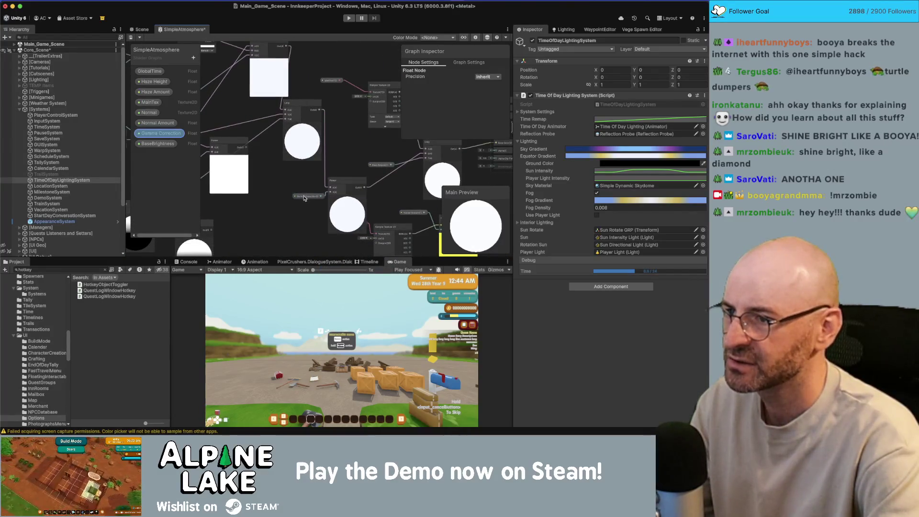
scroll(304, 198, left, 3)
click(158, 133)
click(163, 144)
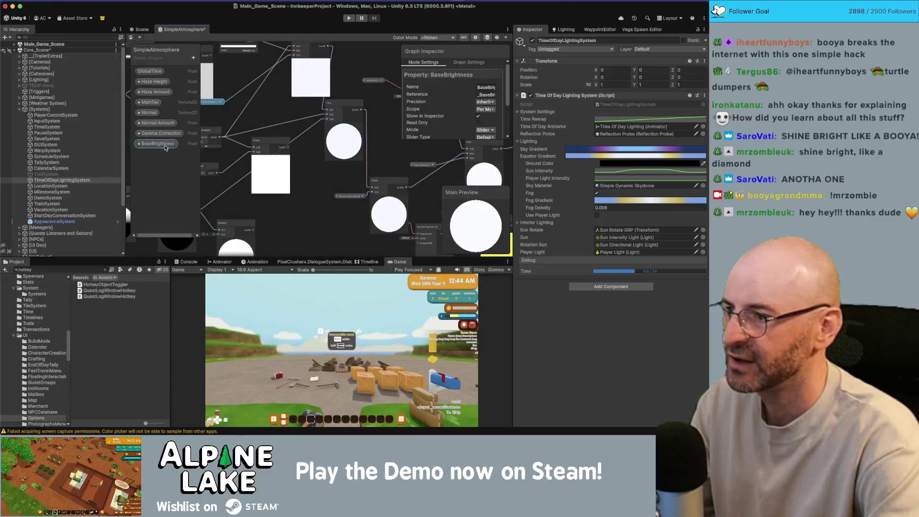
Delete the BaseBrightness property and move the Sample Gradient node up and left
key(Delete)
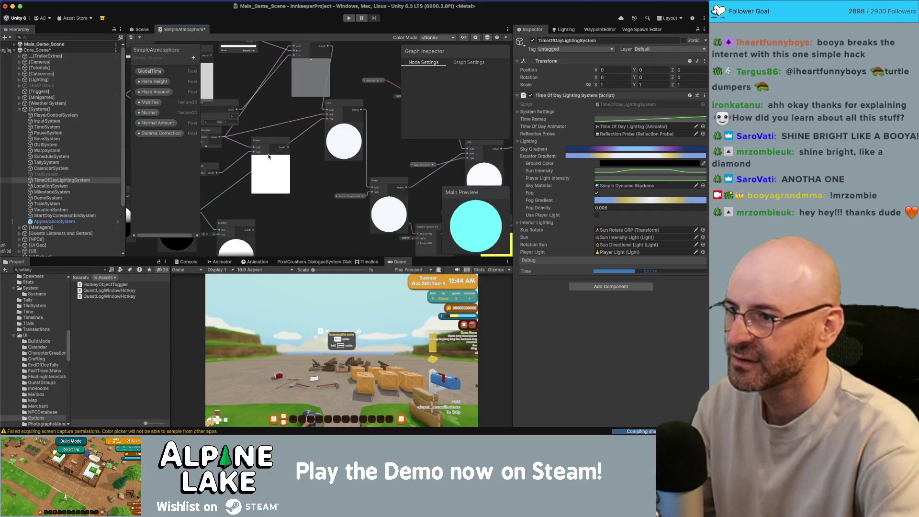
scroll(277, 194, up, 2)
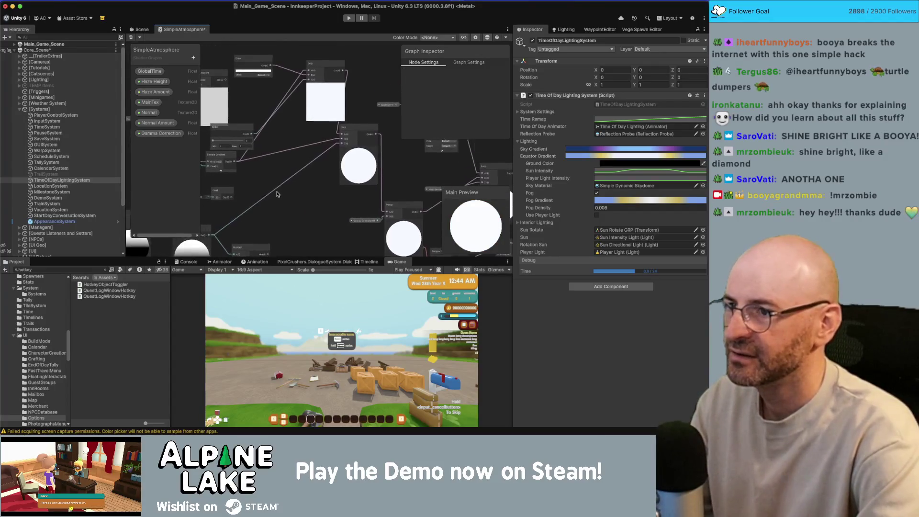
scroll(276, 194, left, 1)
scroll(312, 122, left, 2)
click(244, 98)
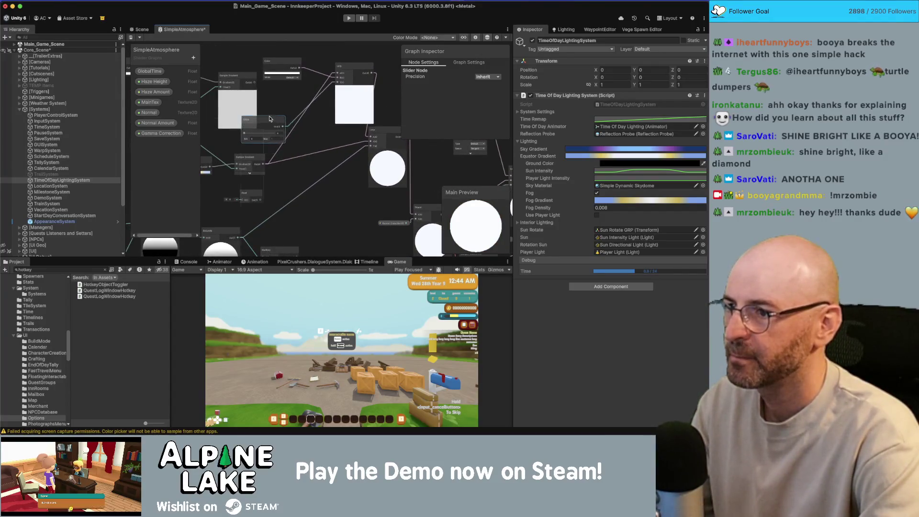
scroll(264, 96, left, 3)
drag(264, 96, 257, 90)
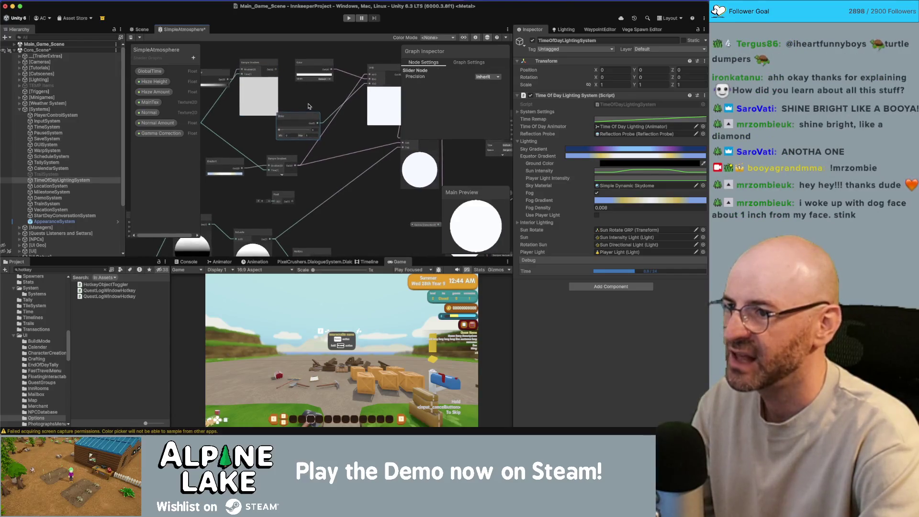
Set the Slider node's value to about 0.32
click(301, 103)
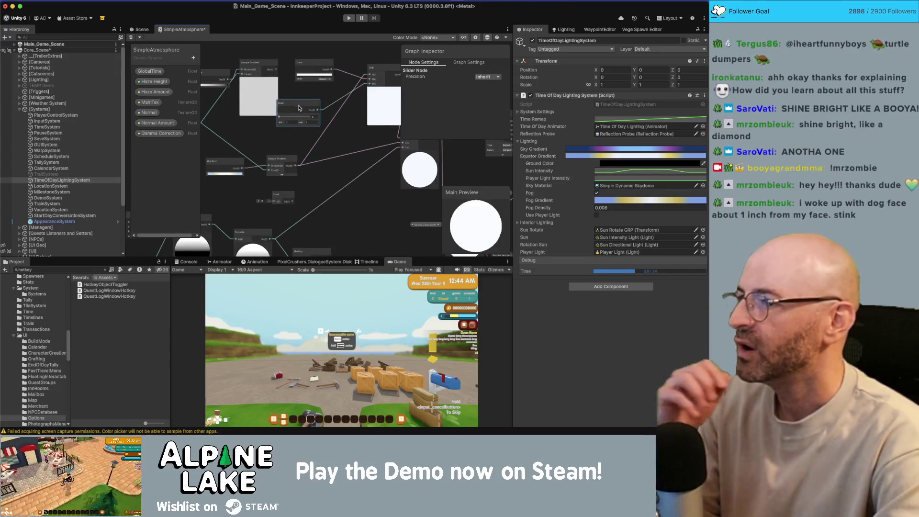
scroll(306, 124, right, 1)
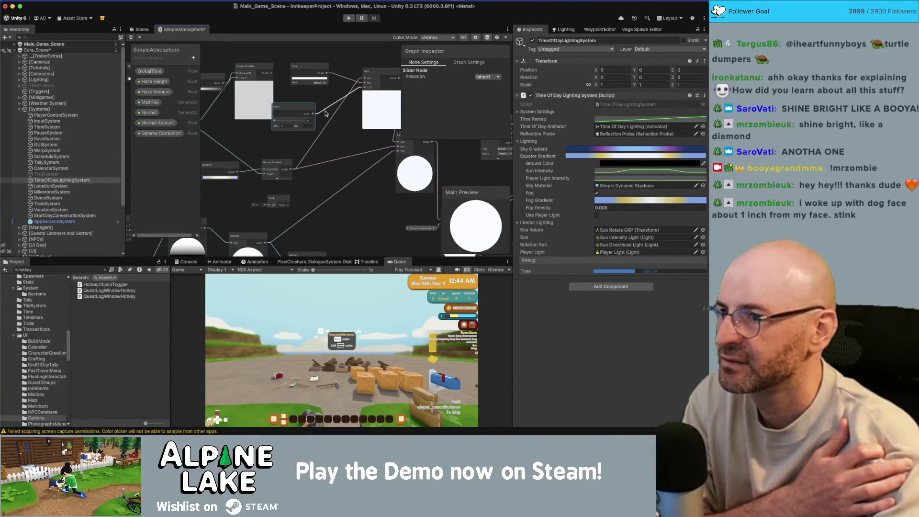
mouse_move(333, 129)
mouse_down()
mouse_move(312, 146)
mouse_move(339, 142)
mouse_up()
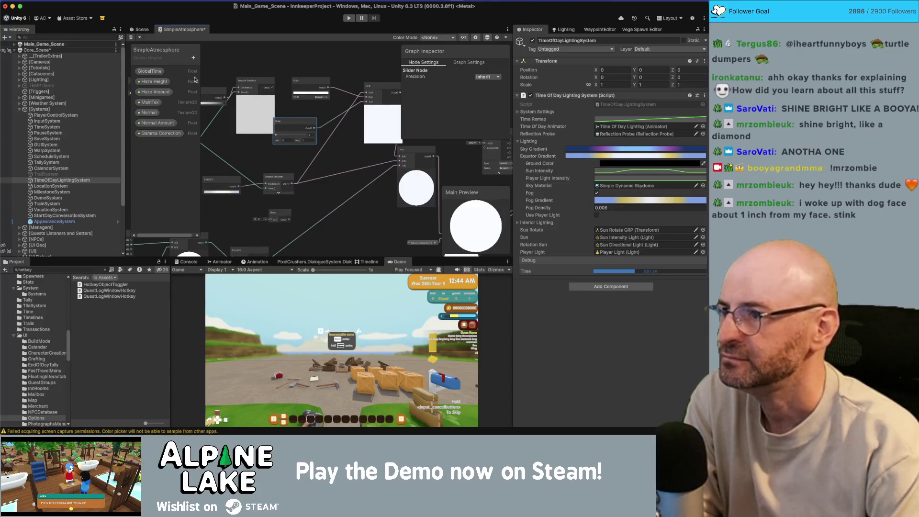
click(288, 136)
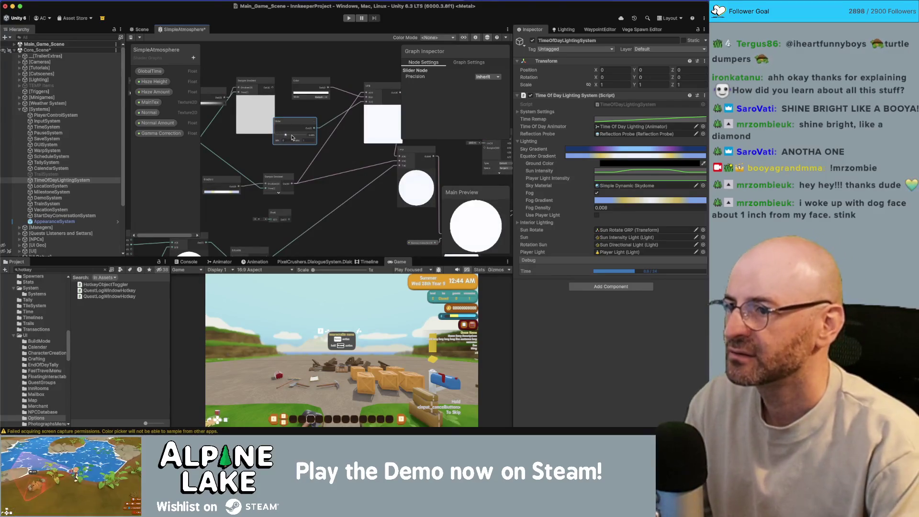
click(194, 57)
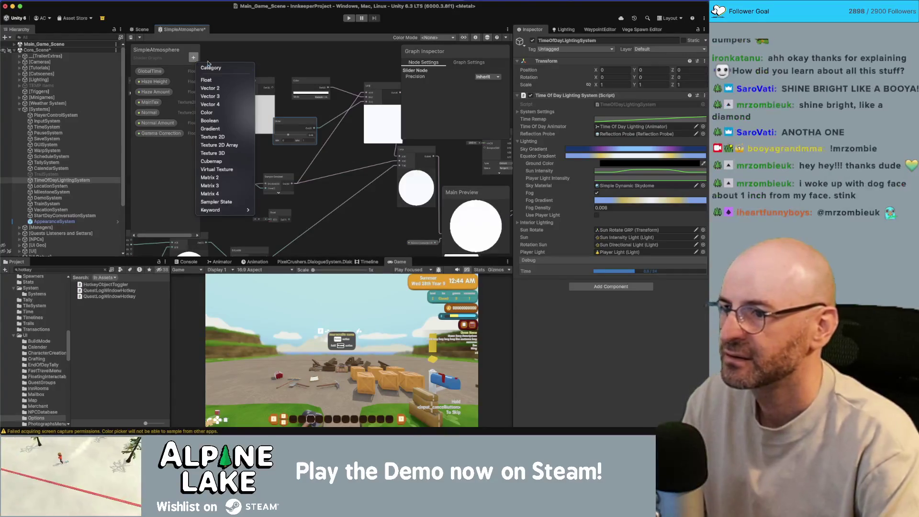
Reposition the Lerp and Sample Gradient nodes and add a new Float property
click(329, 161)
drag(328, 162, 302, 170)
drag(358, 129, 342, 139)
drag(229, 127, 220, 127)
click(263, 128)
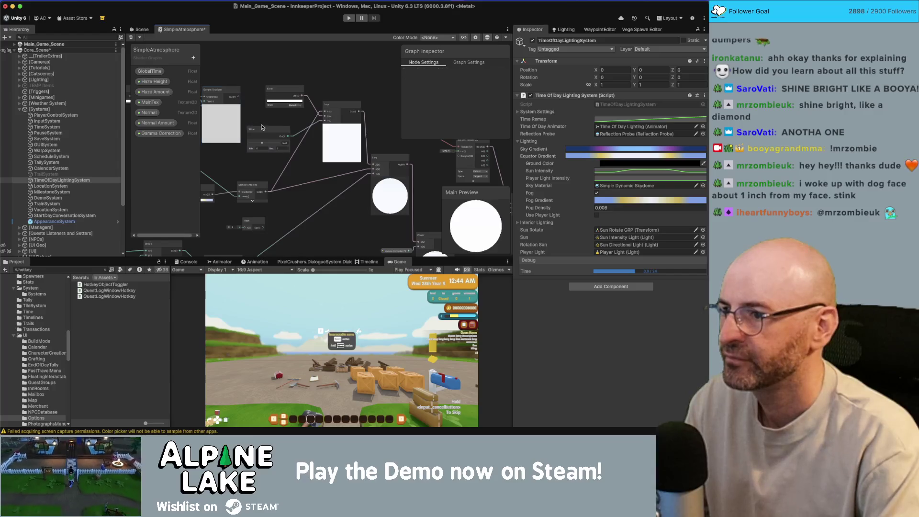
click(194, 58)
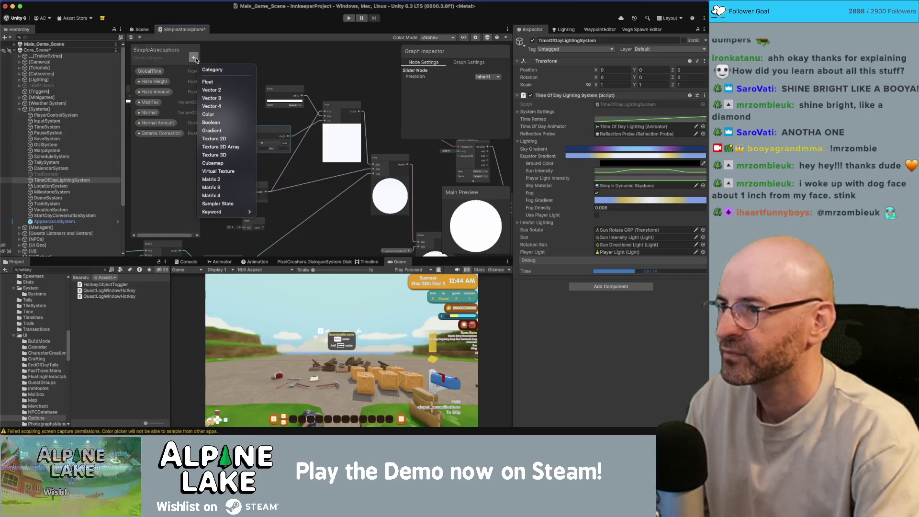
click(218, 84)
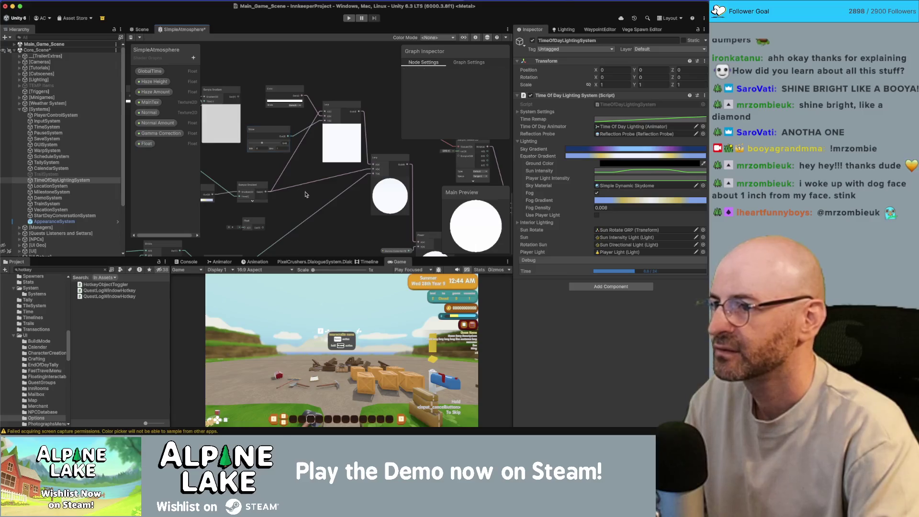
Convert the Slider node into a property and delete the unused extra Float
right_click(268, 132)
mouse_move(307, 223)
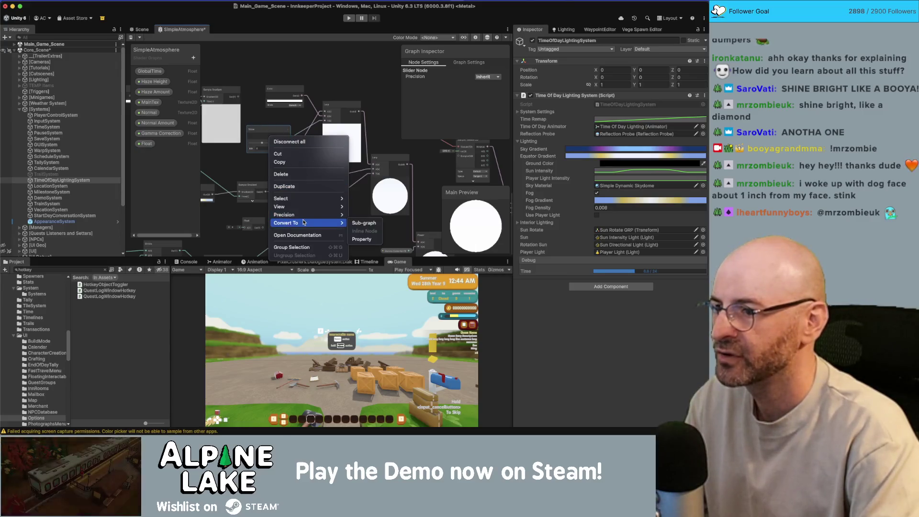
click(361, 239)
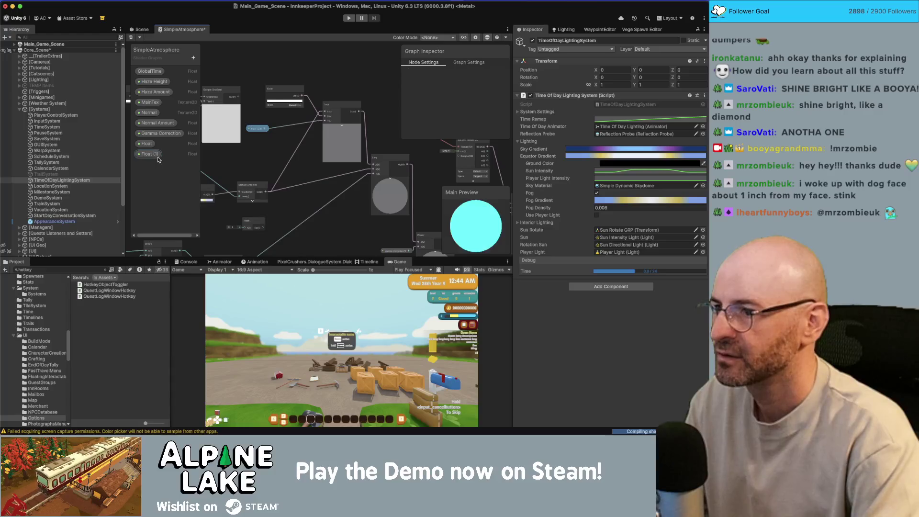
click(144, 144)
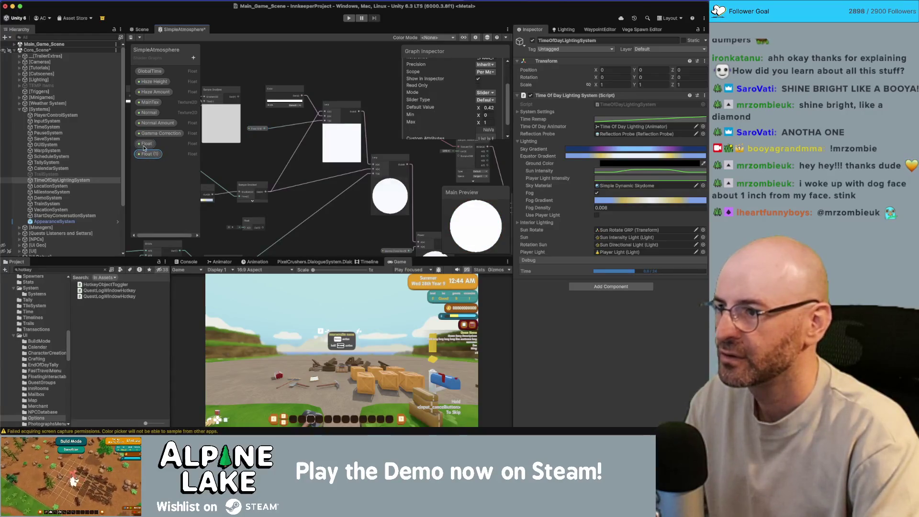
key(Delete)
Rename the new property to 'White Ground Haze Amount'
double_click(145, 144)
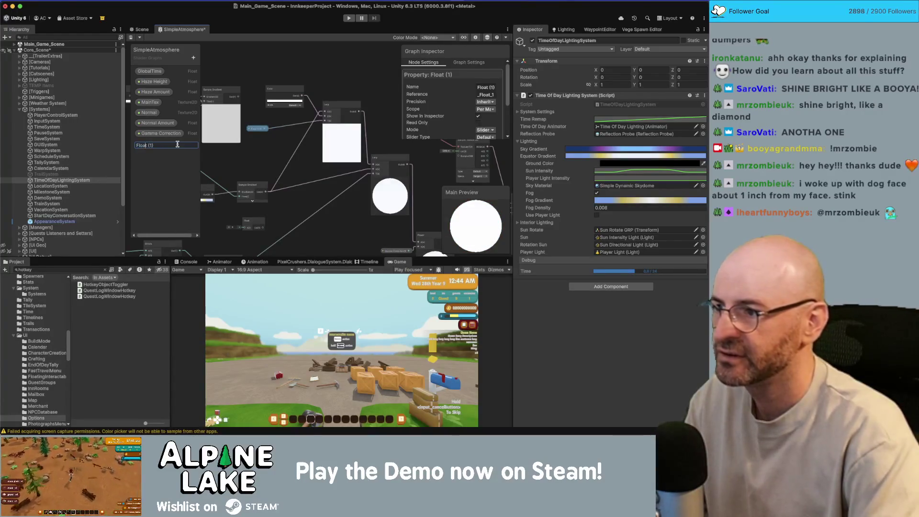
text(GroundWhite)
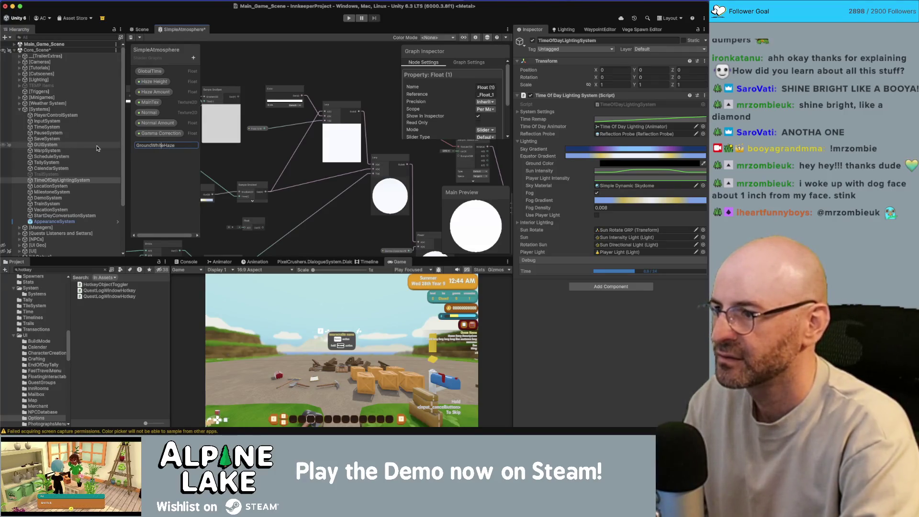
text(Haze)
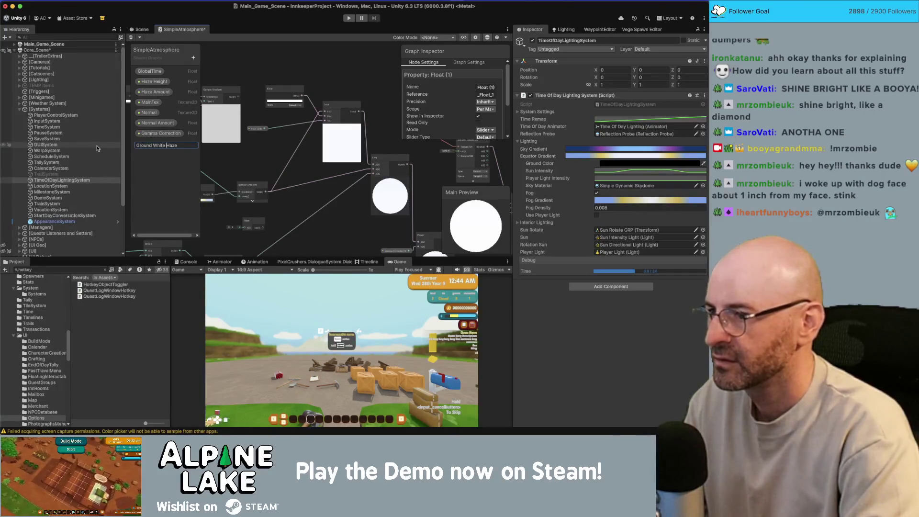
text( Amount)
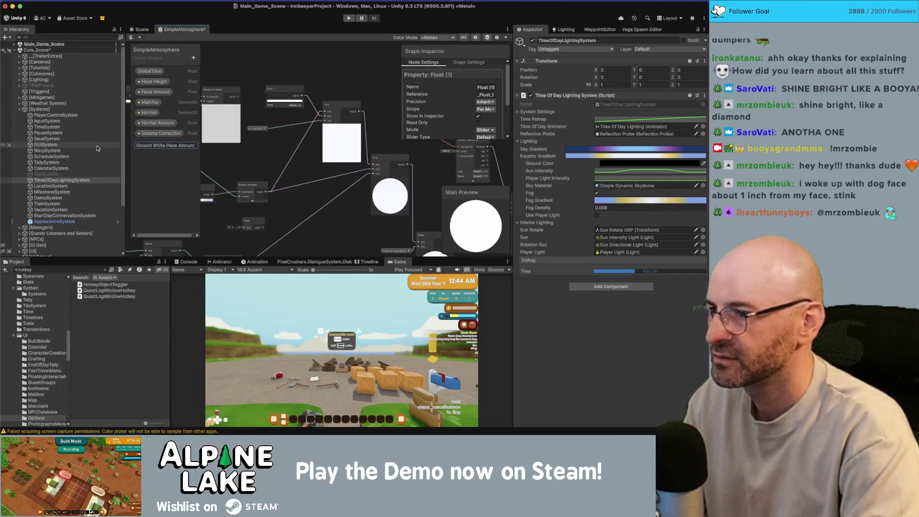
key(BackSpace)
key(BackSpace)
key(BackSpace)
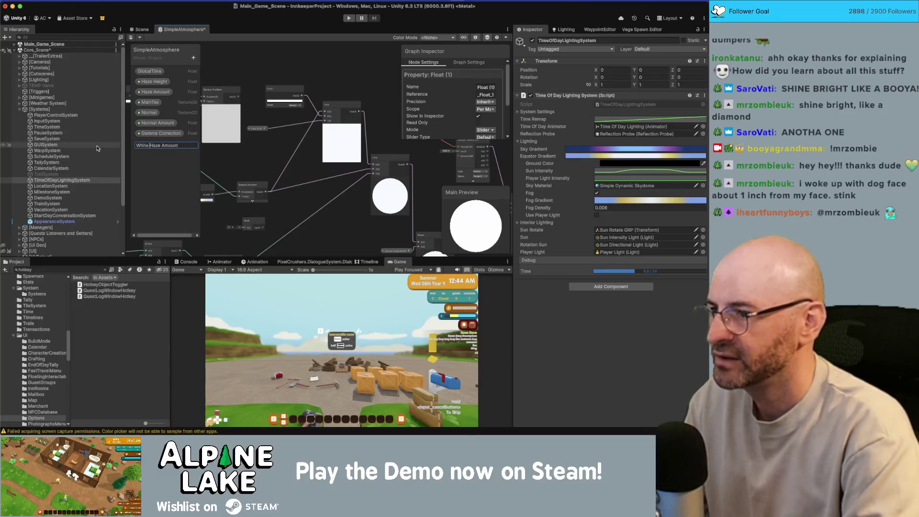
text(Ground)
key(Return)
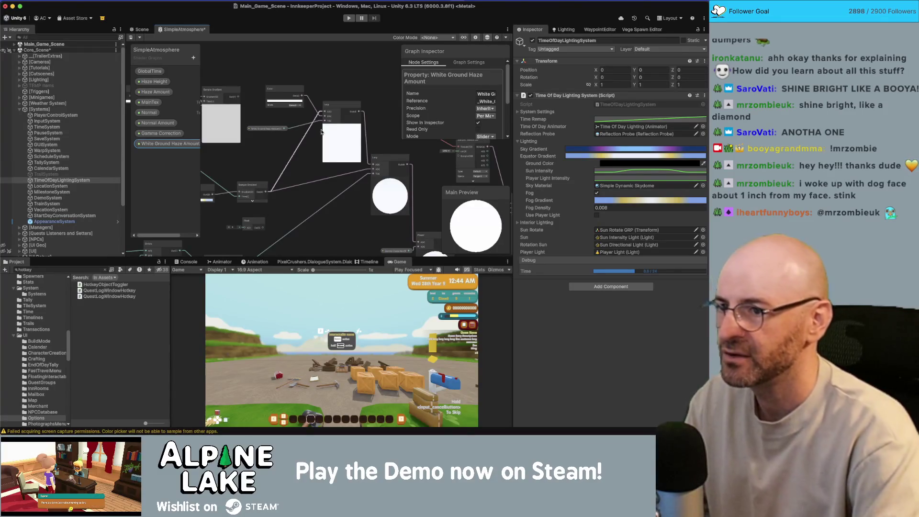
Set the property's Default Value to 0 and save the shader graph
scroll(423, 123, down, 3)
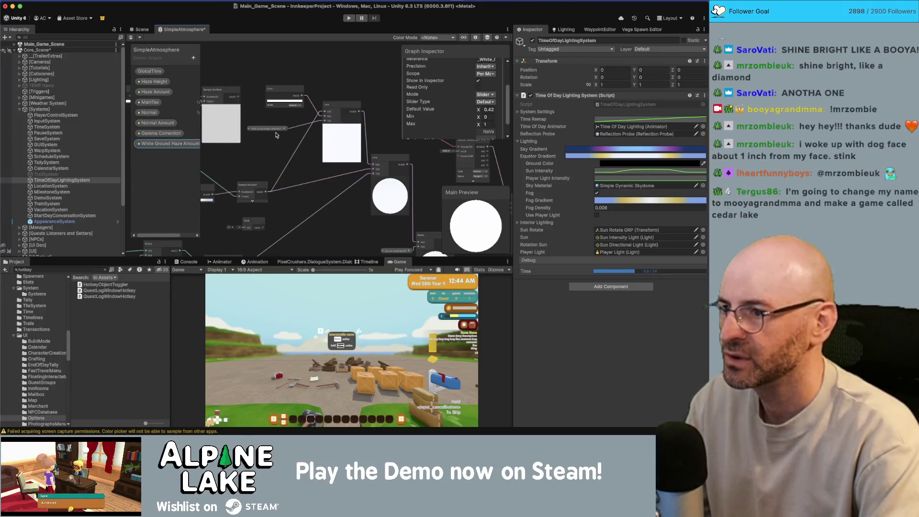
click(487, 117)
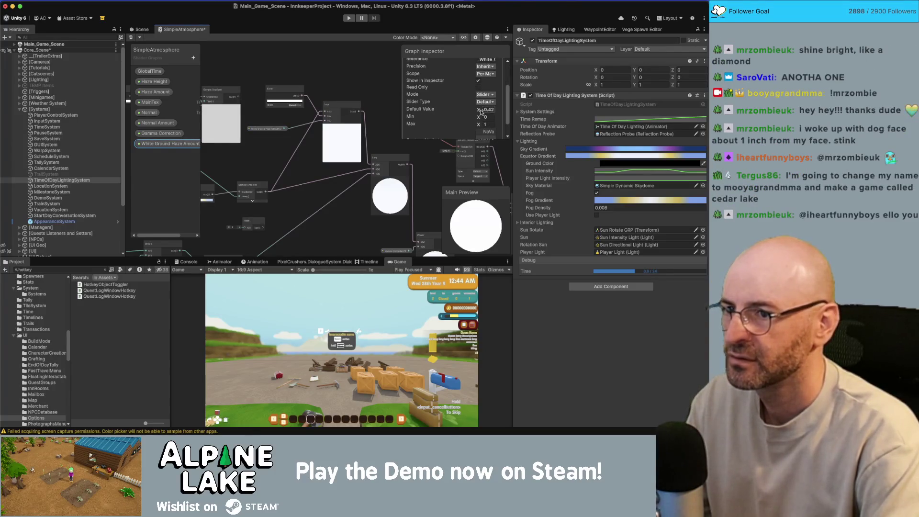
drag(478, 110, 477, 114)
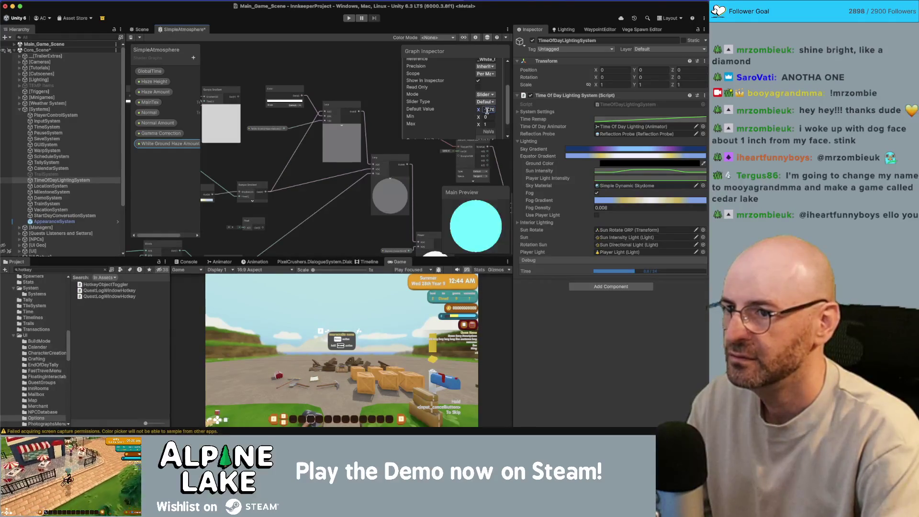
text(0)
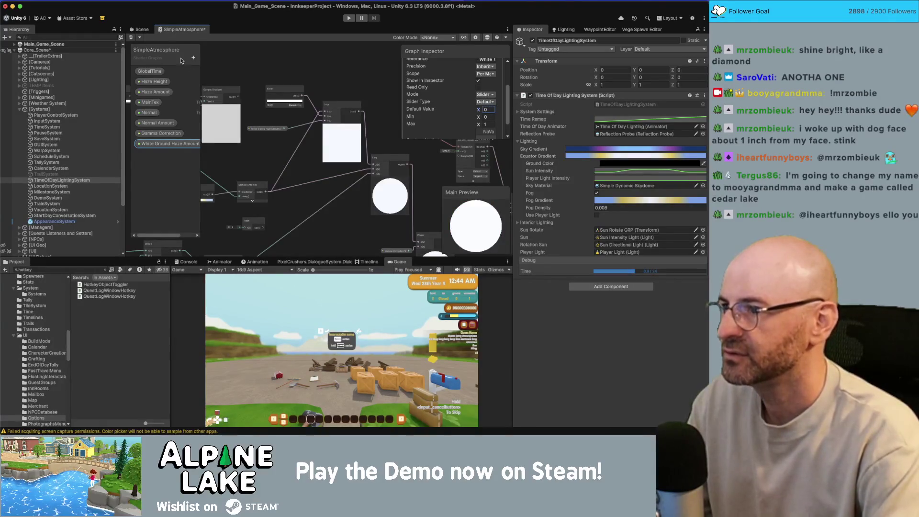
key(ctrl+s)
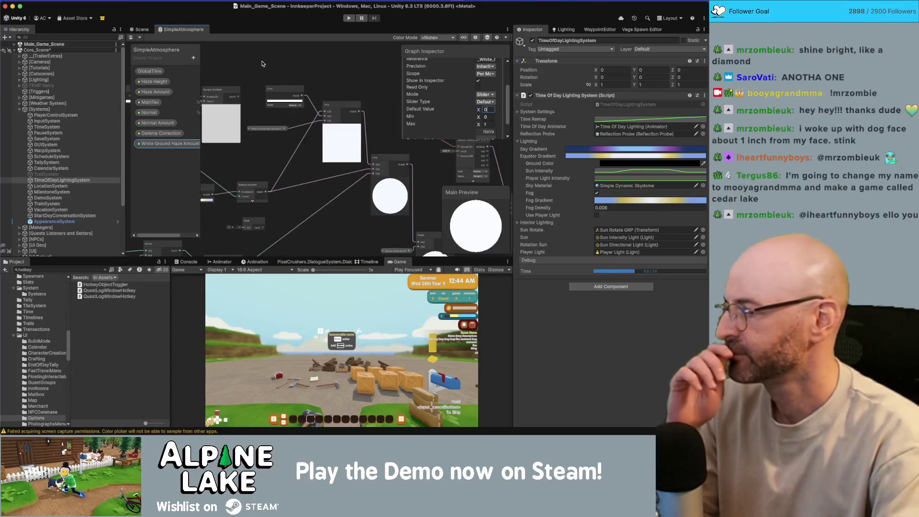
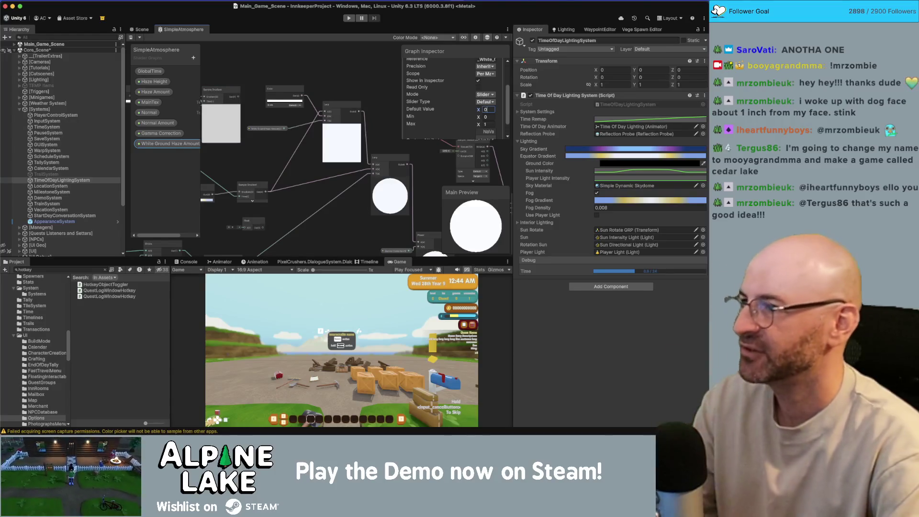
Dock the SimpleAtmosphere shader graph beside the Game view and select the distant mountain
click(235, 62)
scroll(235, 62, right, 3)
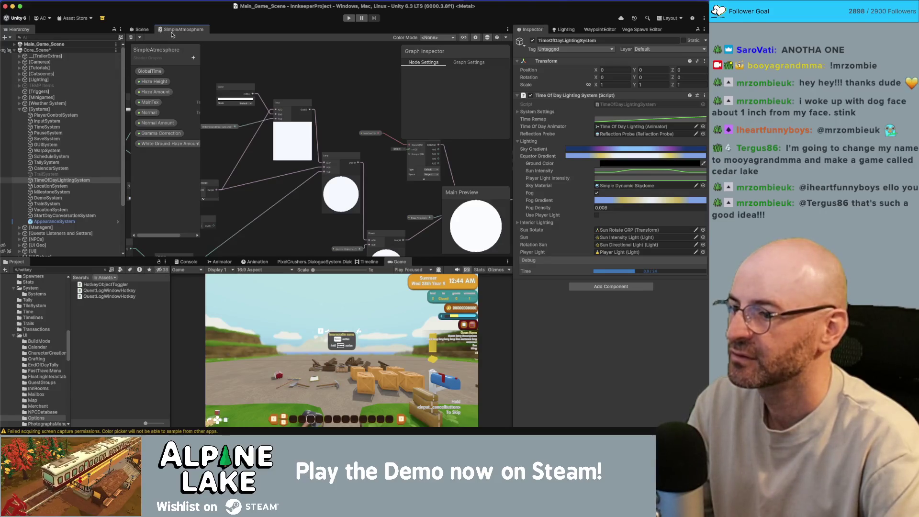
mouse_move(172, 33)
mouse_down()
mouse_move(316, 215)
mouse_move(441, 262)
mouse_up()
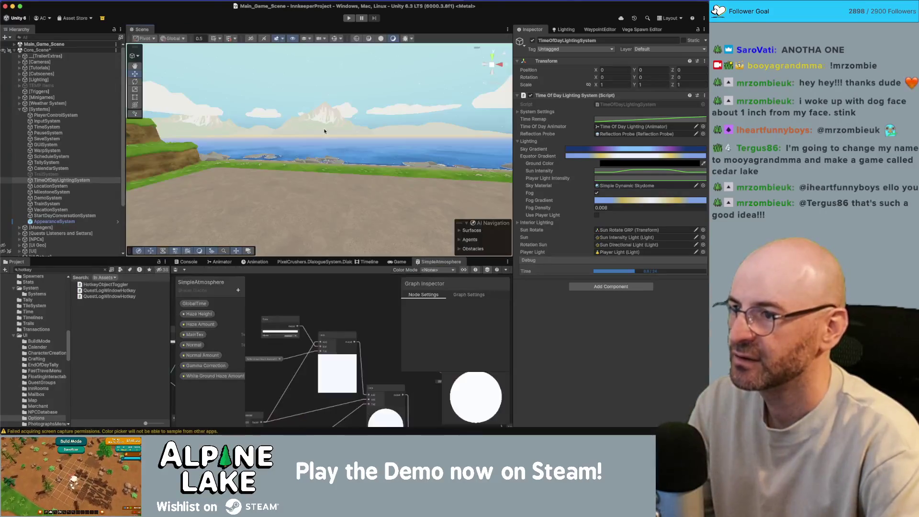
click(324, 119)
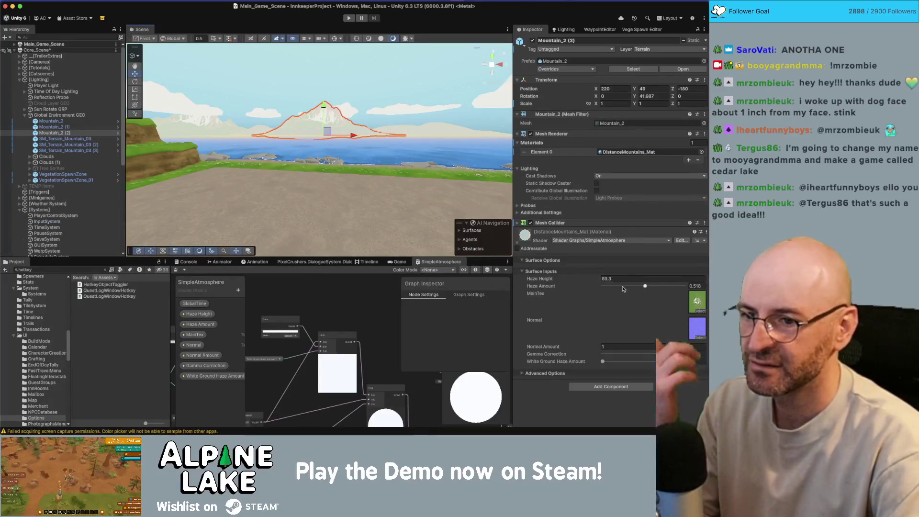
Set the distant mountain's Haze Amount to 1 and White Ground Haze Amount to 0
mouse_move(602, 362)
mouse_down()
mouse_move(684, 361)
mouse_move(648, 361)
mouse_up()
double_click(692, 362)
text(0)
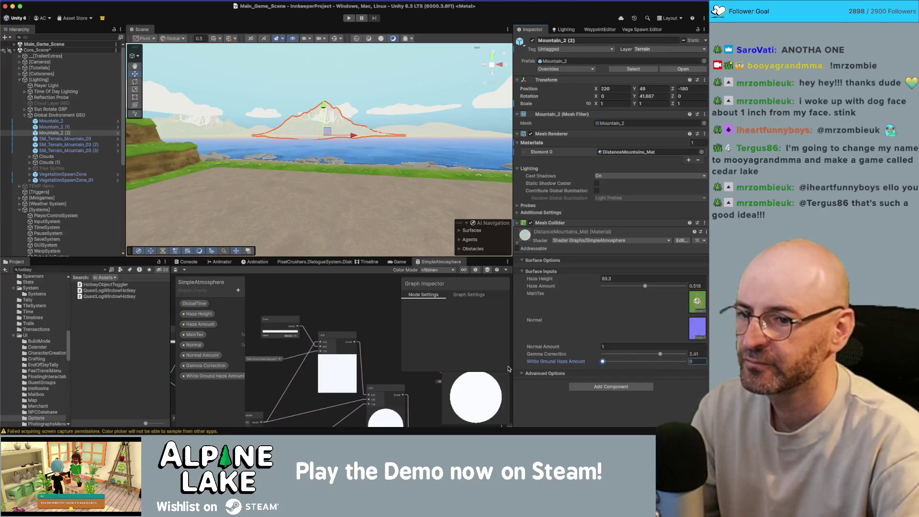
text(1)
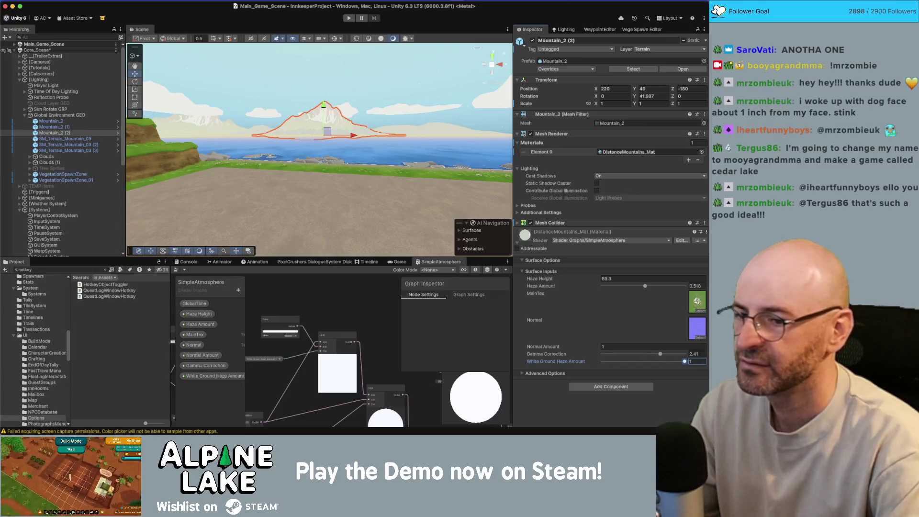
drag(644, 287, 687, 287)
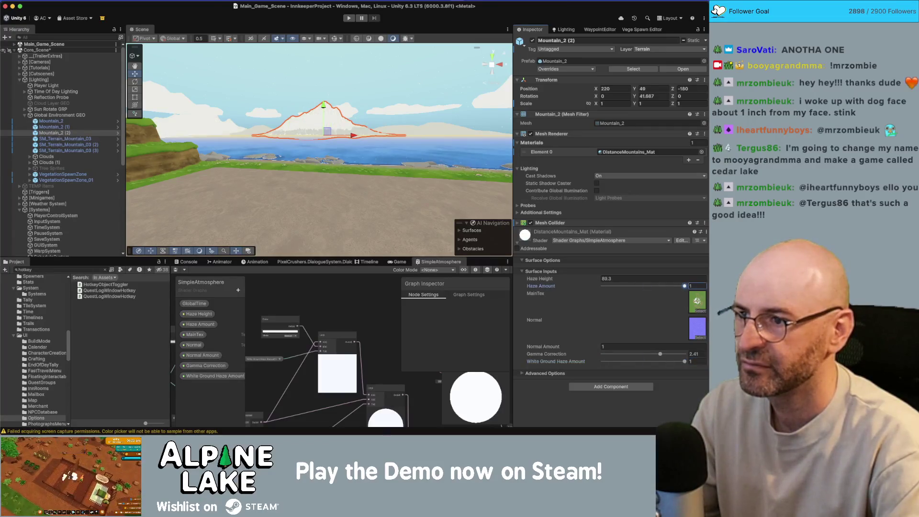
mouse_move(672, 361)
mouse_down()
mouse_move(606, 365)
mouse_move(680, 354)
mouse_move(606, 366)
mouse_up()
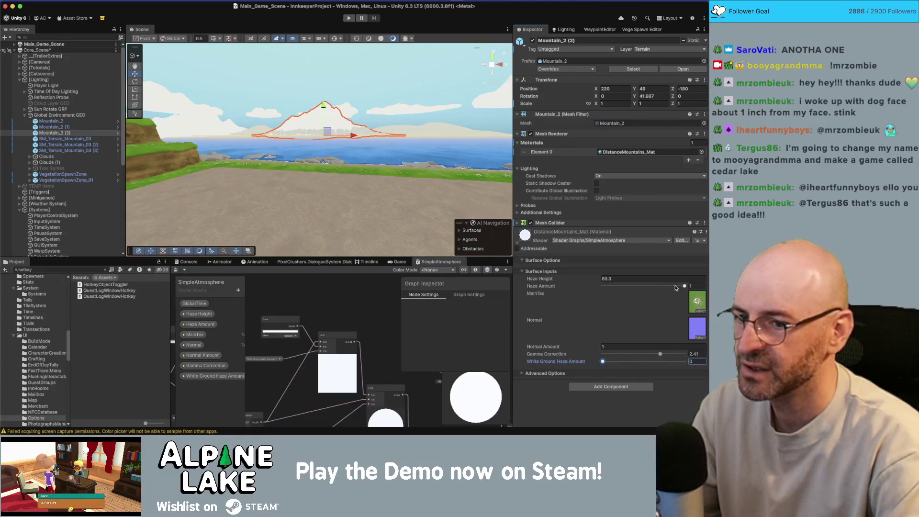
drag(675, 287, 603, 287)
mouse_move(598, 362)
mouse_down()
mouse_move(651, 362)
mouse_move(608, 363)
mouse_up()
click(649, 285)
drag(685, 361, 537, 375)
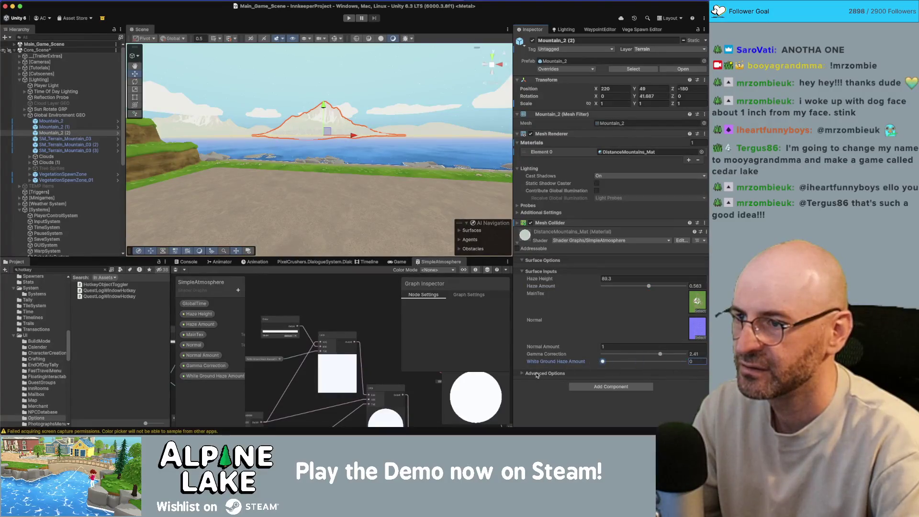
text(1)
drag(636, 367, 560, 367)
drag(648, 286, 686, 286)
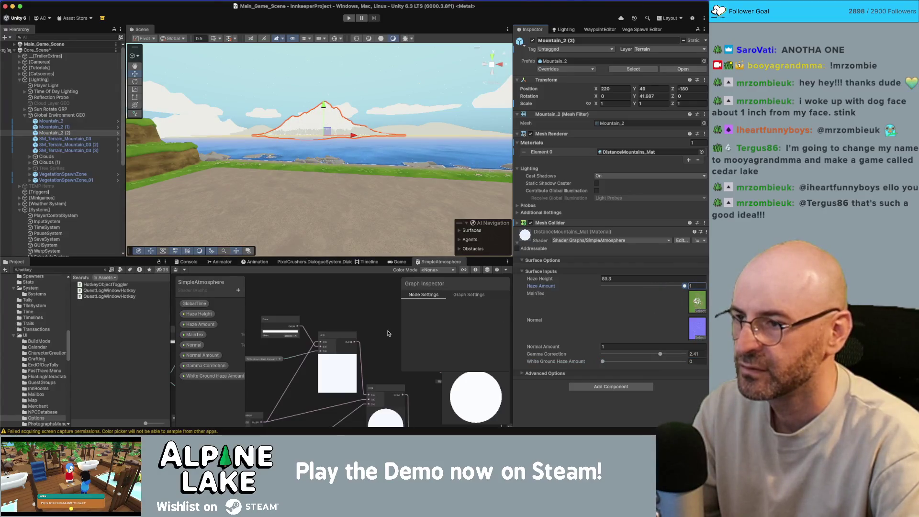
Shift TimeOfDayLightingSystem's Debug Time toward sunset for a pink dusk sky
scroll(67, 192, down, 5)
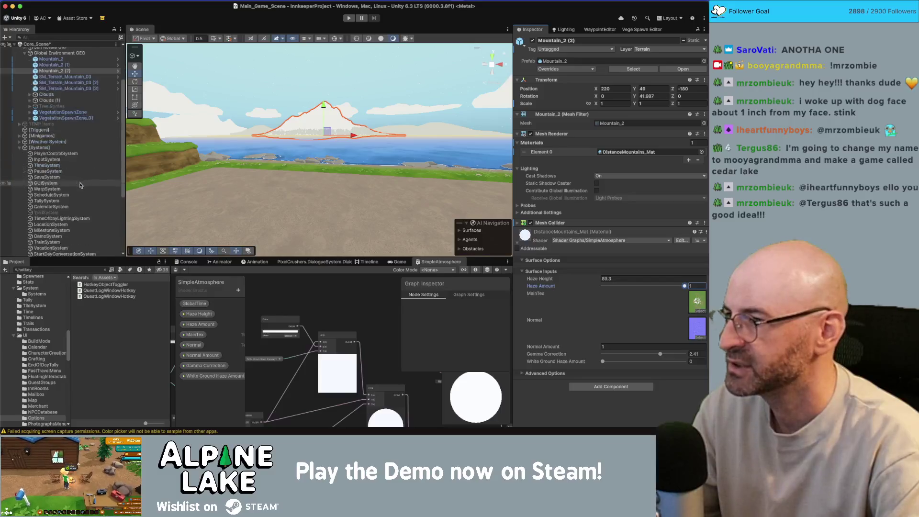
click(68, 219)
drag(635, 271, 622, 274)
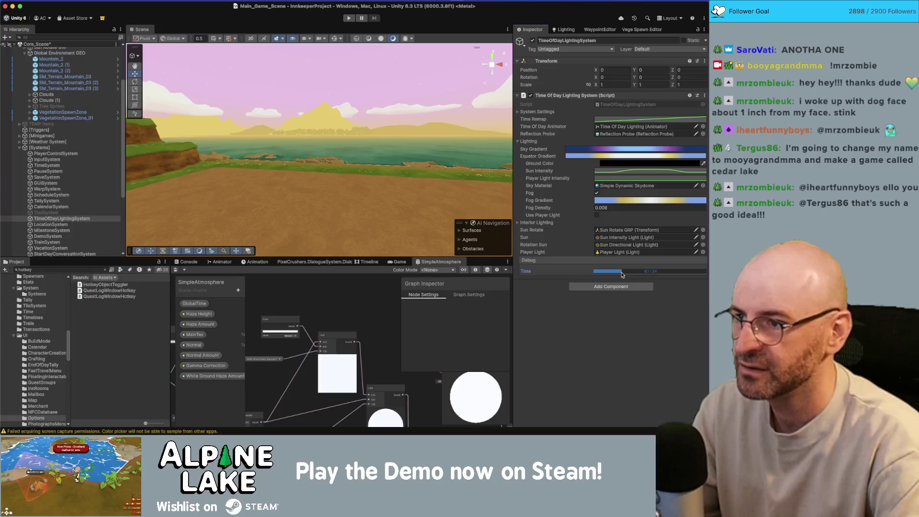
Set Mountain_2 (2) to haze 0.698 and white ground haze 0.287, then select SM_Terrain_Mountain_03
scroll(72, 178, up, 2)
click(55, 94)
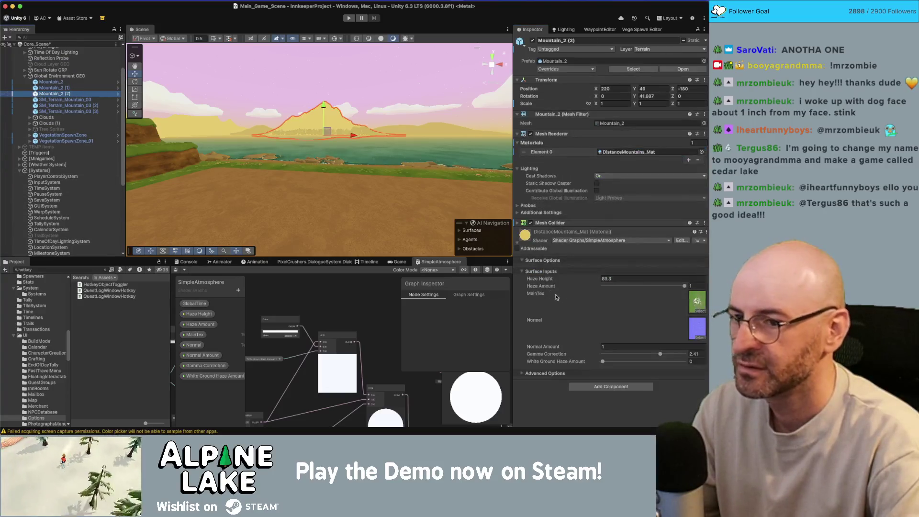
mouse_move(622, 363)
mouse_down()
mouse_move(652, 365)
mouse_move(644, 363)
mouse_up()
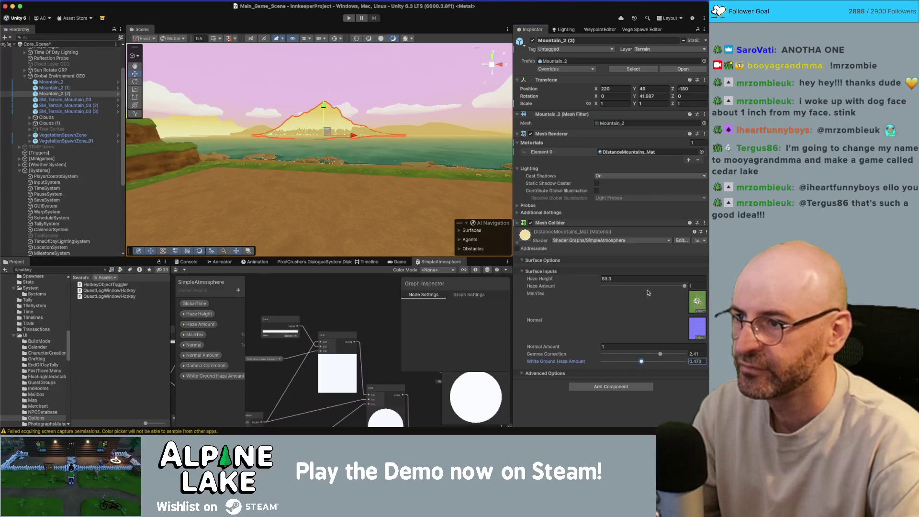
drag(640, 361, 627, 361)
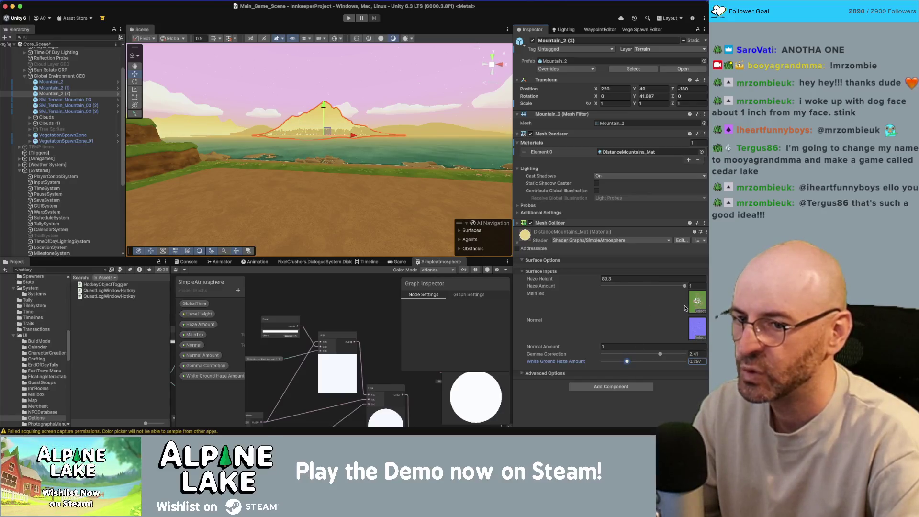
drag(683, 288, 661, 290)
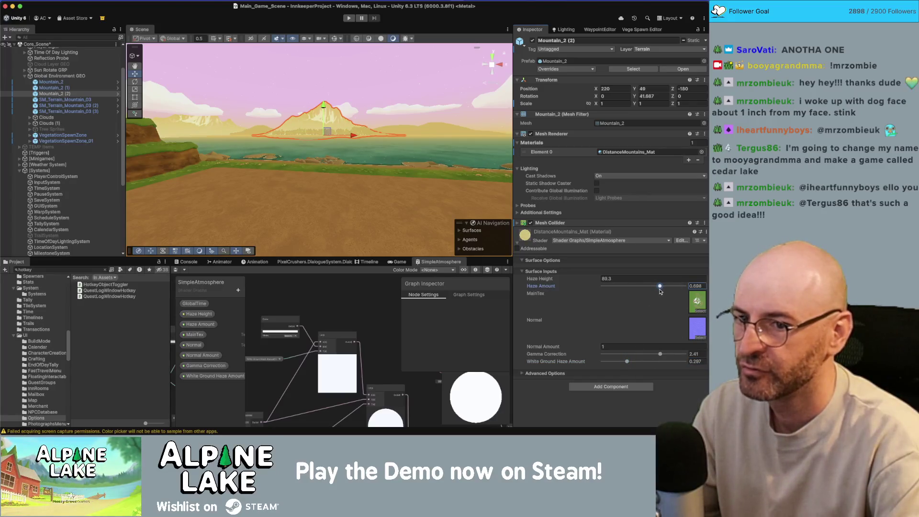
click(400, 87)
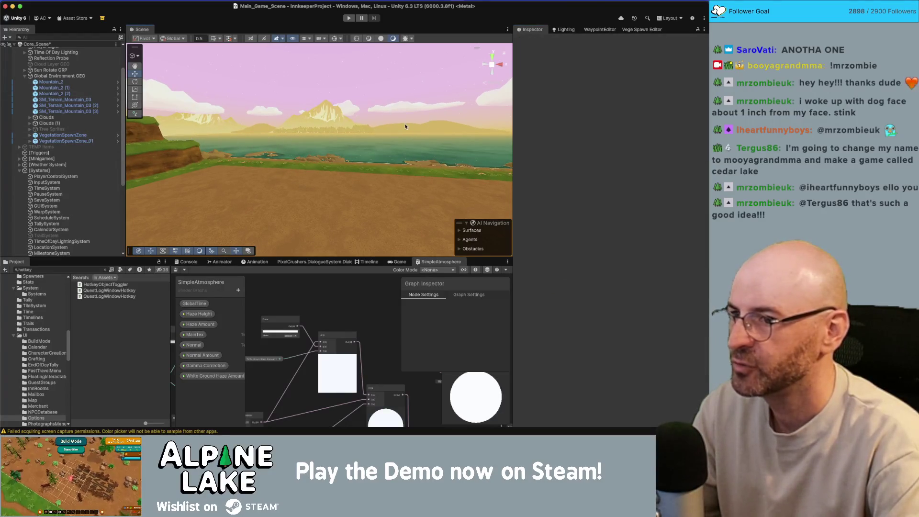
click(405, 126)
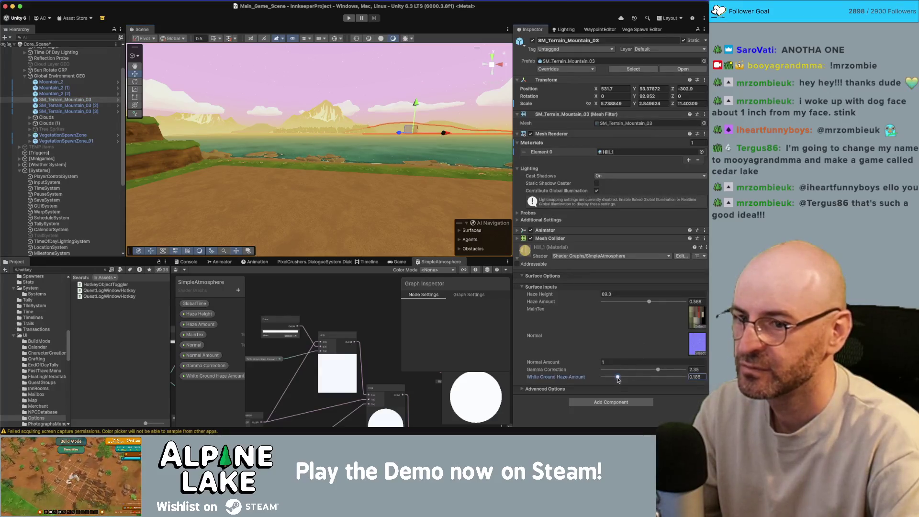
Give the SM_Terrain_Mountain_03 hill white ground haze 0.2 and haze amount 0.6
text(0.2)
key(Return)
click(696, 301)
text(0.6)
key(Return)
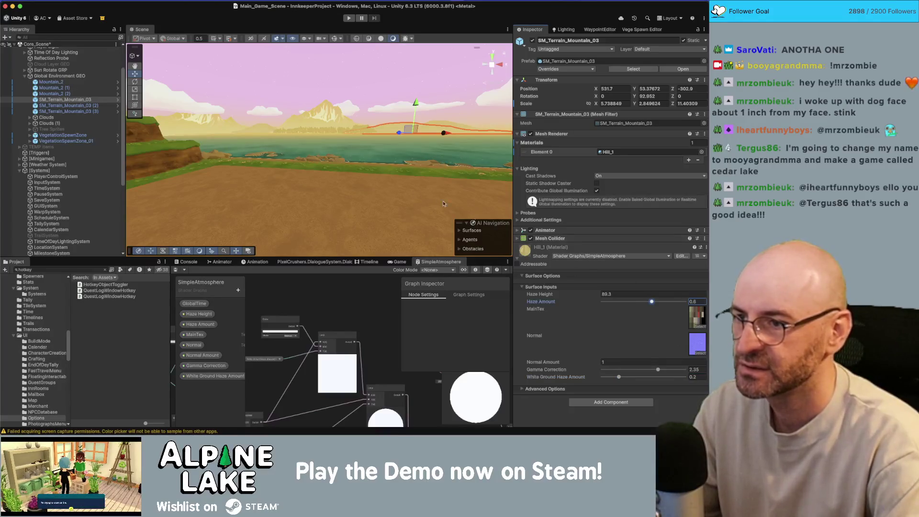
Give a Maple Tree Sprite white ground haze 0.2 and haze amount 0.6
click(340, 141)
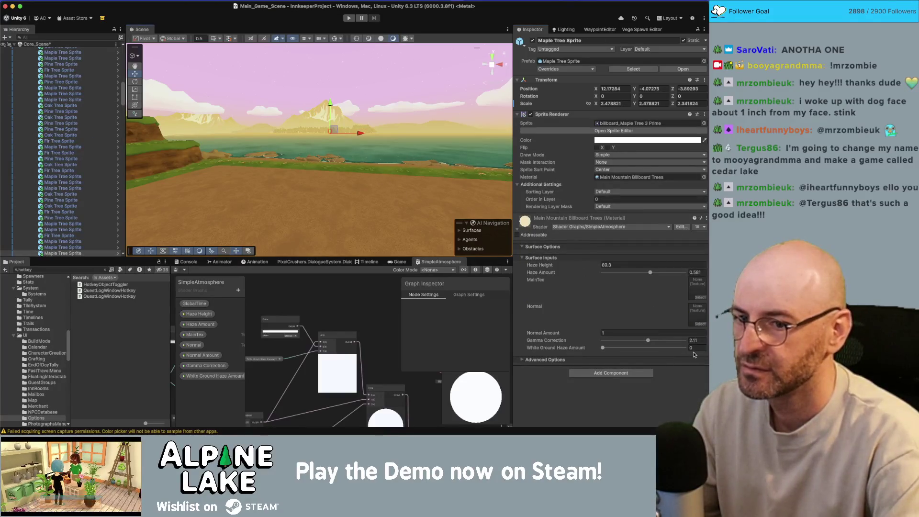
text(0.2)
key(Return)
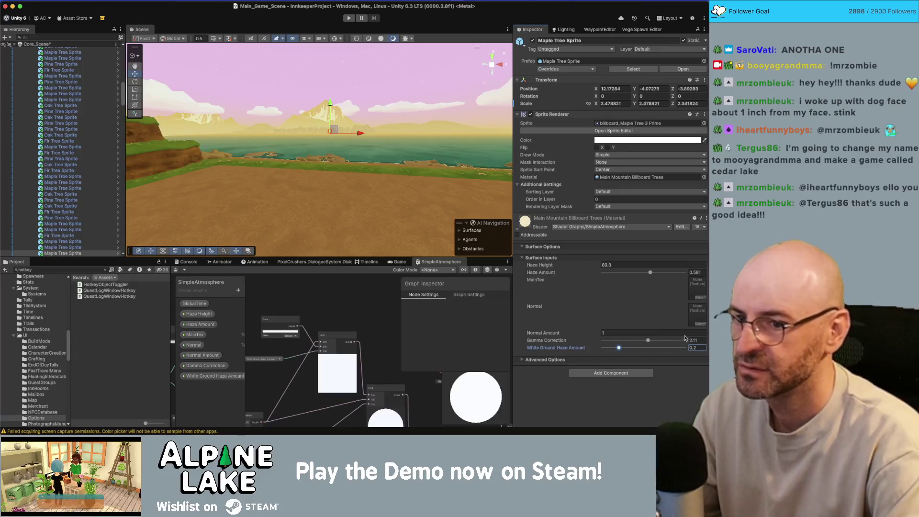
click(694, 273)
key(Return)
Select the parent VegetationSpawnZone, then the TimeOfDayLightingSystem
scroll(65, 193, down, 5)
click(65, 191)
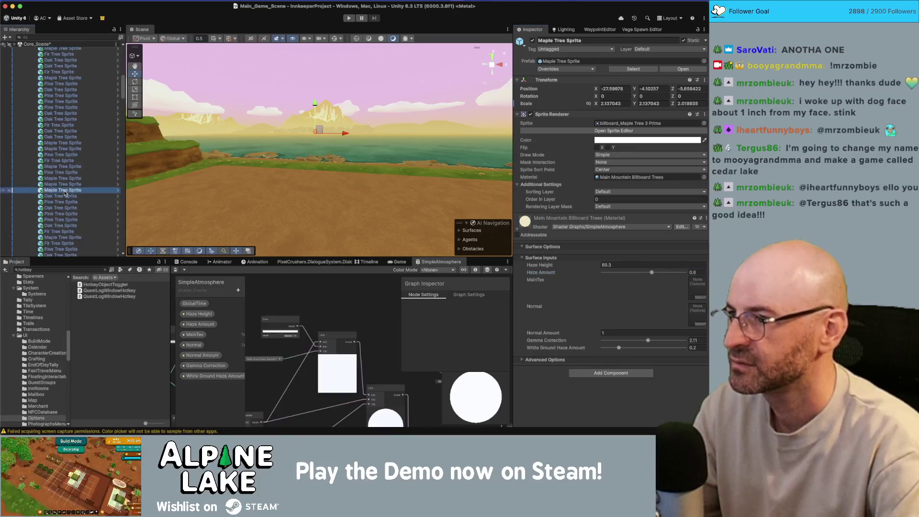
key(Left)
key(Left)
key(Left)
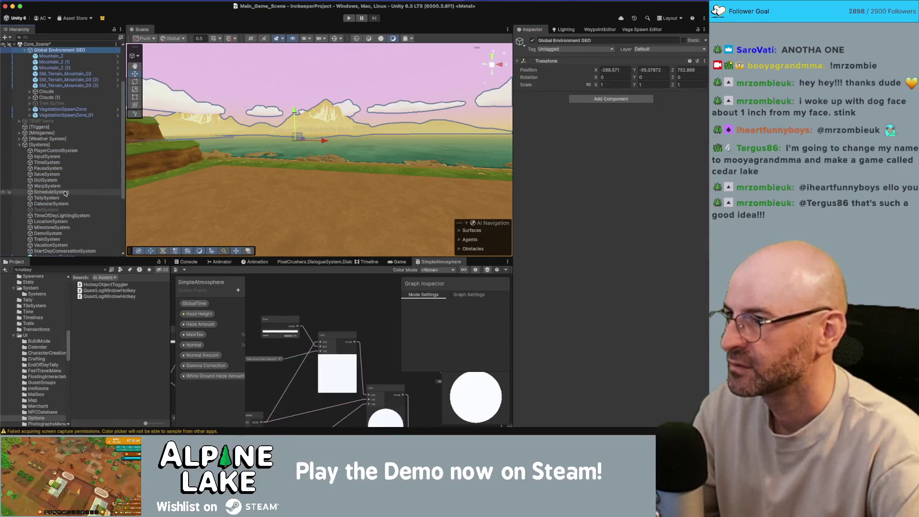
scroll(64, 215, up, 3)
click(64, 210)
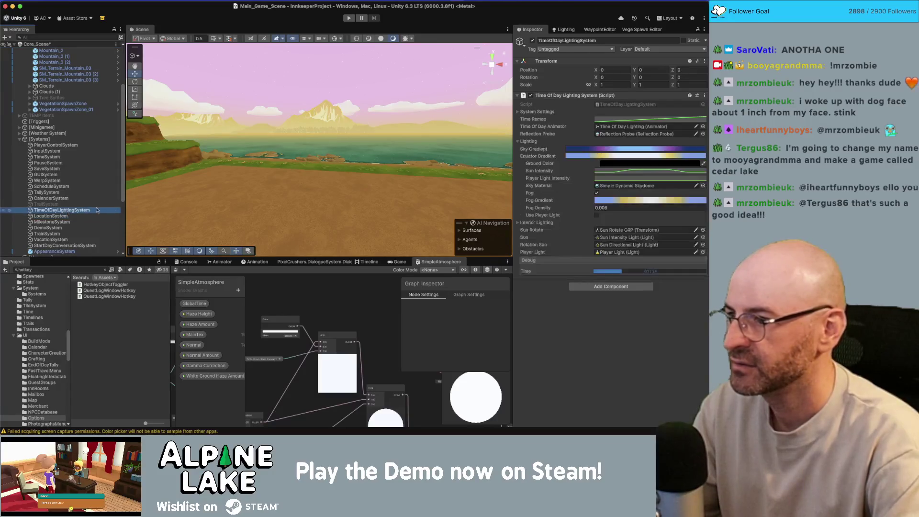
Move the Debug Time slider back to daytime
mouse_move(617, 271)
mouse_down()
mouse_move(692, 269)
mouse_move(609, 276)
mouse_up()
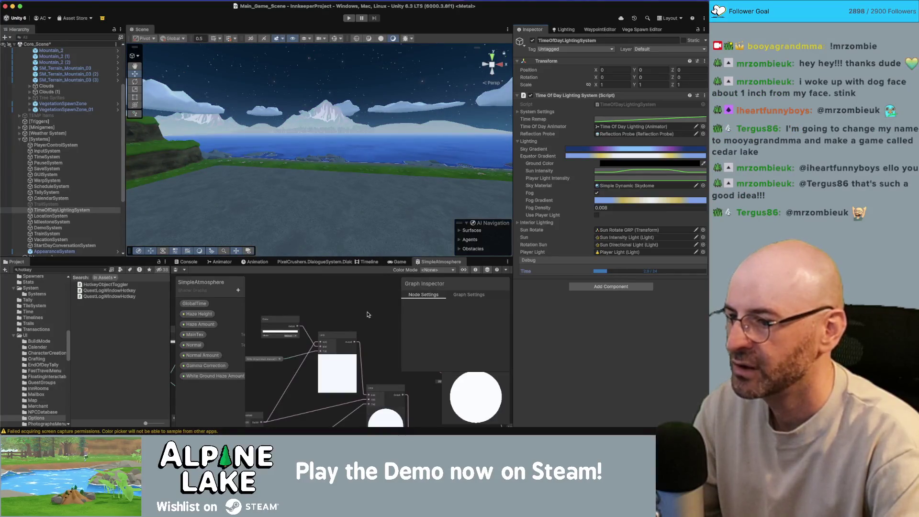
scroll(348, 333, down, 5)
scroll(338, 340, down, 3)
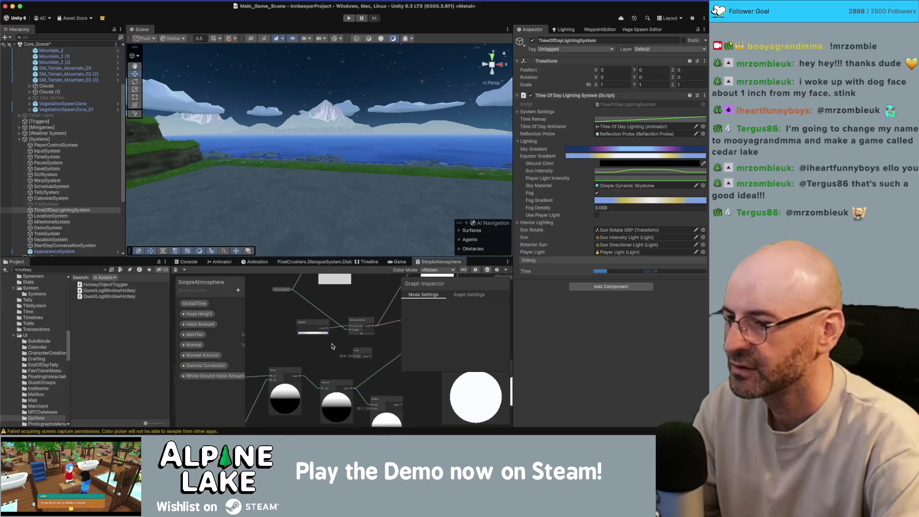
scroll(323, 346, down, 2)
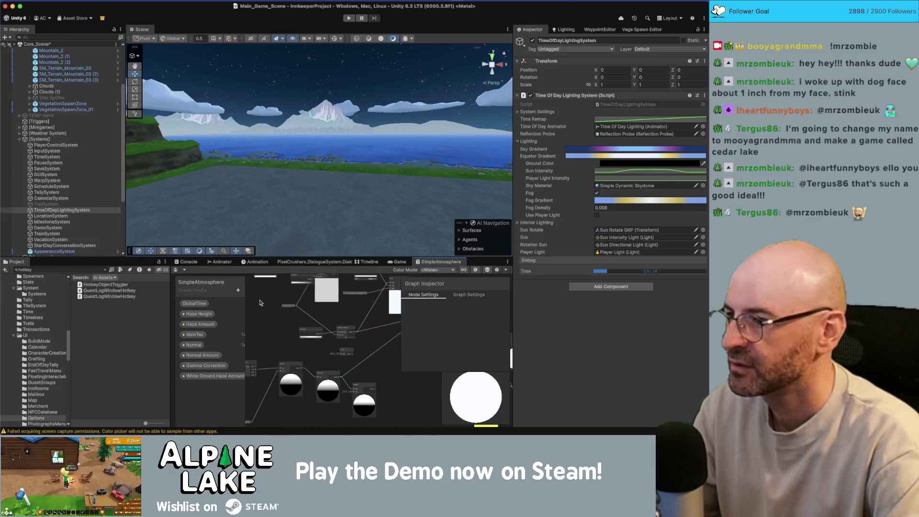
Reset the distant mountain's Gamma Correction to 2.41 and bring up the Gradient node's HDR editor
click(334, 124)
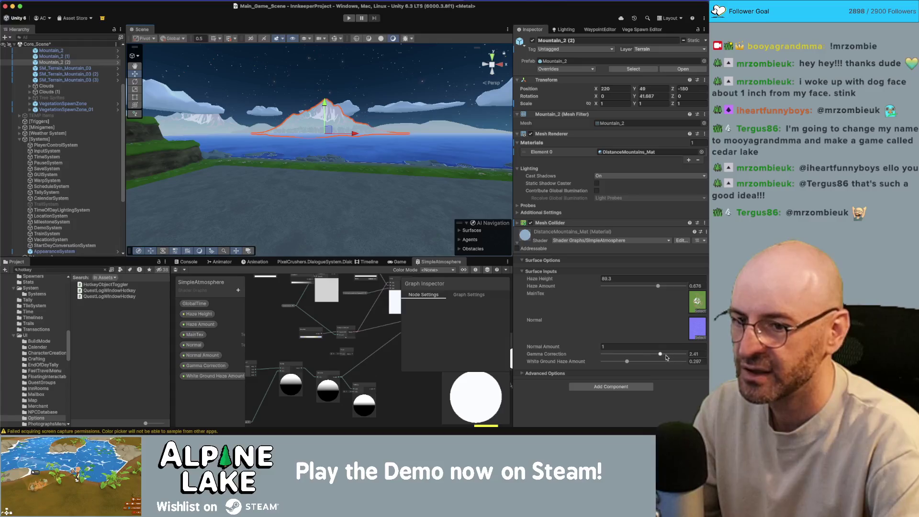
text(3)
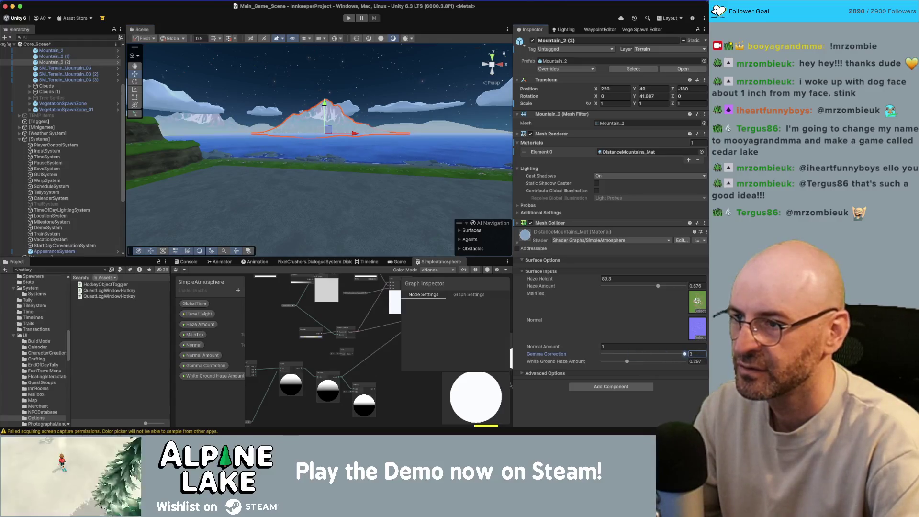
drag(684, 353, 660, 354)
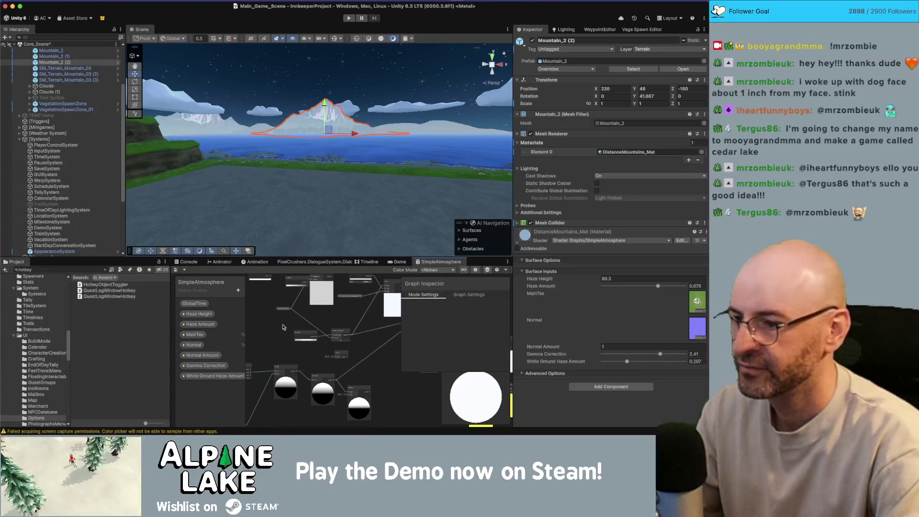
scroll(282, 326, up, 5)
click(331, 333)
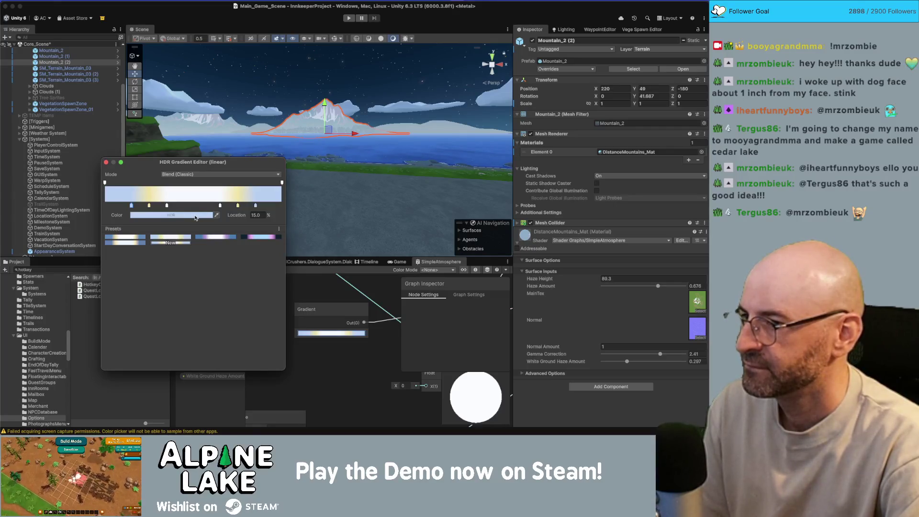
Recolour the gradient's 25% and 75% keys from pink to pale yellow
click(263, 238)
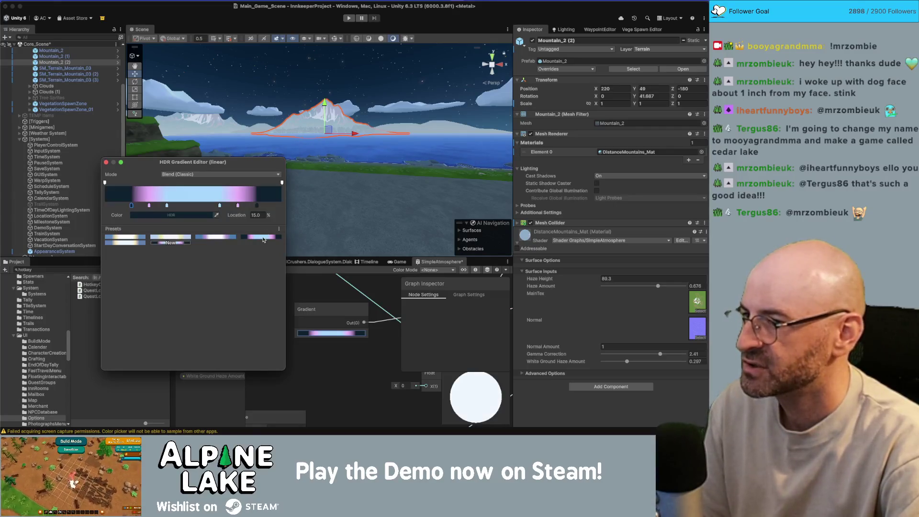
click(149, 206)
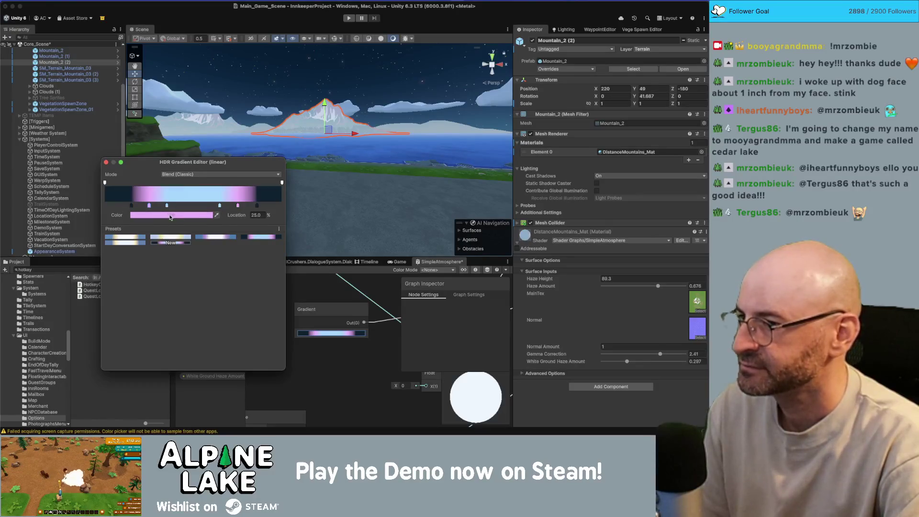
click(171, 215)
drag(236, 247, 235, 246)
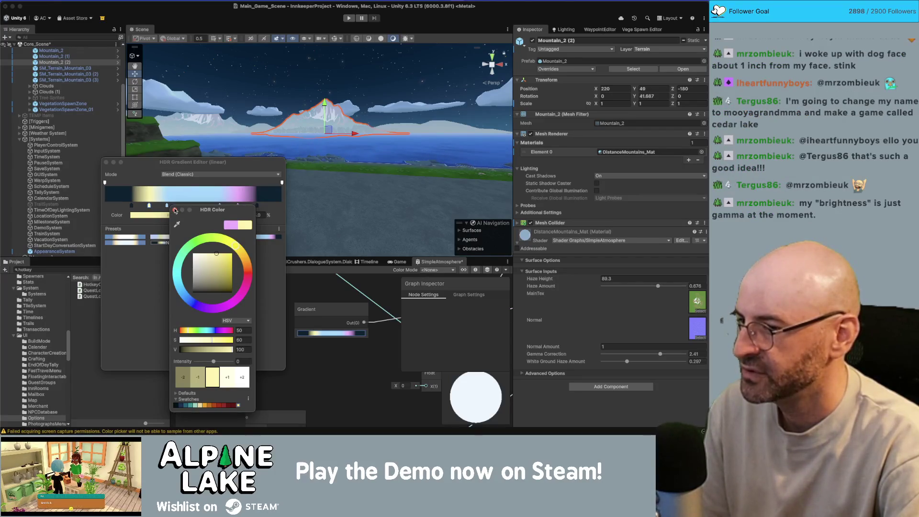
click(175, 210)
click(238, 206)
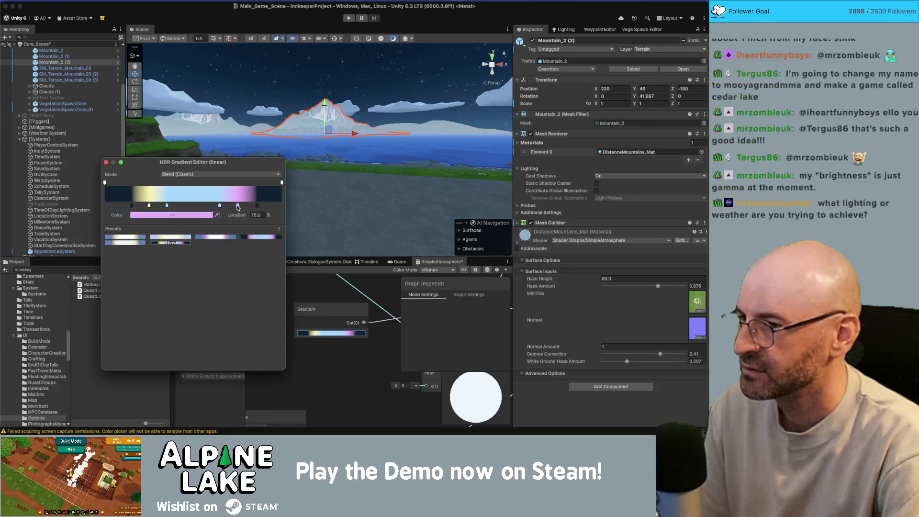
click(171, 215)
click(256, 245)
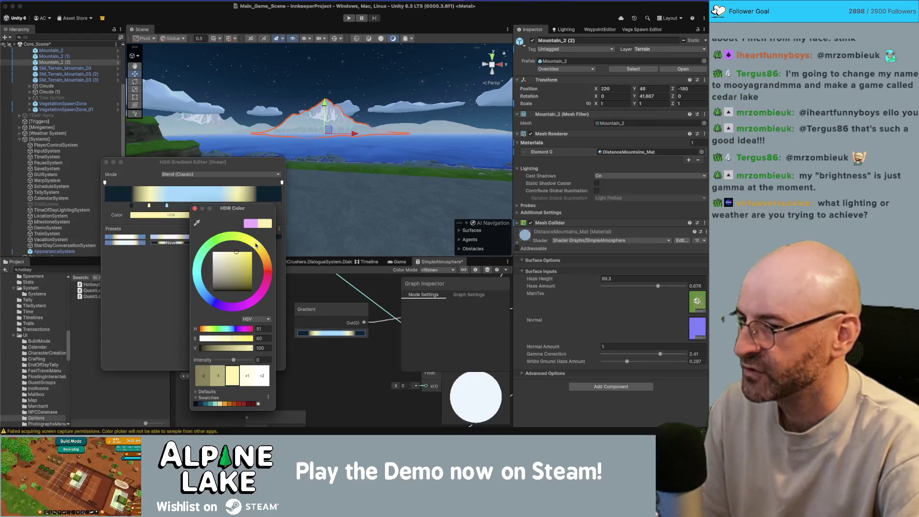
click(194, 209)
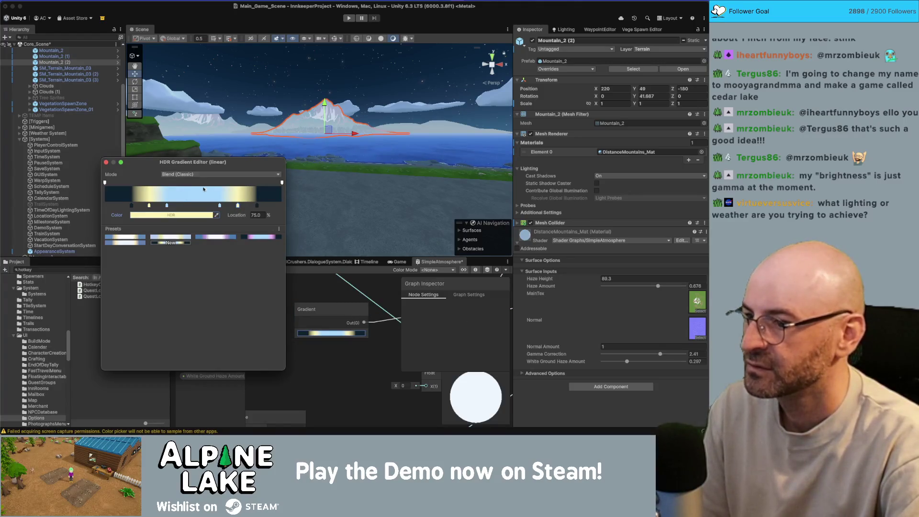
click(339, 300)
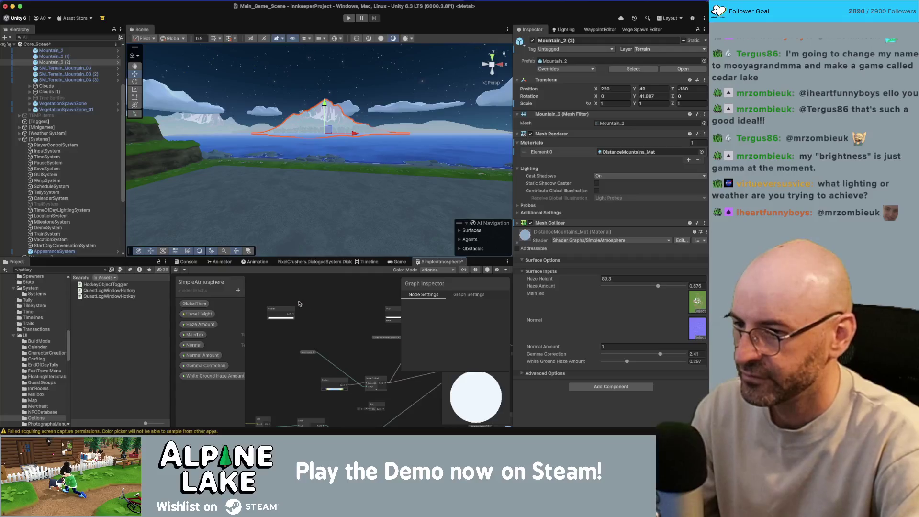
Advance TimeOfDayLightingSystem's Debug Time from night toward a pink, golden sunset
click(194, 304)
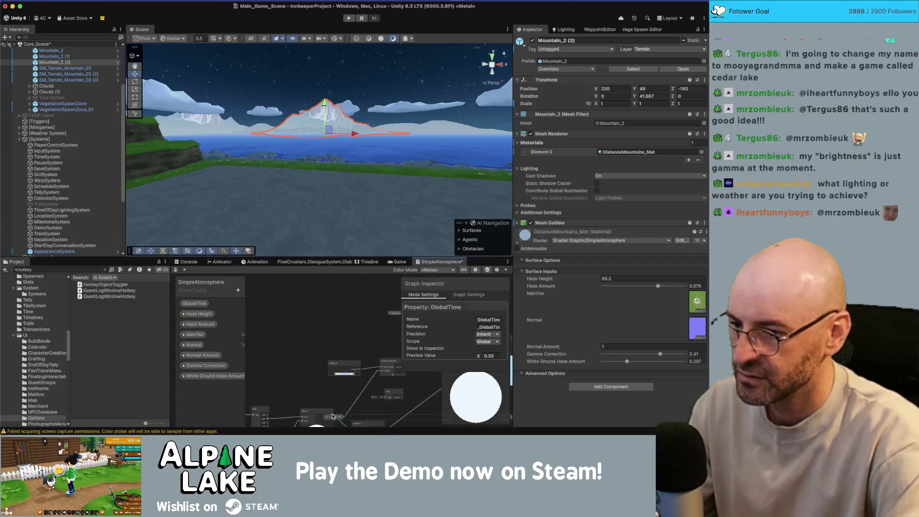
scroll(330, 316, up, 5)
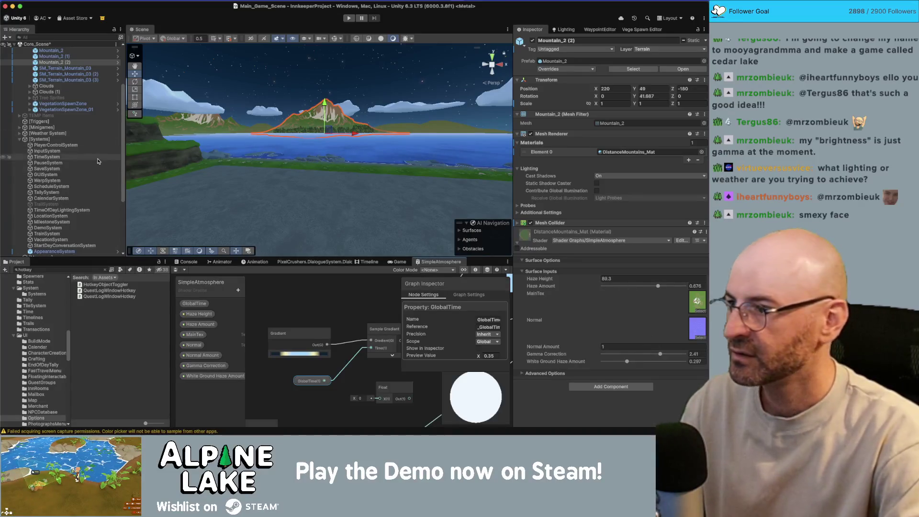
click(62, 210)
drag(607, 271, 678, 275)
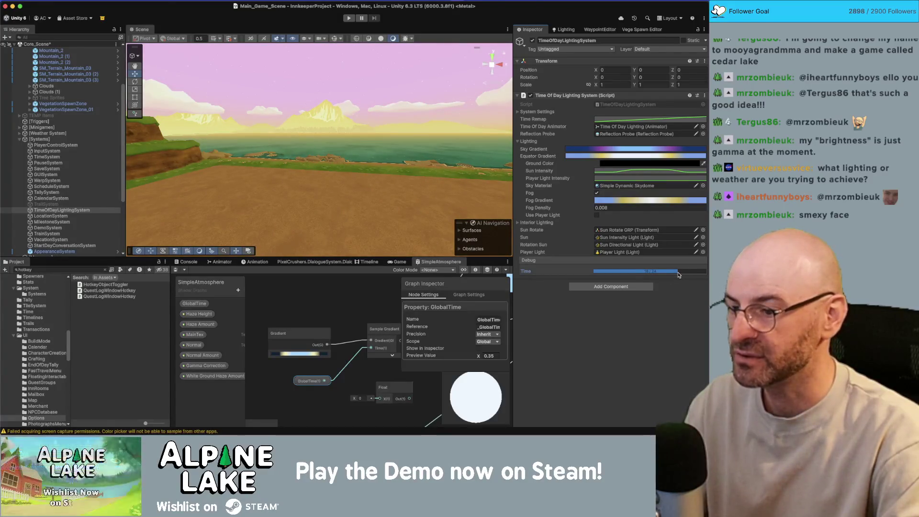
mouse_move(663, 268)
mouse_down()
mouse_move(604, 280)
mouse_move(649, 281)
mouse_up()
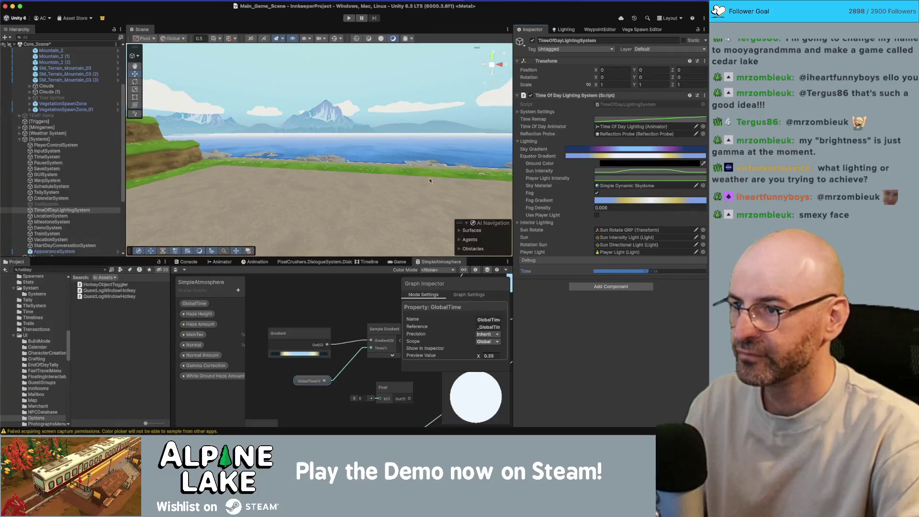
click(329, 113)
click(659, 286)
drag(665, 289, 695, 289)
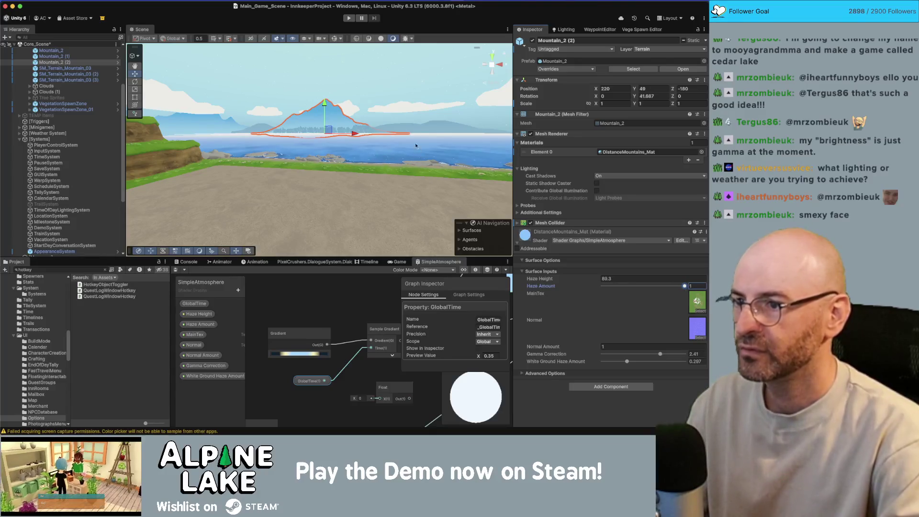
click(373, 83)
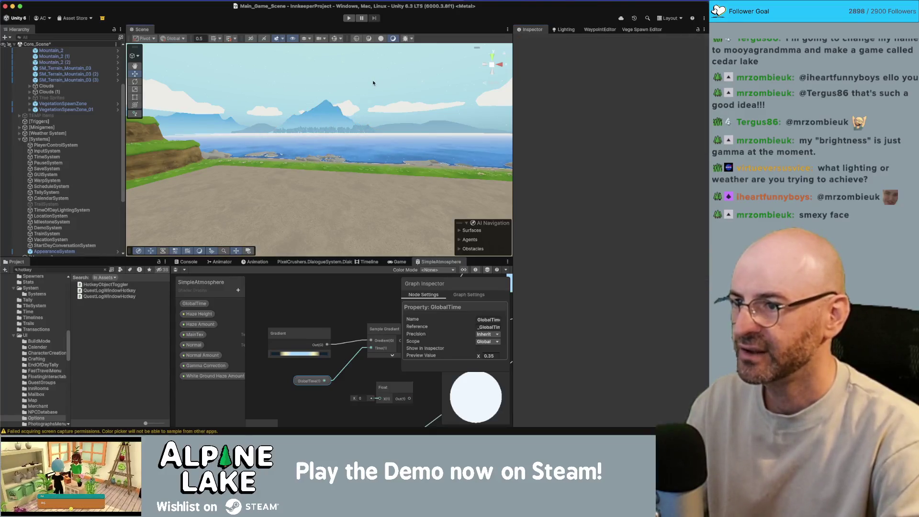
click(324, 130)
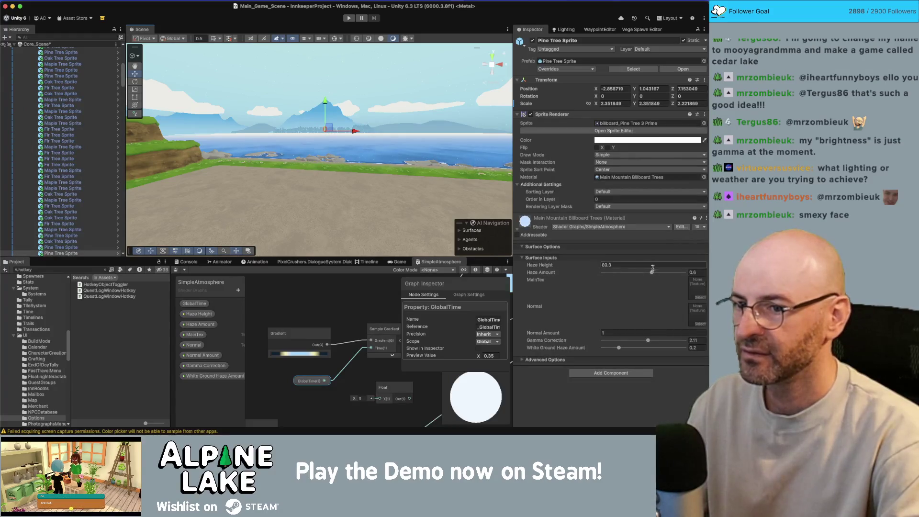
drag(652, 272, 684, 272)
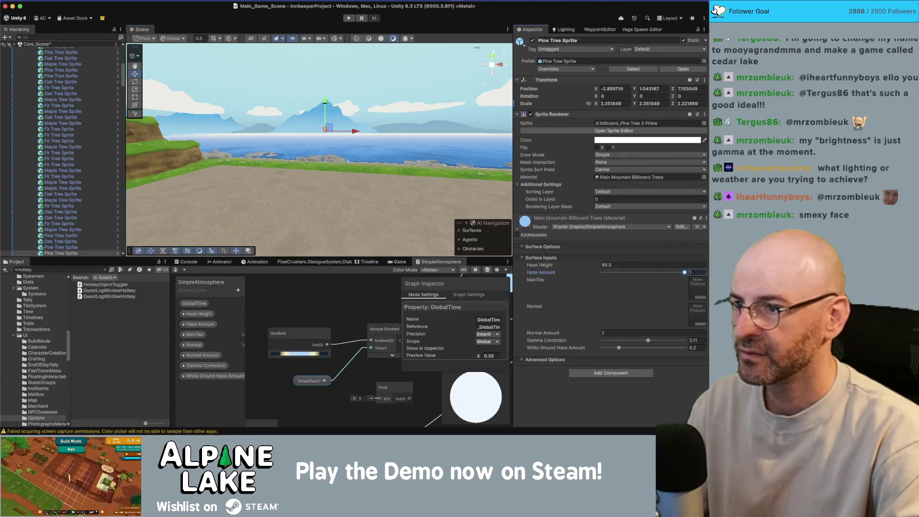
click(460, 121)
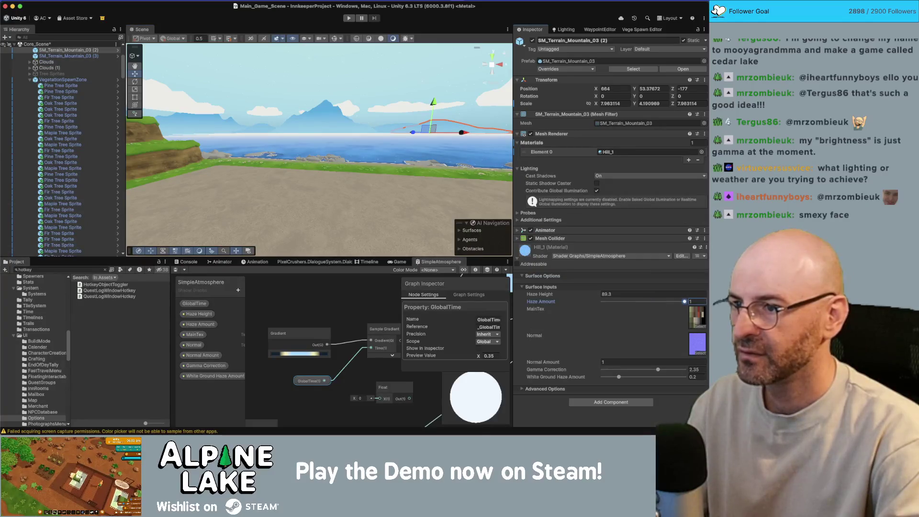
click(345, 128)
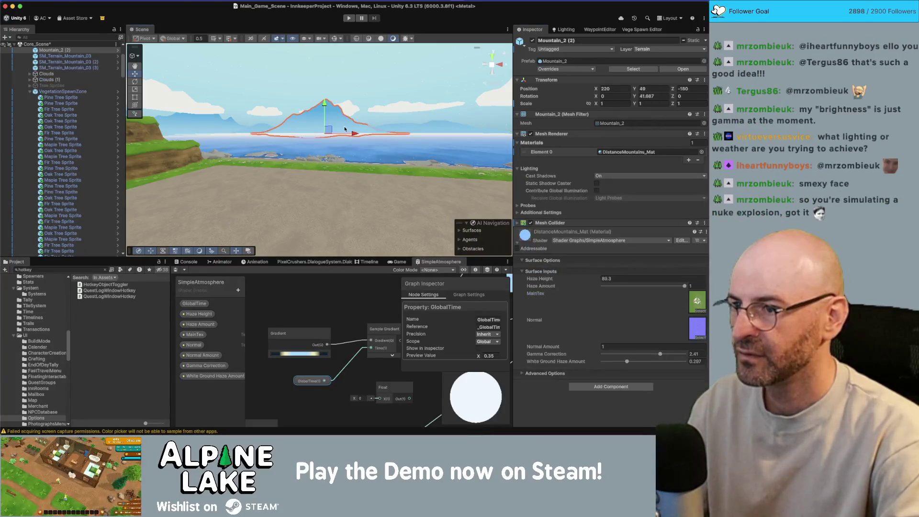
click(335, 133)
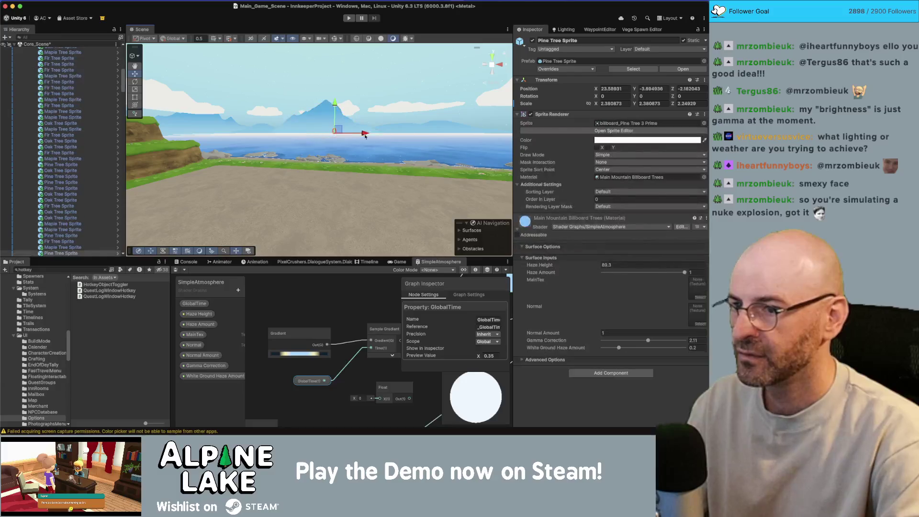
drag(682, 274, 676, 275)
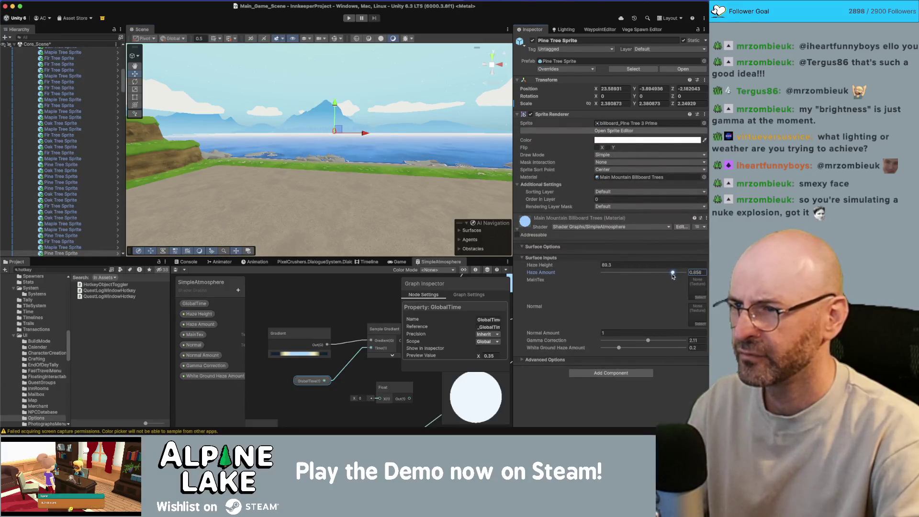
click(306, 76)
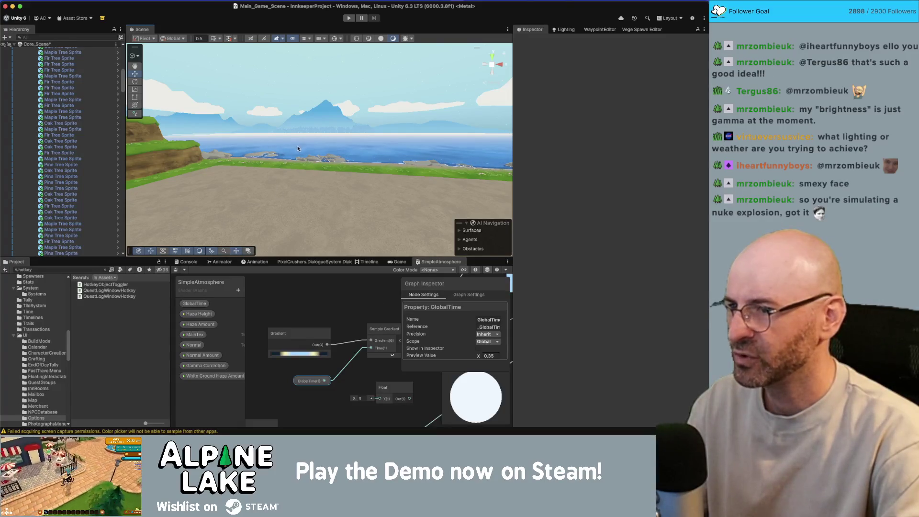
scroll(91, 175, up, 2)
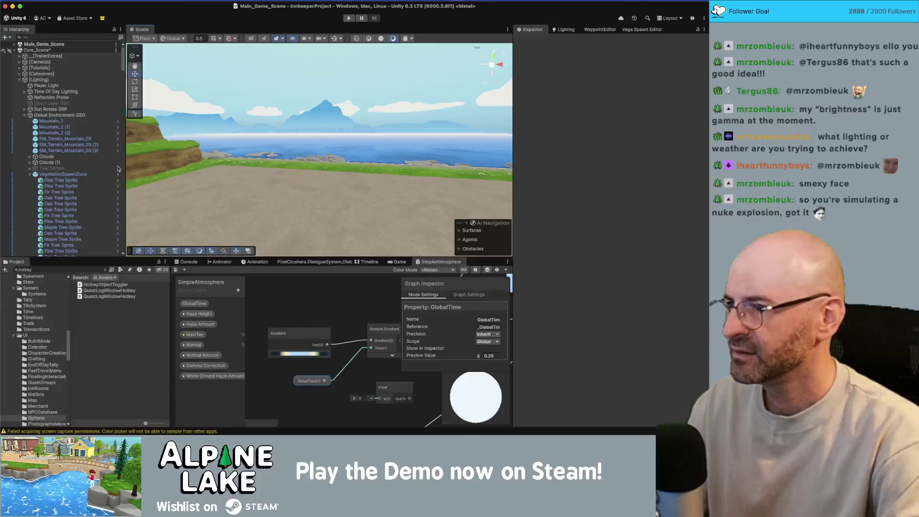
scroll(93, 177, up, 10)
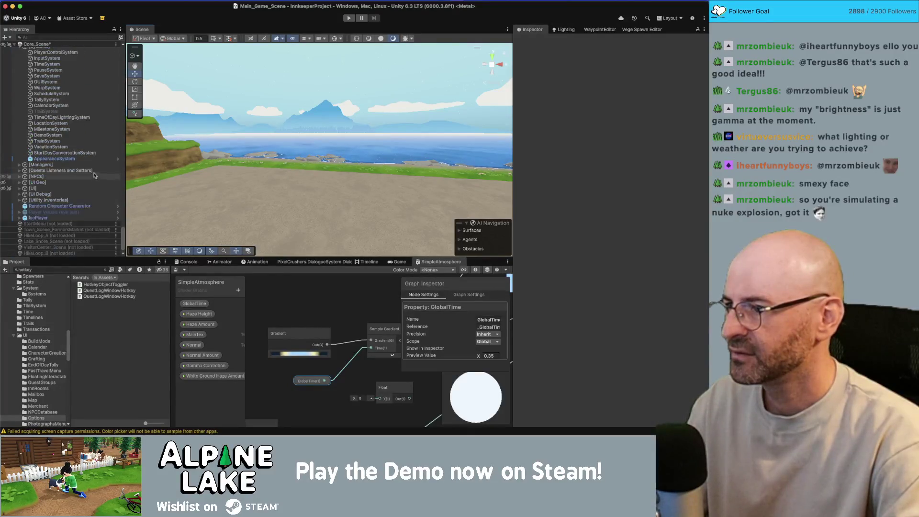
click(61, 118)
click(642, 272)
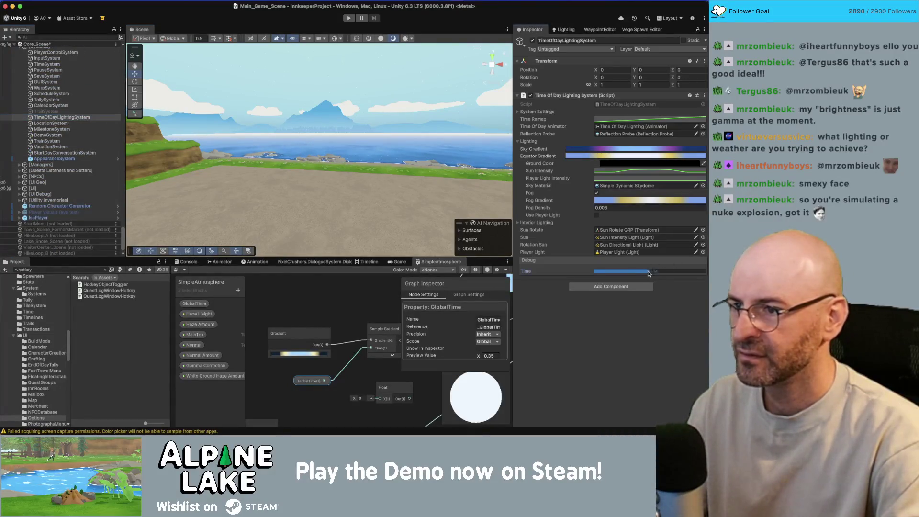
mouse_move(642, 274)
mouse_down()
mouse_move(610, 274)
mouse_move(637, 270)
mouse_up()
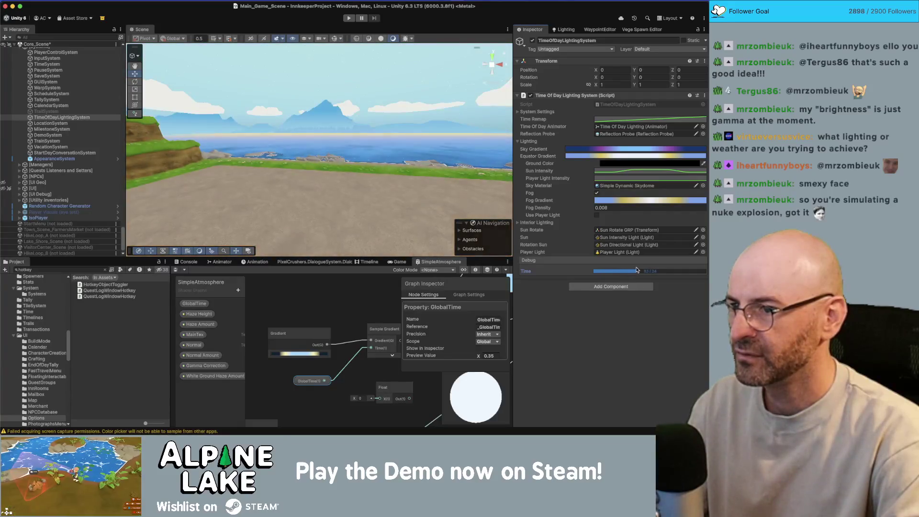
click(318, 114)
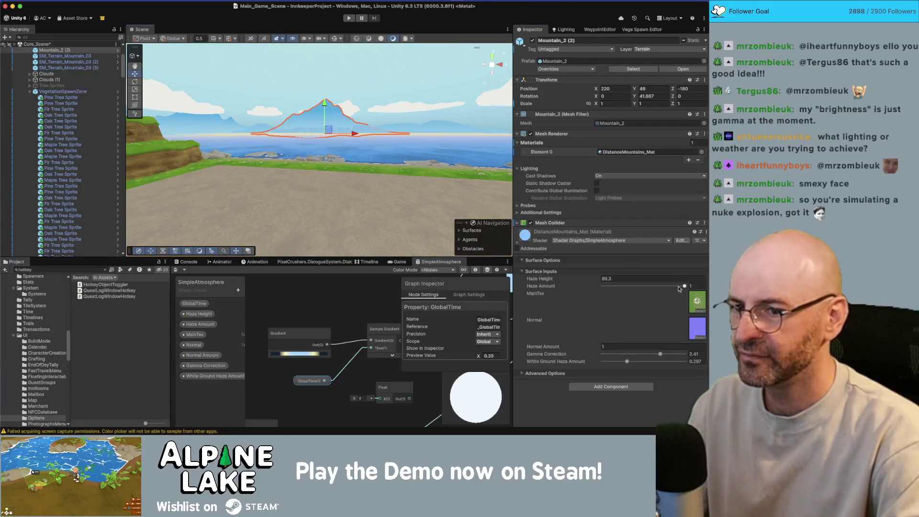
text(0.7)
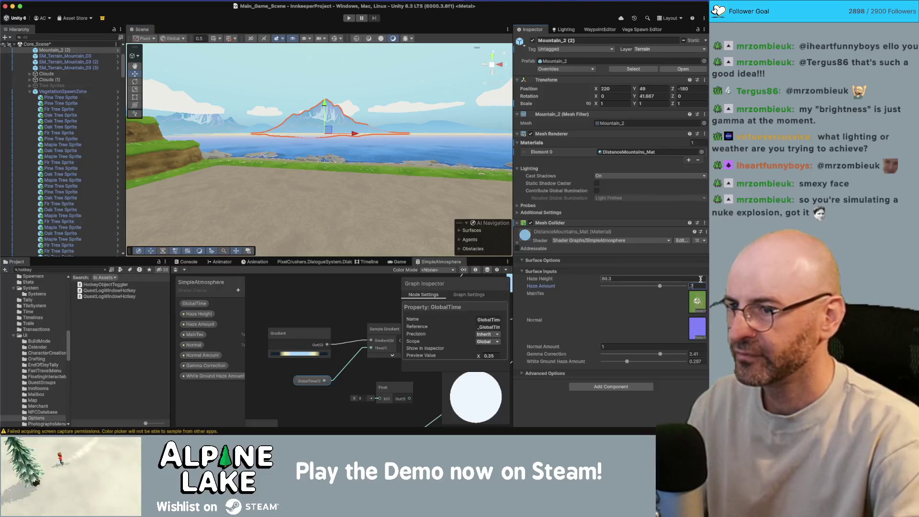
click(412, 120)
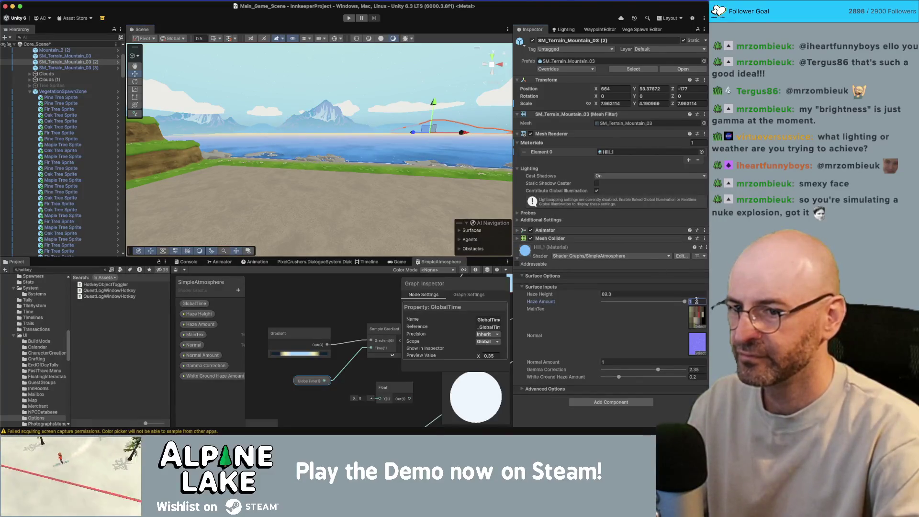
click(354, 130)
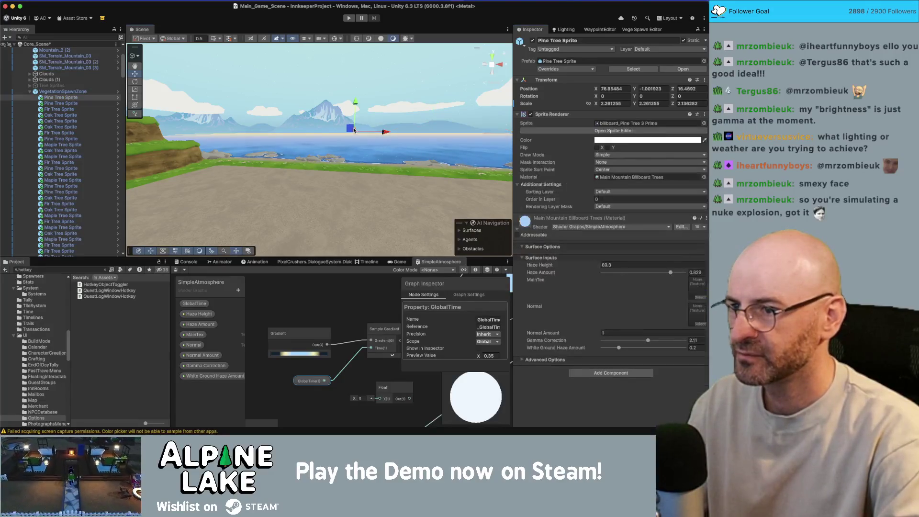
click(696, 273)
text(.7)
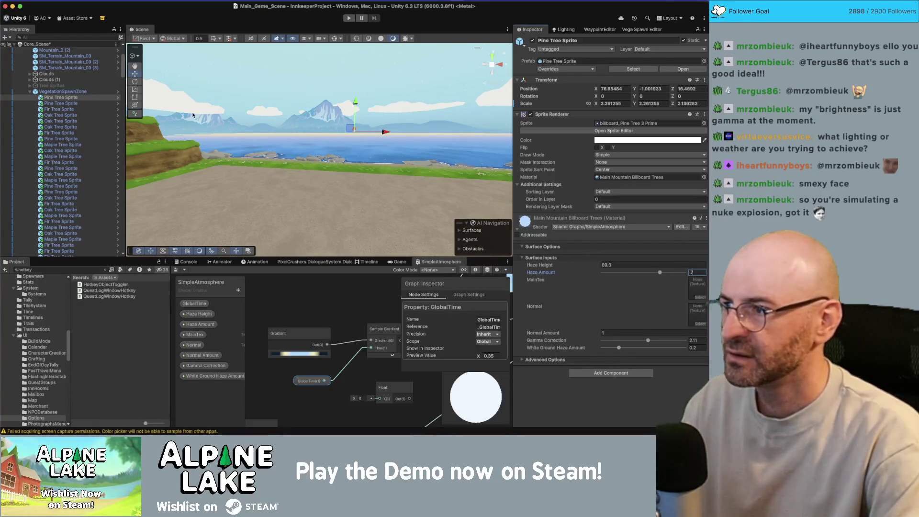
click(28, 92)
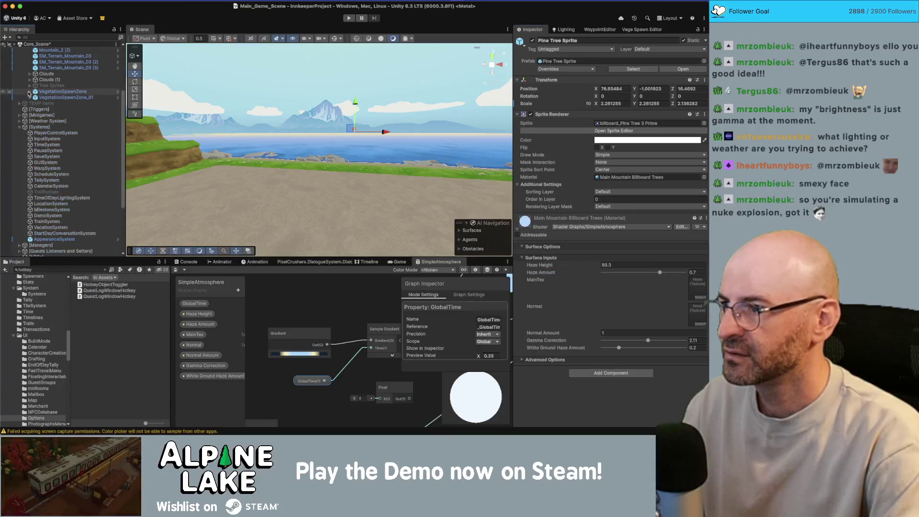
scroll(43, 94, up, 2)
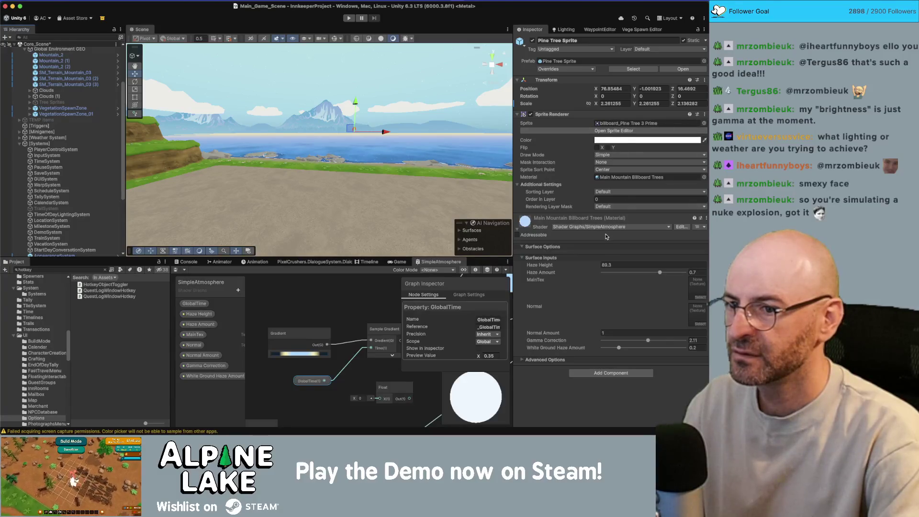
click(78, 66)
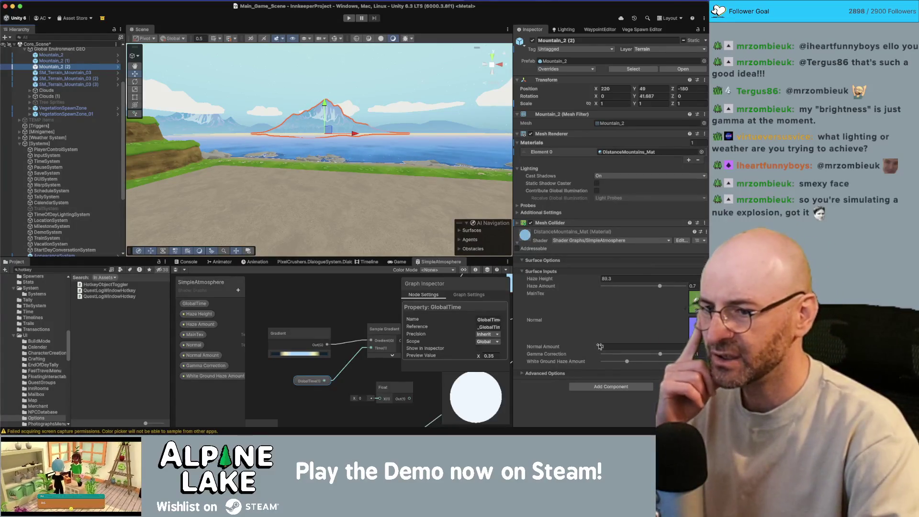
mouse_move(347, 313)
mouse_down()
mouse_move(333, 316)
mouse_move(359, 312)
mouse_up()
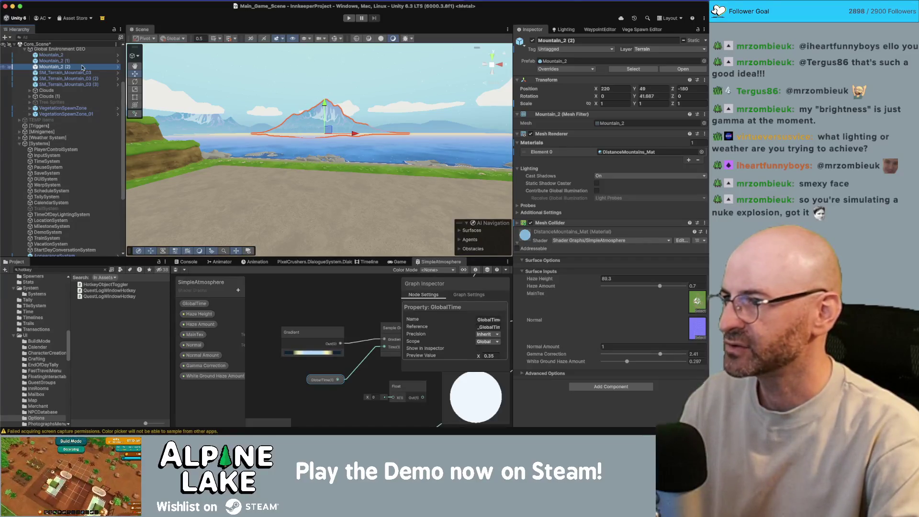
Select TimeOfDayLightingSystem and set Debug Time to sunset
click(77, 209)
click(77, 214)
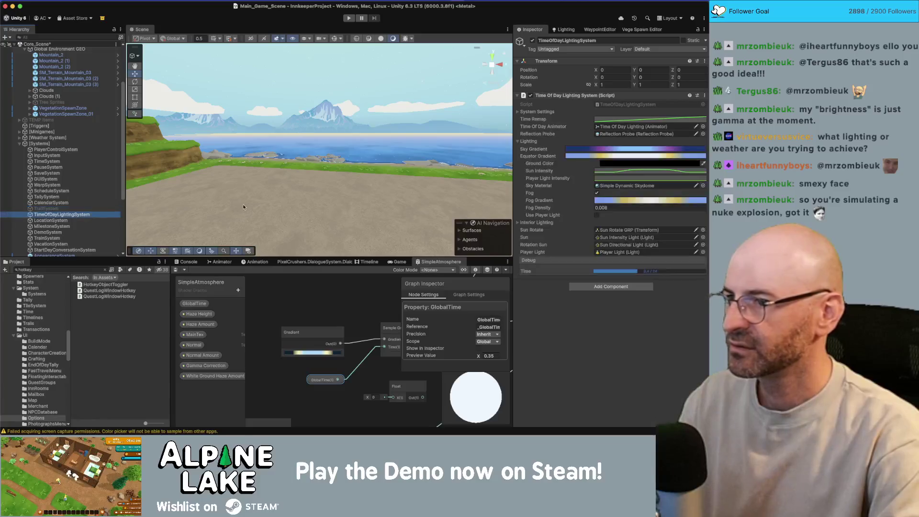
click(644, 271)
drag(652, 272, 621, 277)
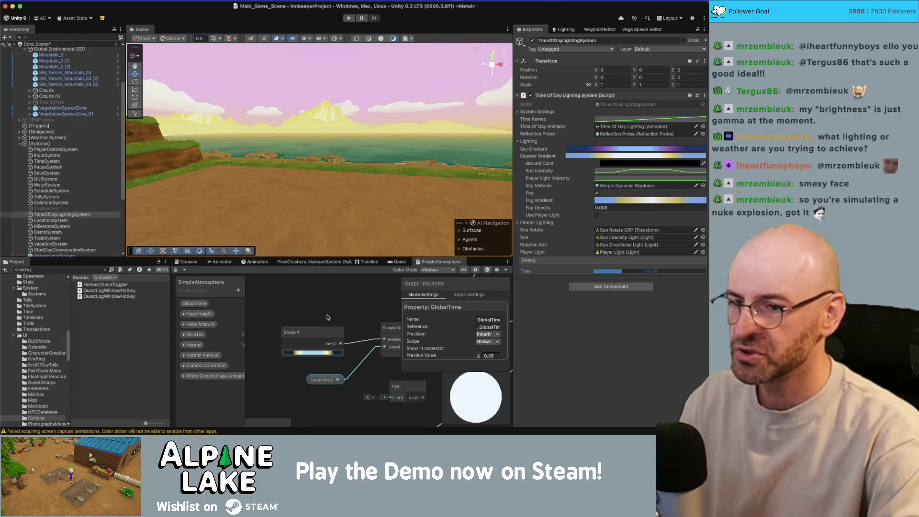
Darken and saturate the atmosphere gradient's pale yellow 25% key
click(311, 353)
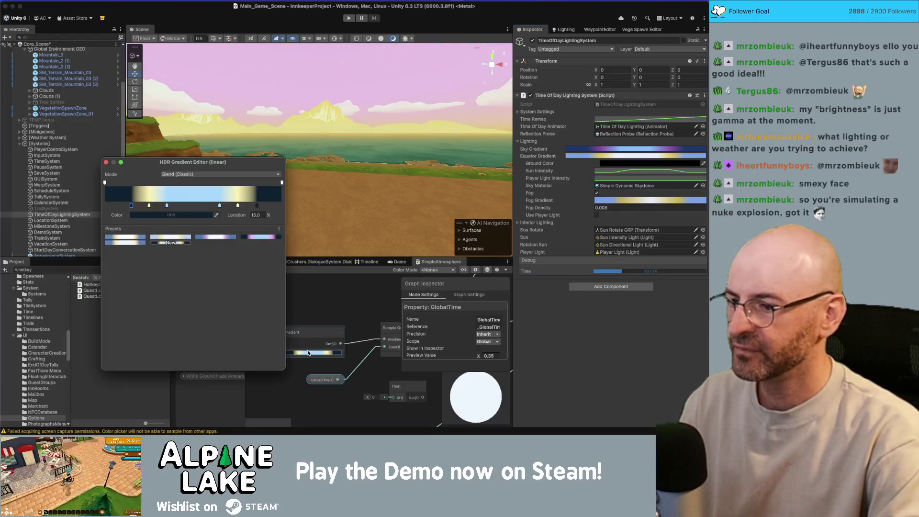
click(149, 206)
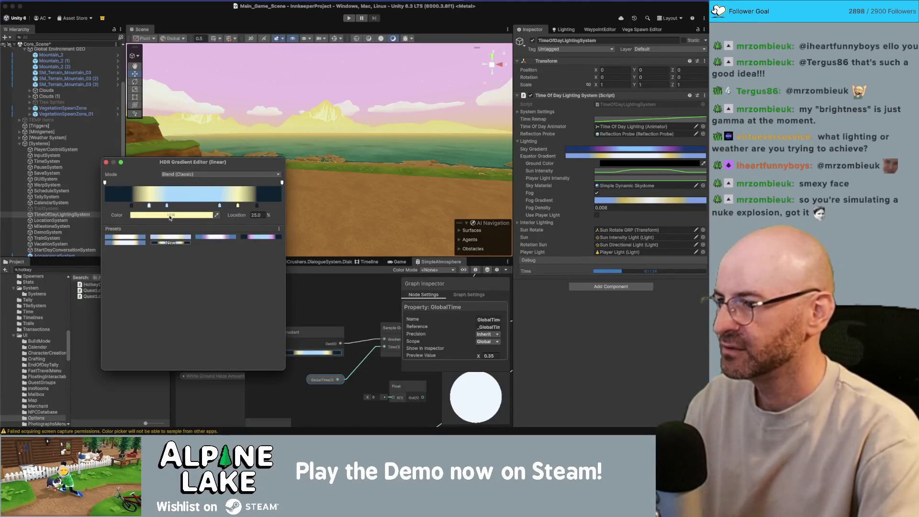
click(166, 216)
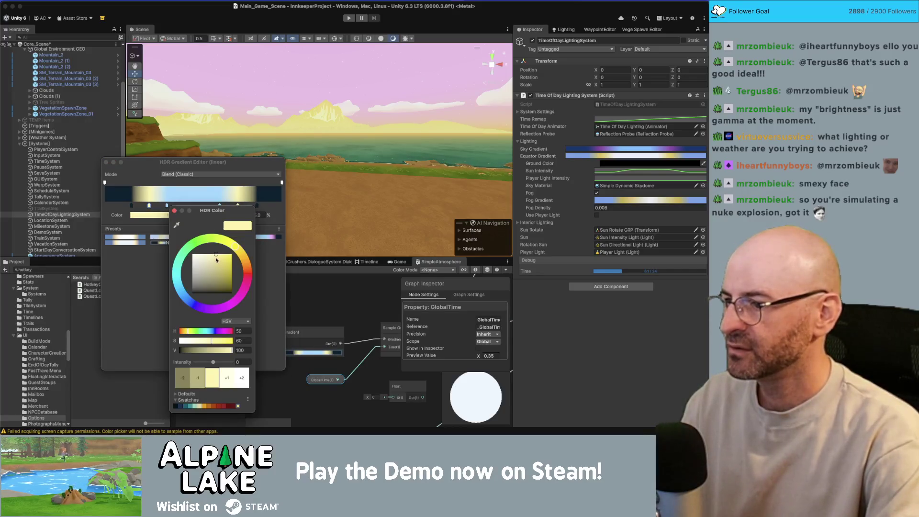
mouse_move(212, 258)
mouse_down()
mouse_move(220, 269)
mouse_move(213, 254)
mouse_up()
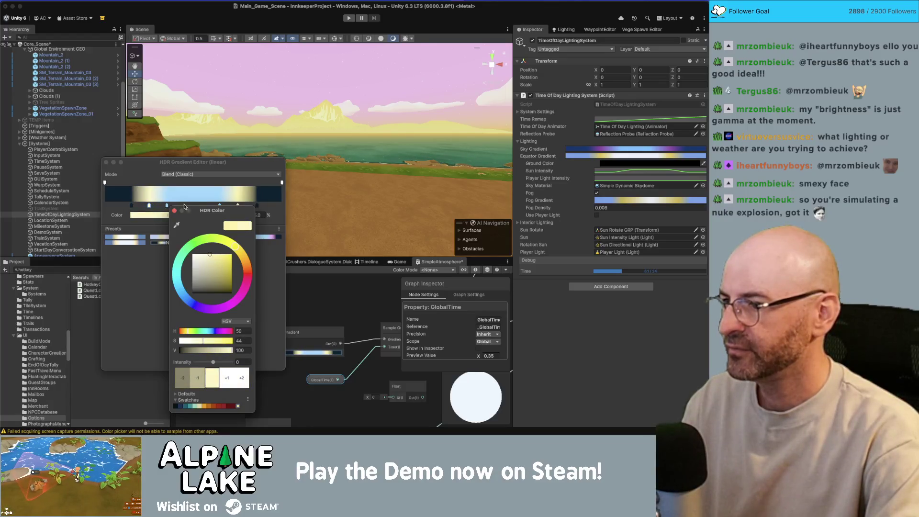
drag(214, 251, 222, 268)
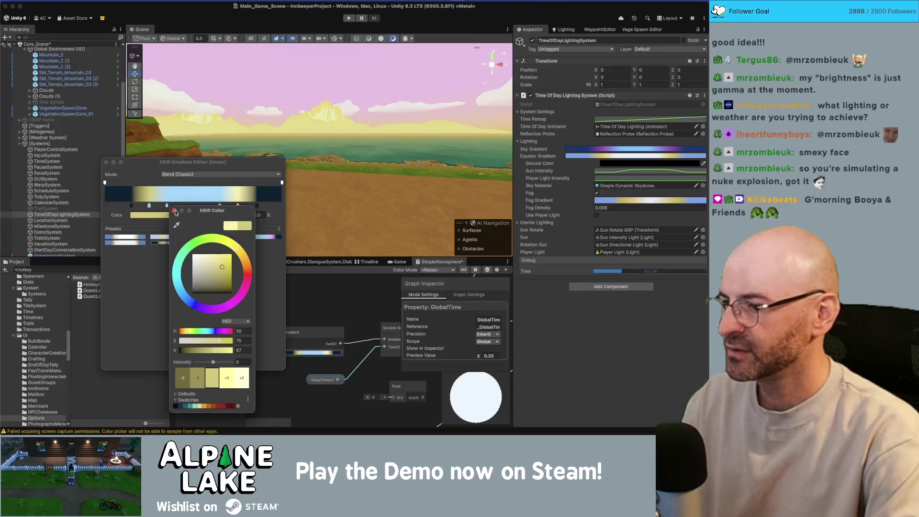
click(175, 212)
Set the 75% gradient key to hue 50, saturation 75, brightness 67
click(238, 205)
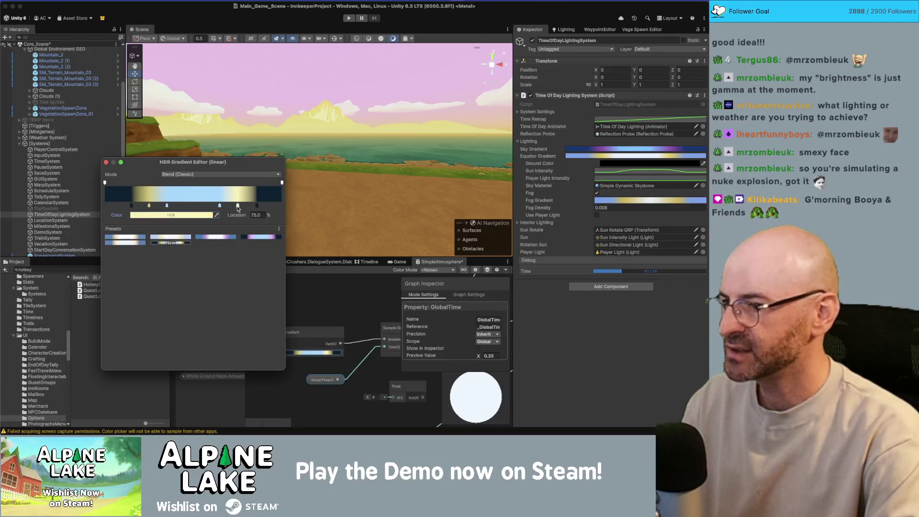
click(194, 215)
text(50)
key(Tab)
text(75)
key(Tab)
text(67)
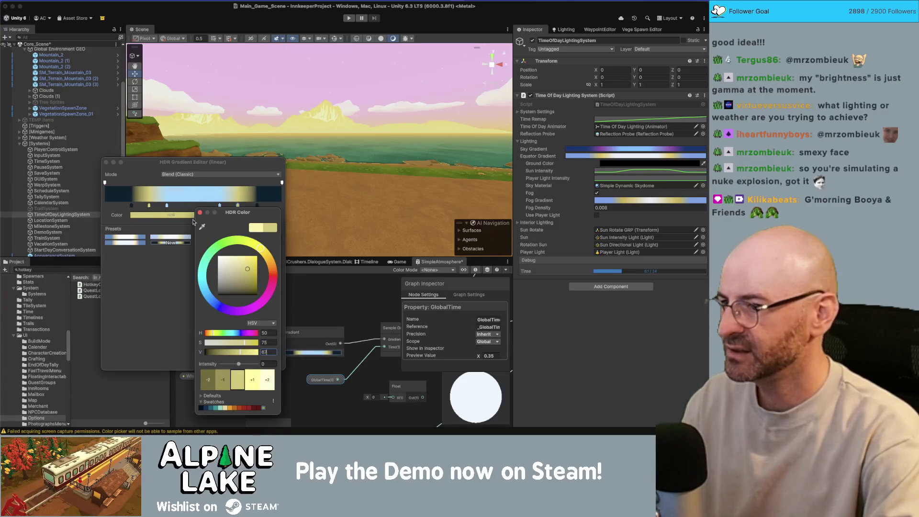
click(200, 212)
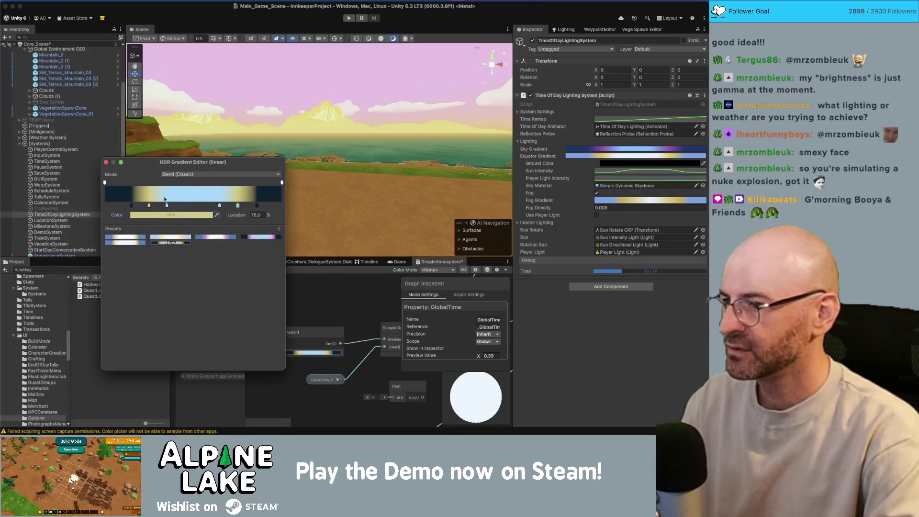
click(106, 162)
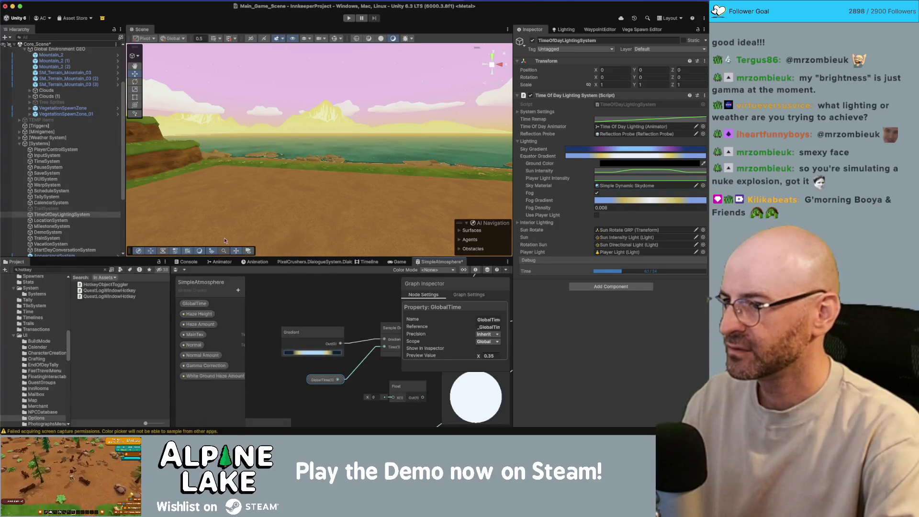
Save the shader graph and move Debug Time on to night
click(177, 271)
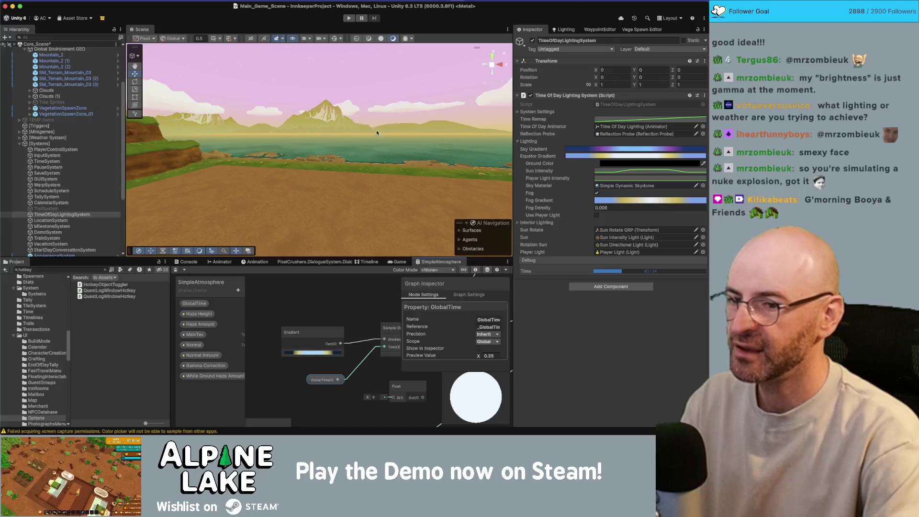
mouse_move(623, 272)
mouse_down()
mouse_move(660, 272)
mouse_move(597, 275)
mouse_move(708, 274)
mouse_up()
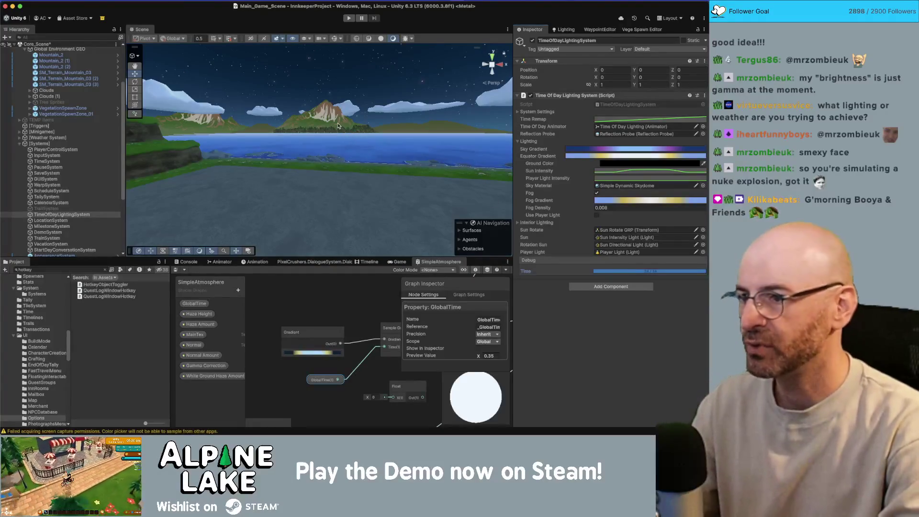
click(327, 354)
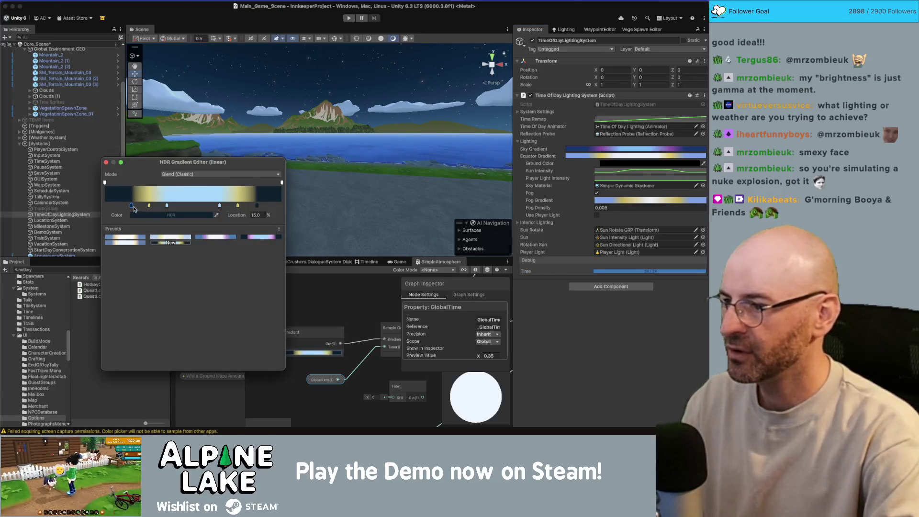
Make the gradient's first key pure black and check the 85.8% key
double_click(132, 206)
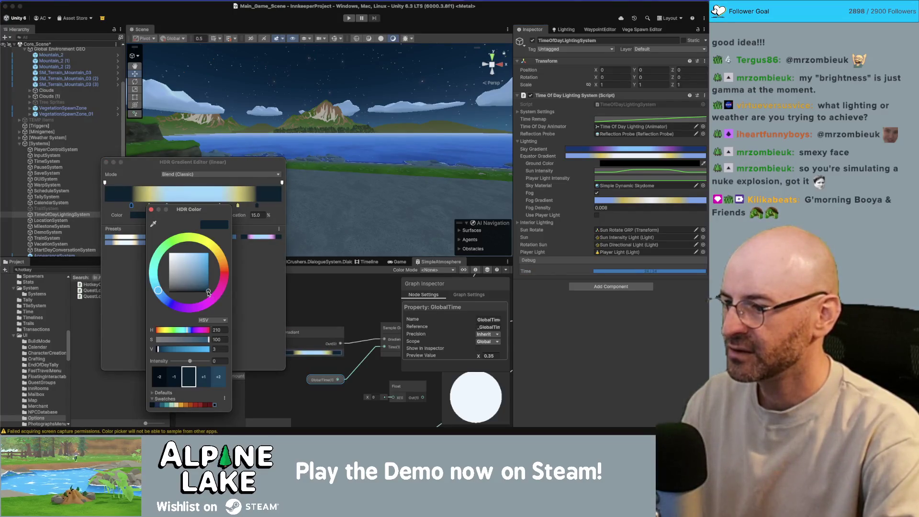
drag(209, 293, 226, 317)
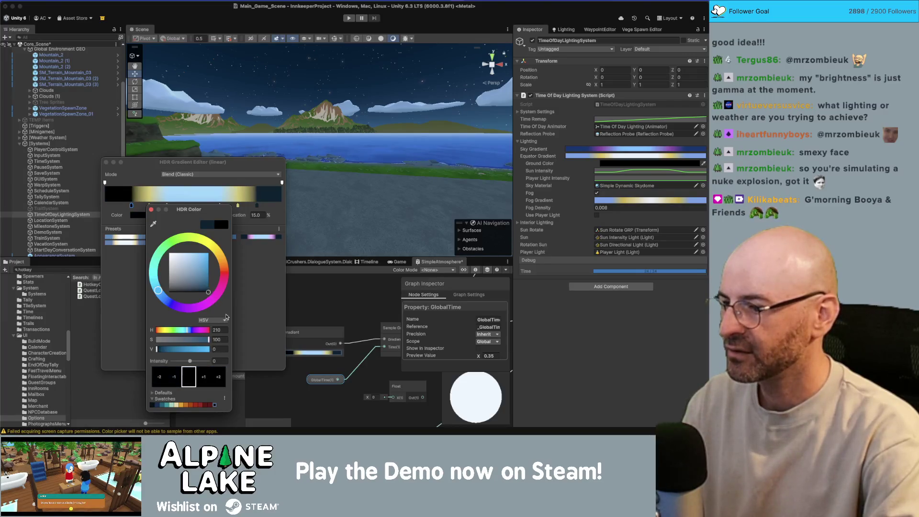
click(152, 210)
click(257, 206)
click(204, 215)
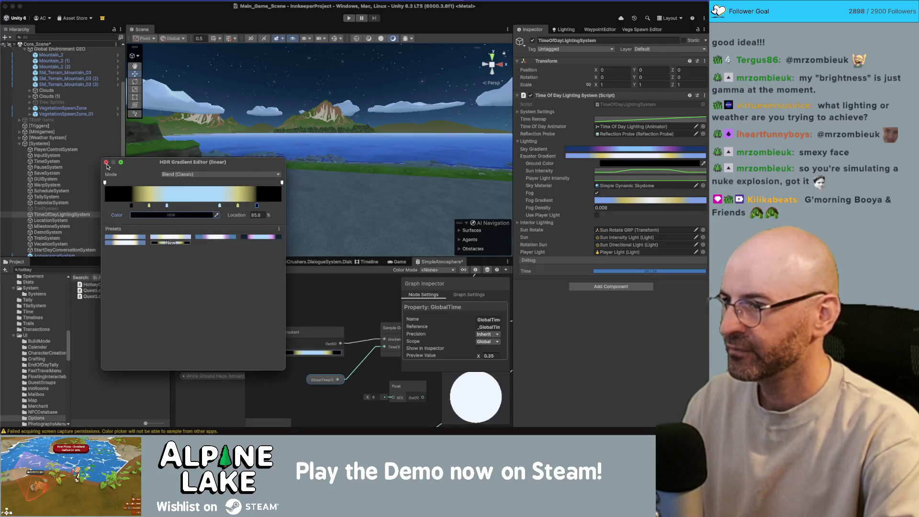
click(106, 163)
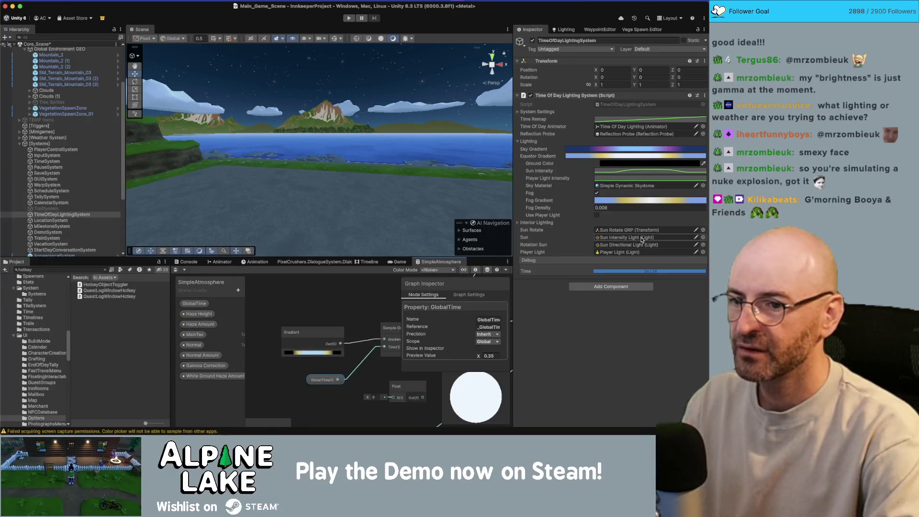
Try stronger Haze Amount values, around 0.871, on the distant mountain before settling at 0.7
click(321, 114)
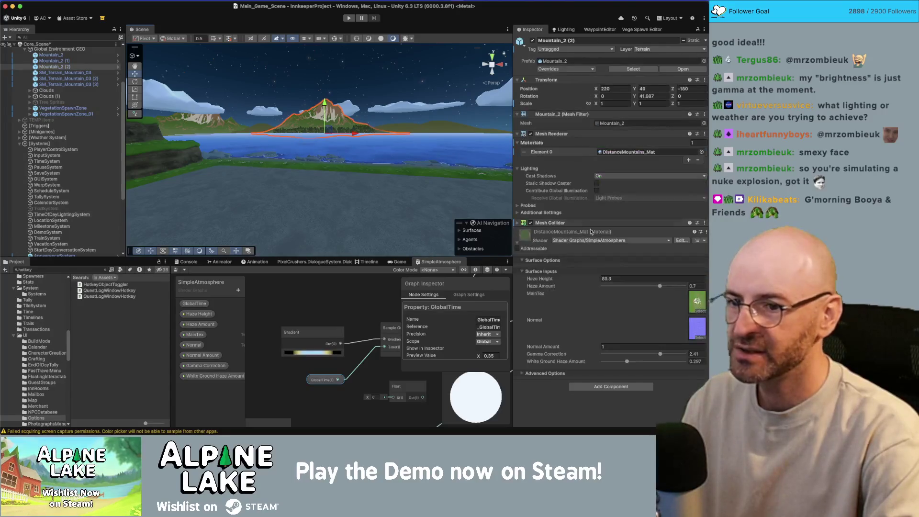
mouse_move(659, 287)
mouse_down()
mouse_move(685, 287)
mouse_move(660, 287)
mouse_up()
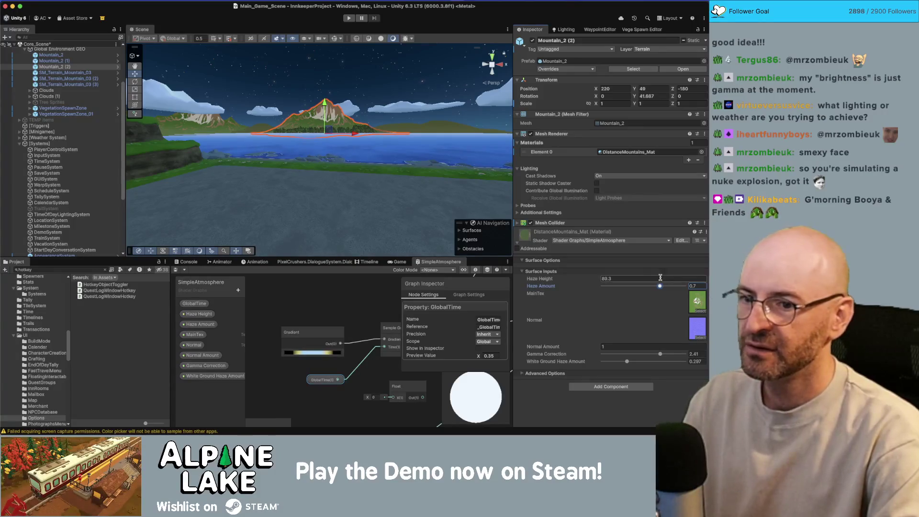
mouse_move(660, 287)
mouse_down()
mouse_move(675, 288)
mouse_move(660, 287)
mouse_up()
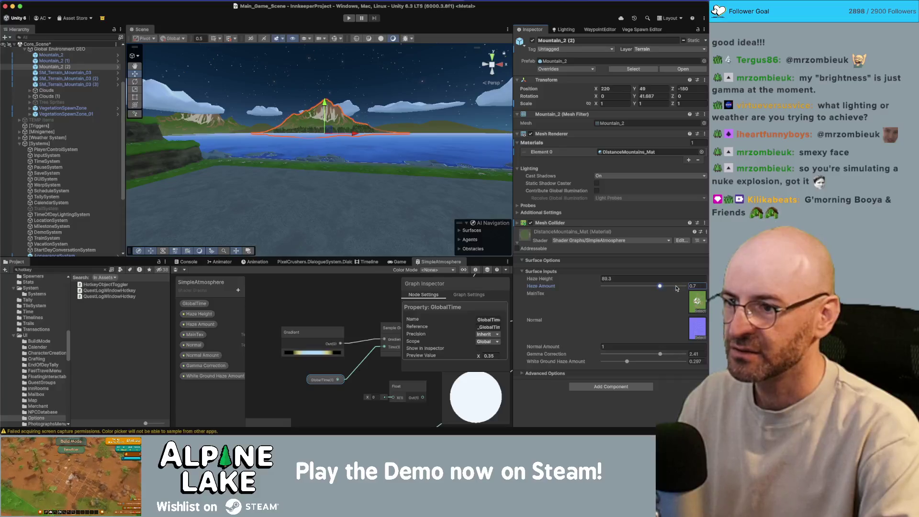
scroll(292, 312, right, 5)
scroll(291, 312, down, 5)
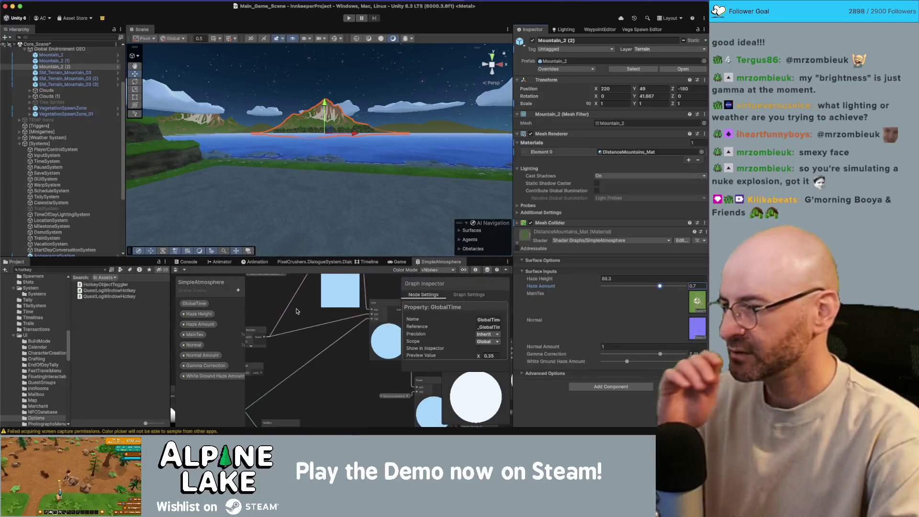
scroll(335, 330, up, 3)
scroll(341, 336, down, 2)
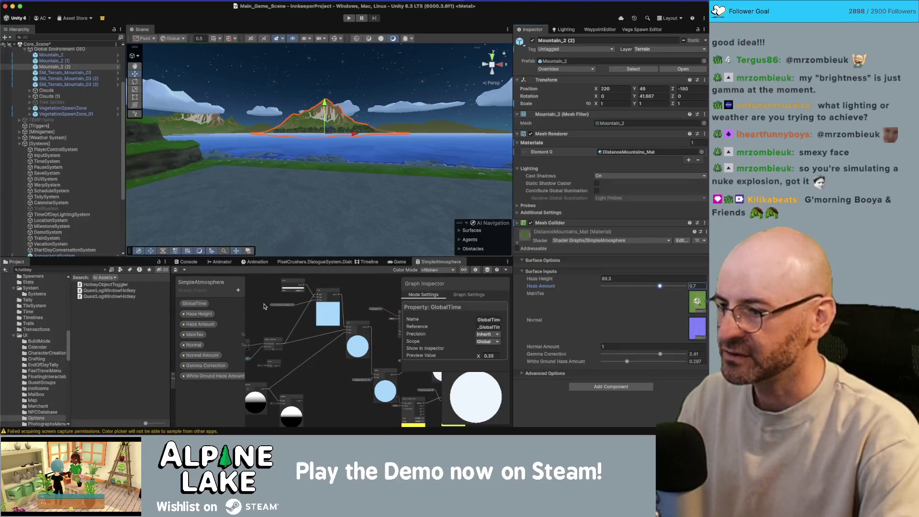
scroll(324, 322, left, 3)
scroll(307, 318, right, 3)
scroll(349, 297, right, 3)
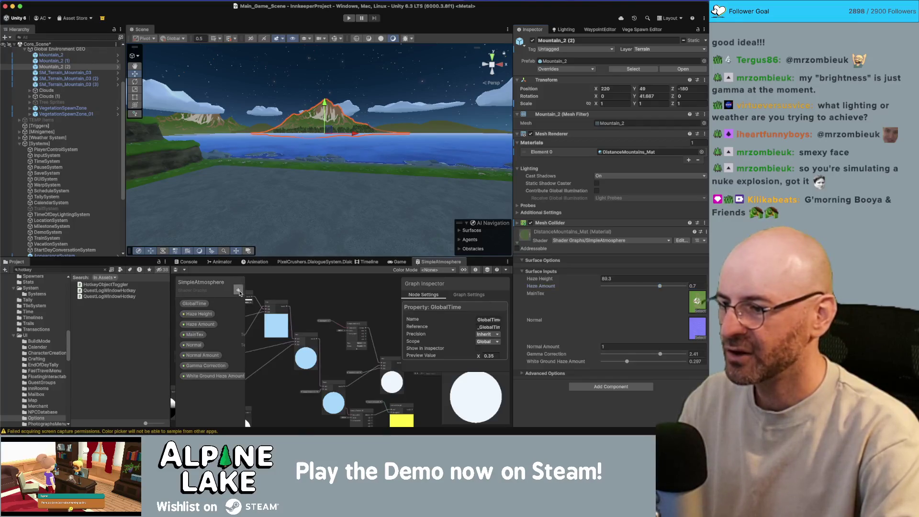
Add a Gradient property with Inherit precision to the graph, then delete it
click(238, 290)
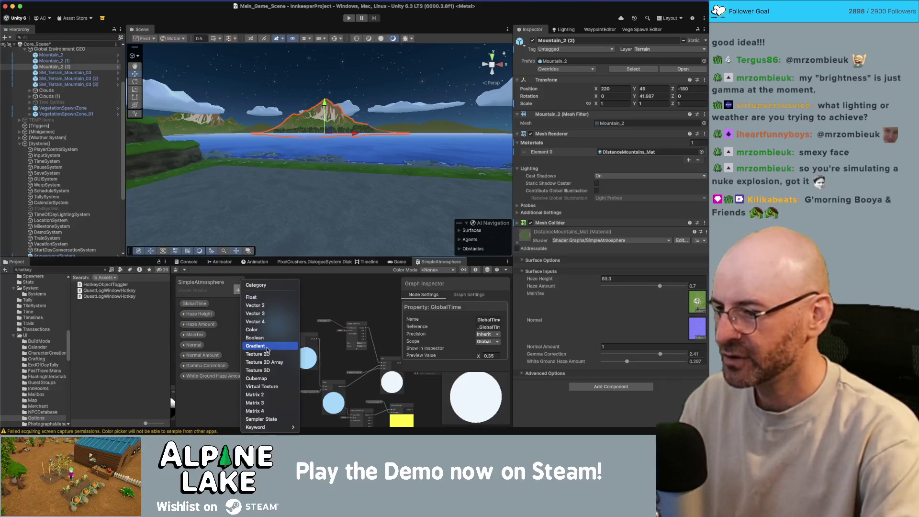
click(266, 347)
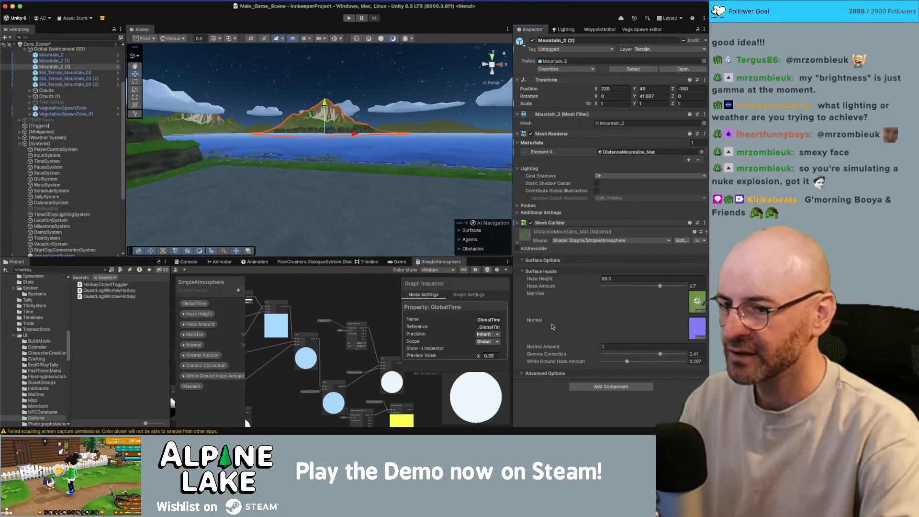
click(200, 385)
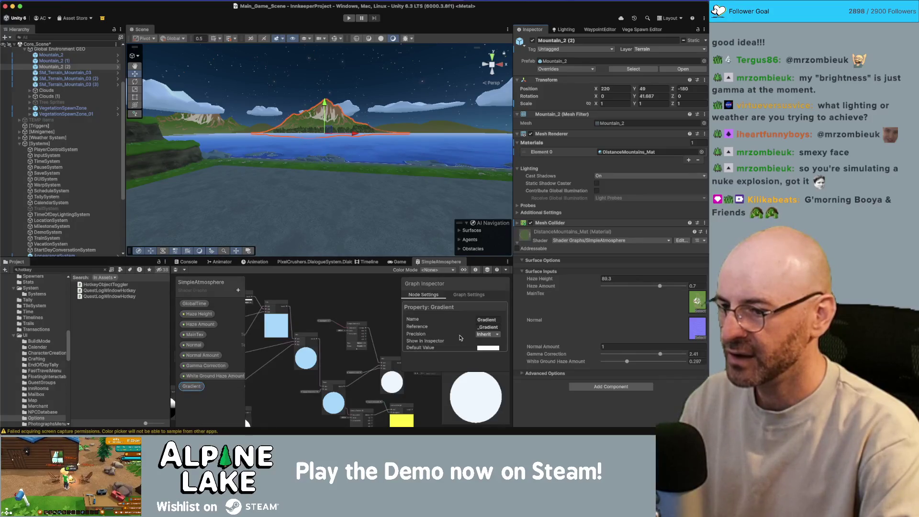
click(484, 335)
click(444, 333)
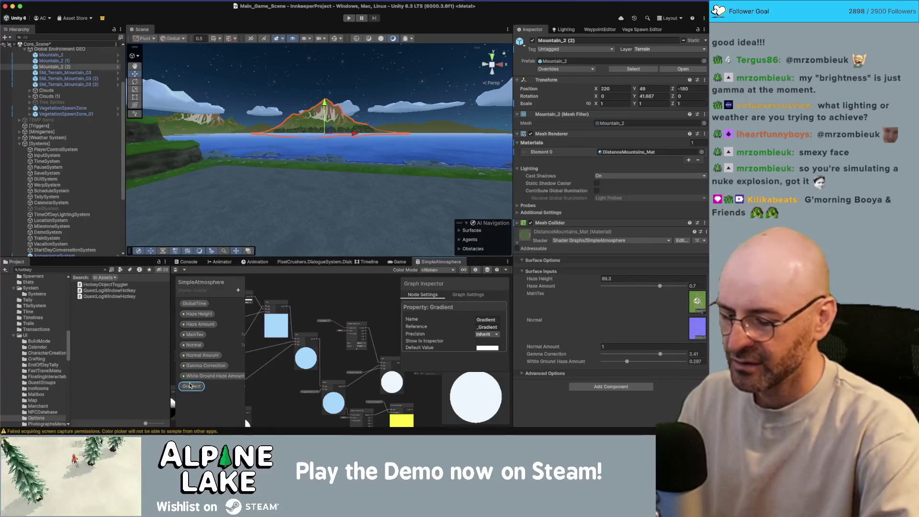
key(Delete)
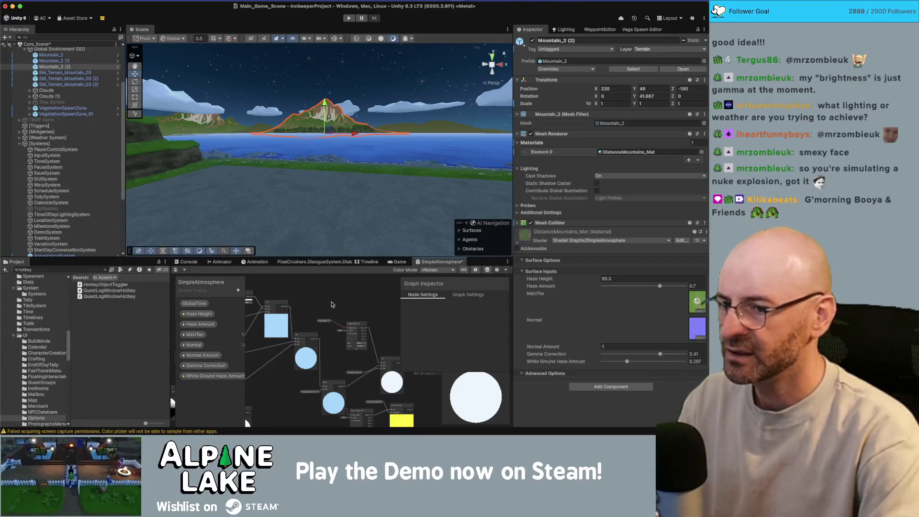
Pan the graph canvas over to the Sample Texture 2D and Lerp nodes
drag(320, 305, 276, 309)
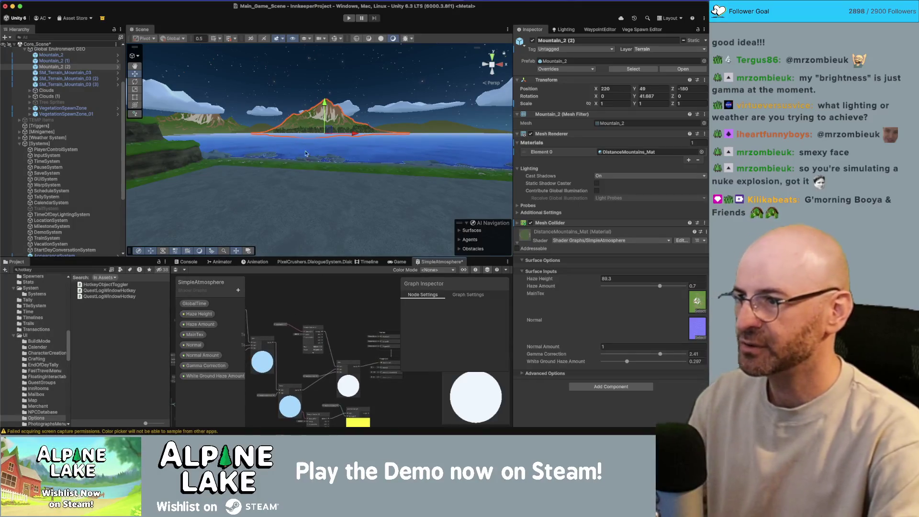
drag(360, 307, 267, 298)
scroll(335, 325, up, 5)
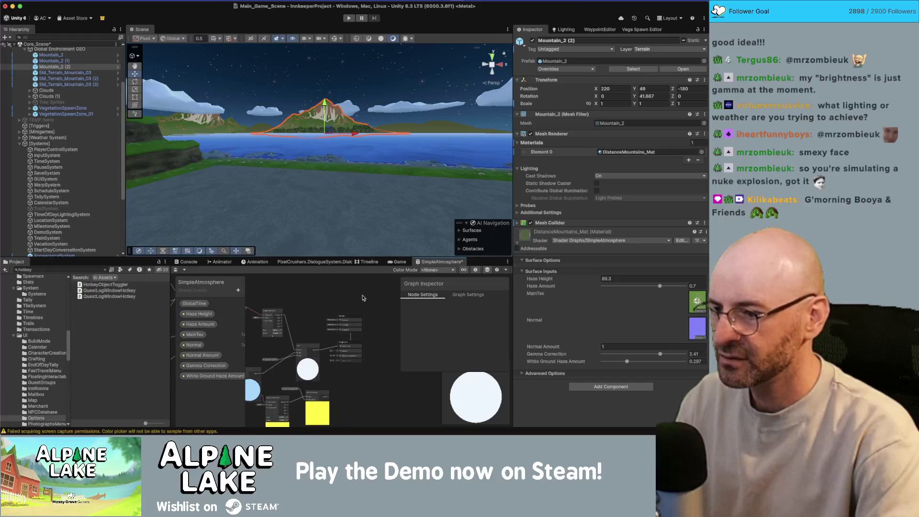
Bring the Sample Texture 2D, Power and Lerp nodes back into view and select Sample Texture 2D
scroll(365, 336, down, 3)
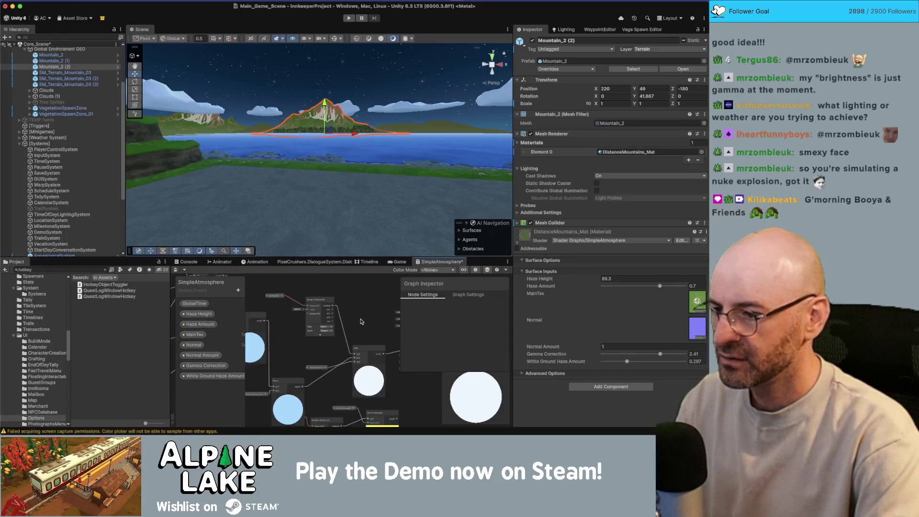
drag(386, 345, 315, 373)
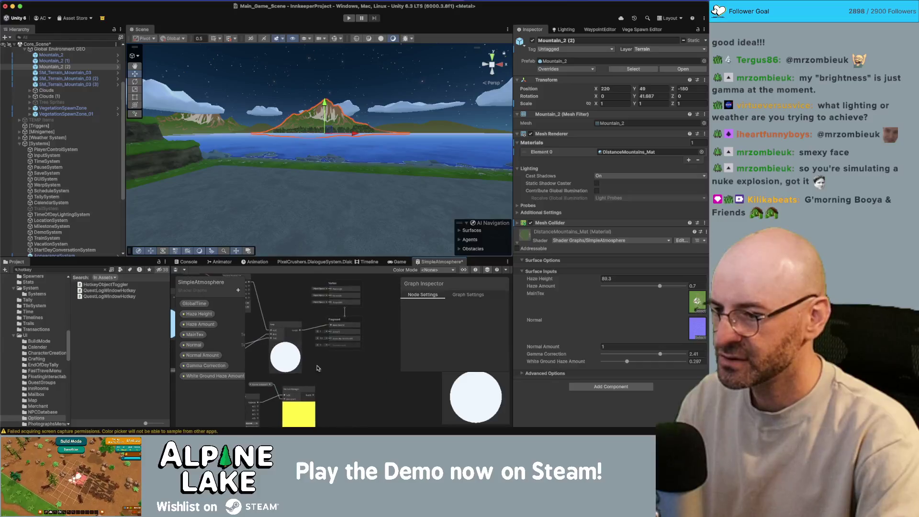
drag(234, 333, 312, 350)
scroll(300, 293, up, 5)
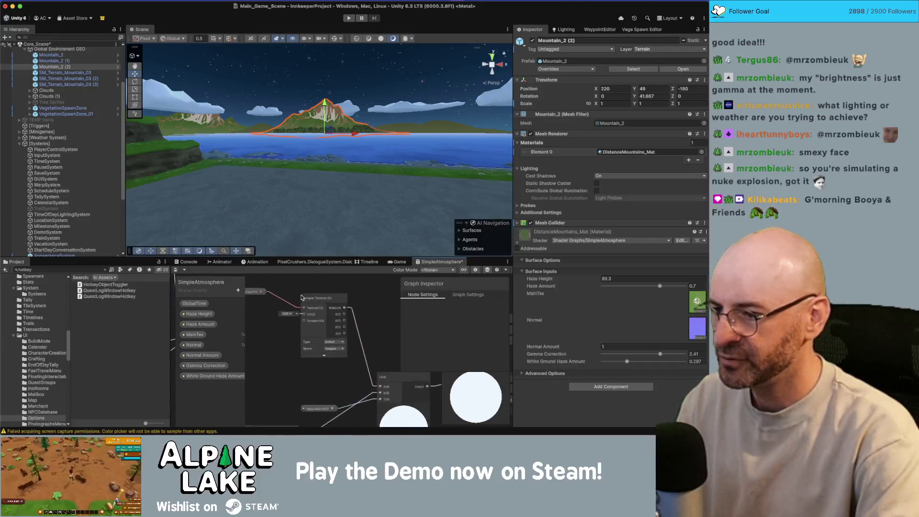
click(301, 293)
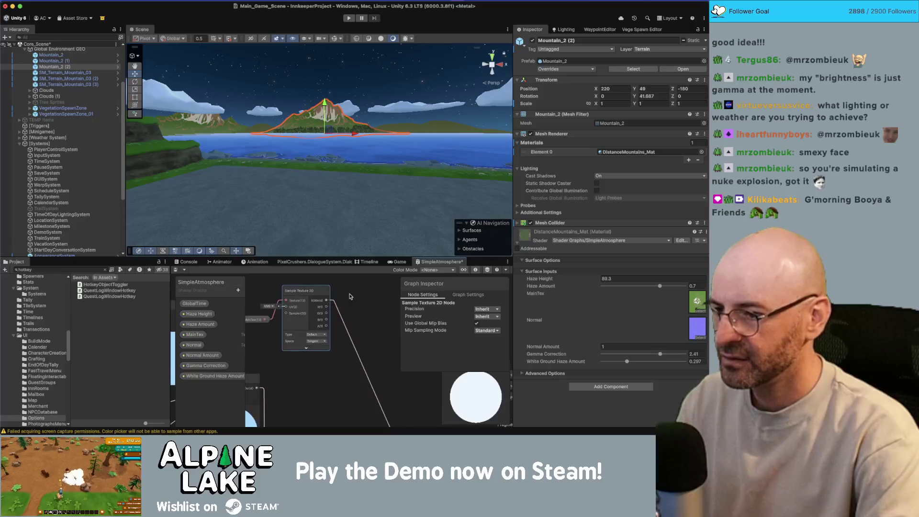
mouse_move(311, 283)
mouse_down()
mouse_move(321, 332)
mouse_move(291, 297)
mouse_up()
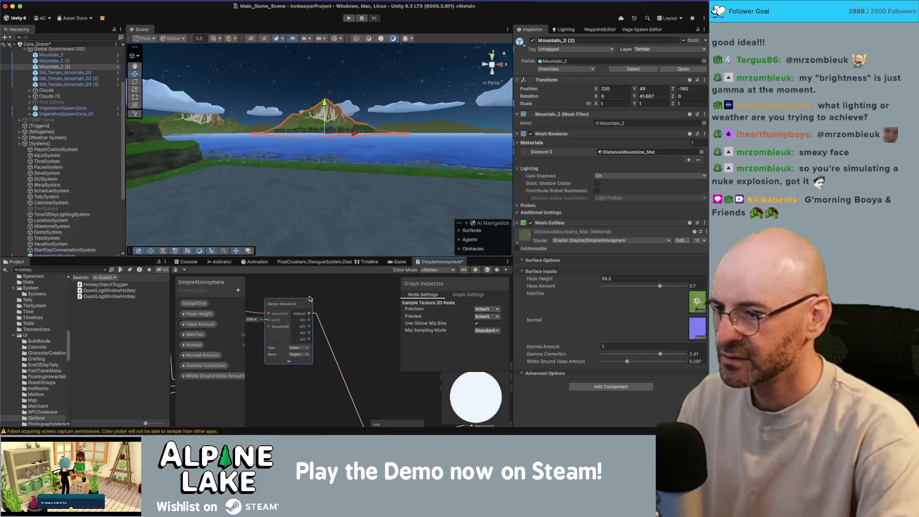
Add a Multiply node after the Sample Texture 2D with a factor of 0.5
key(space)
text(multiply)
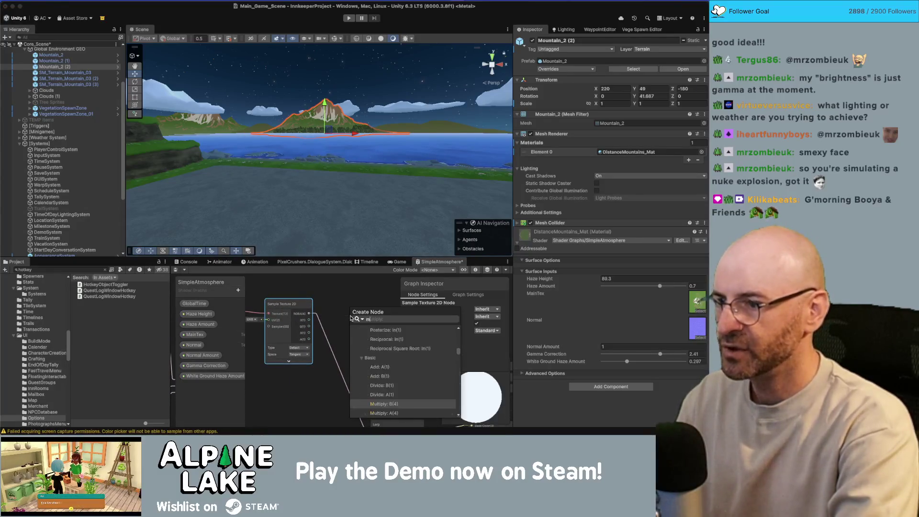
key(Return)
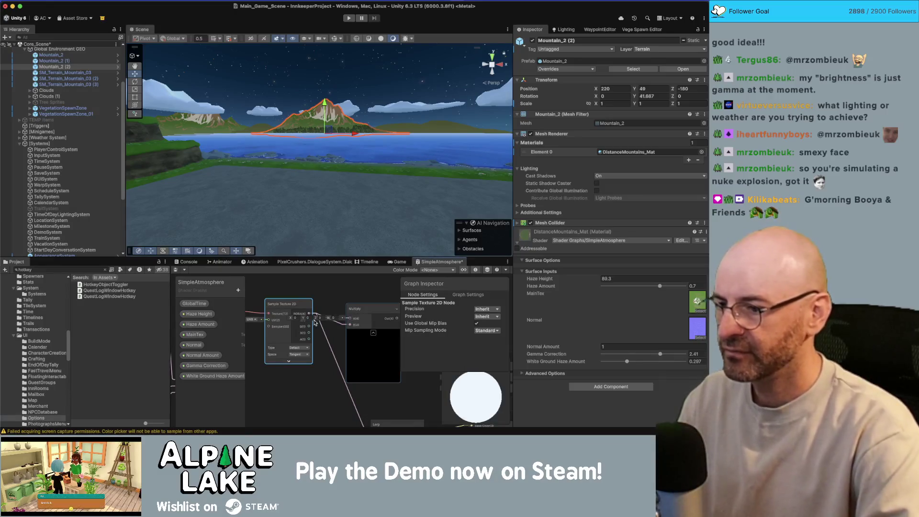
text(0.5)
key(Tab)
text(0.5)
key(Tab)
text(0.5)
key(Tab)
text(0.5)
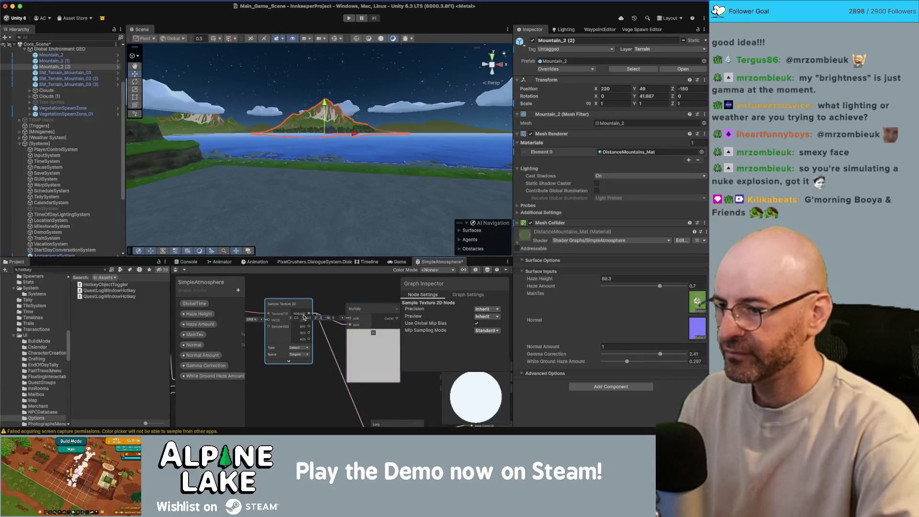
click(319, 306)
scroll(349, 312, right, 2)
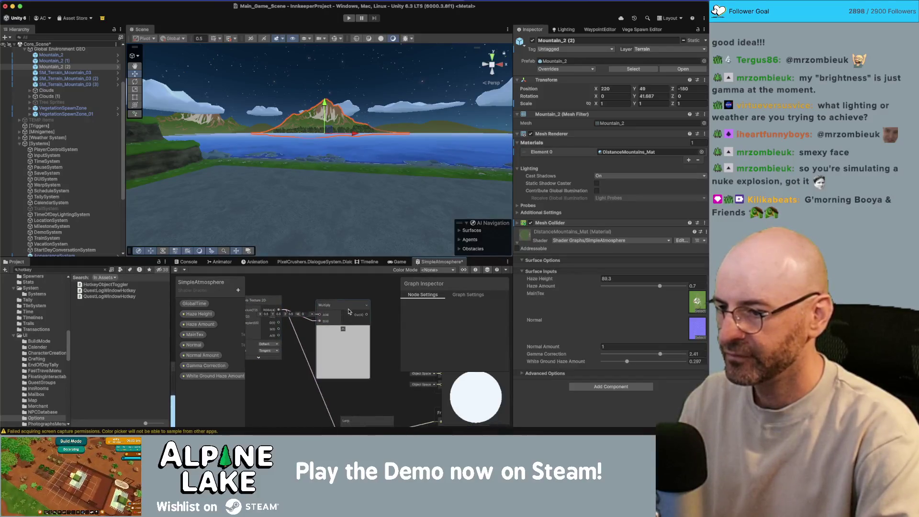
scroll(348, 301, down, 2)
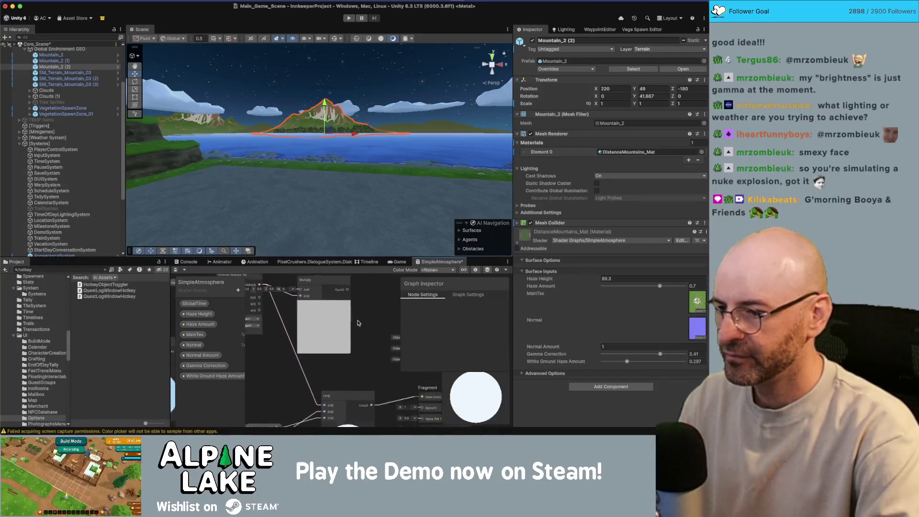
scroll(348, 301, up, 2)
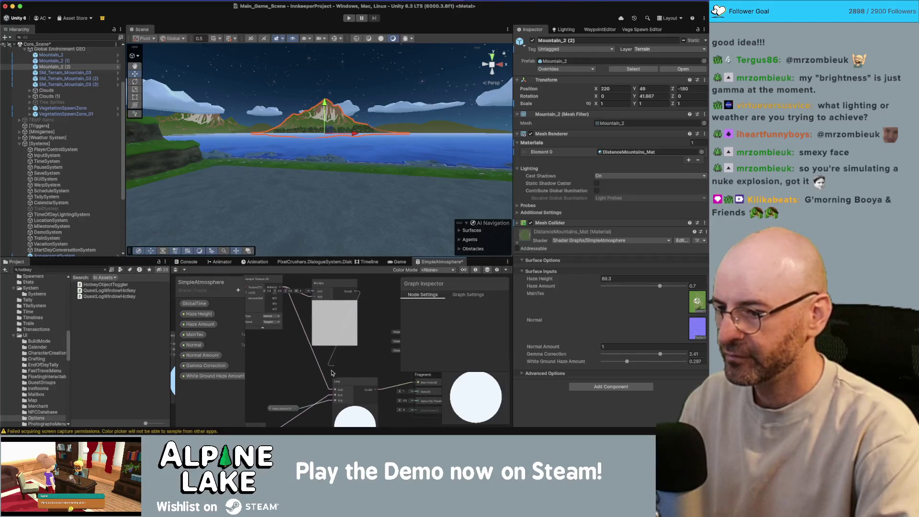
scroll(297, 345, left, 2)
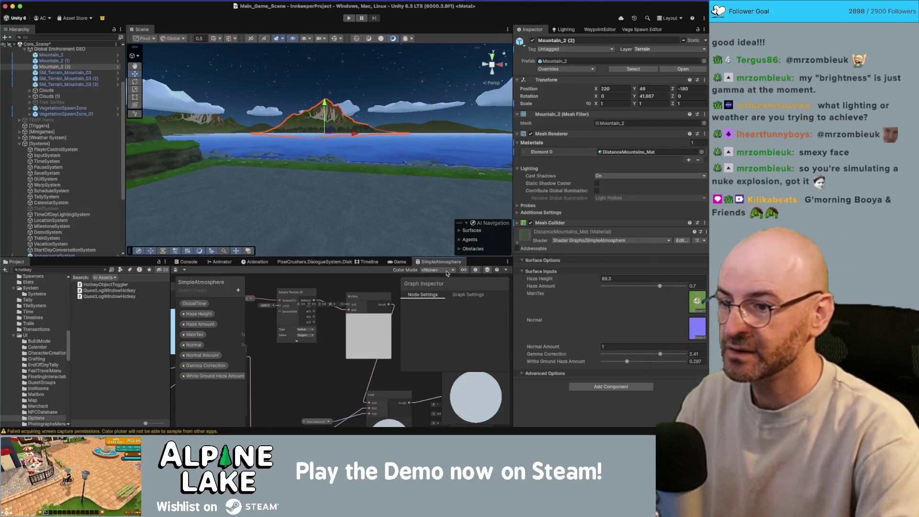
Sweep the TimeOfDayLightingSystem time back to night, then drag a connection from Multiply's A input
click(62, 214)
mouse_move(668, 270)
mouse_down()
mouse_move(619, 276)
mouse_move(697, 274)
mouse_up()
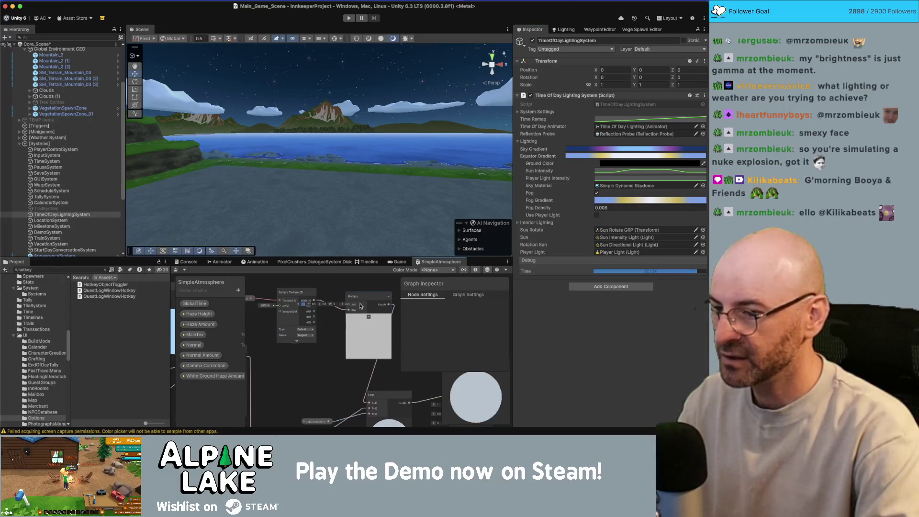
drag(349, 306, 333, 284)
Feed a new Float node into Multiply's A input and convert it to a property
text(floor)
key(Return)
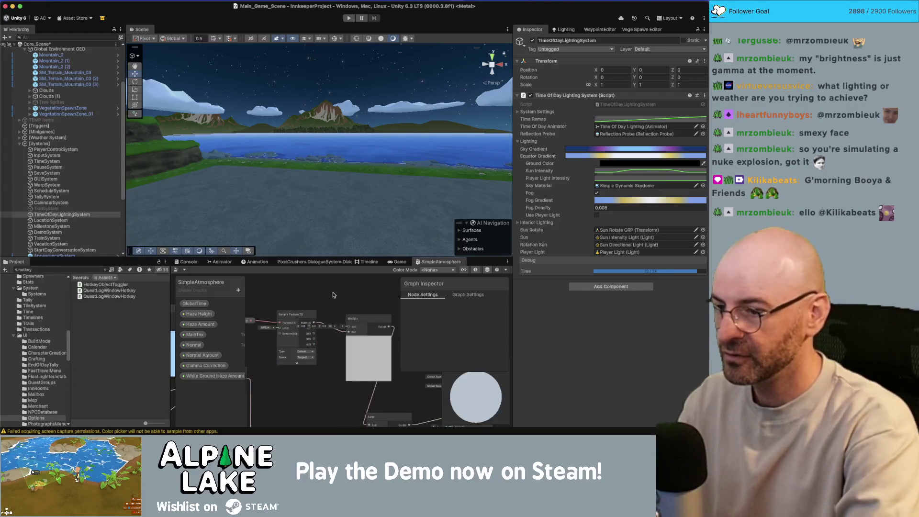
right_click(318, 292)
click(301, 300)
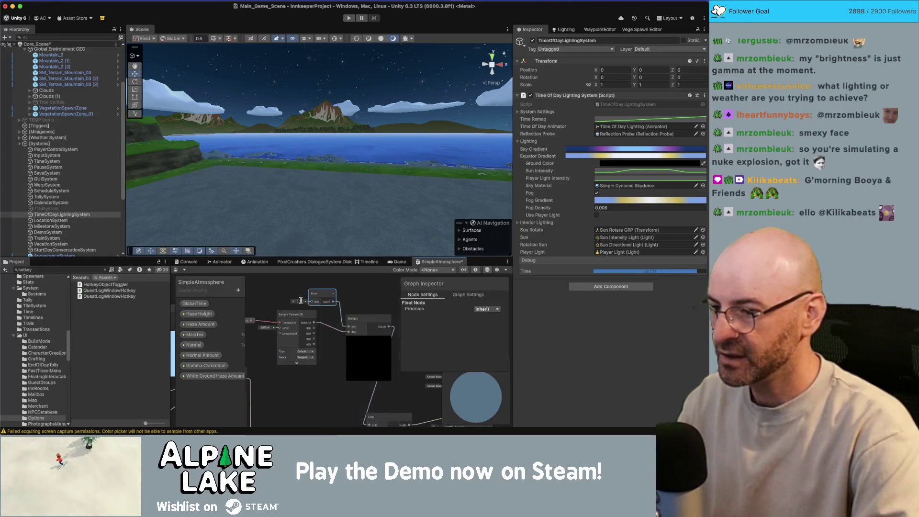
right_click(322, 299)
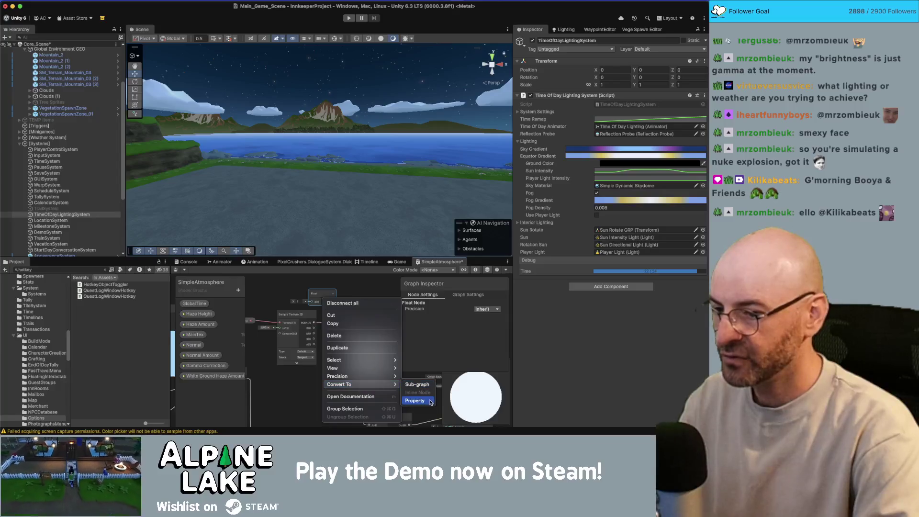
click(416, 395)
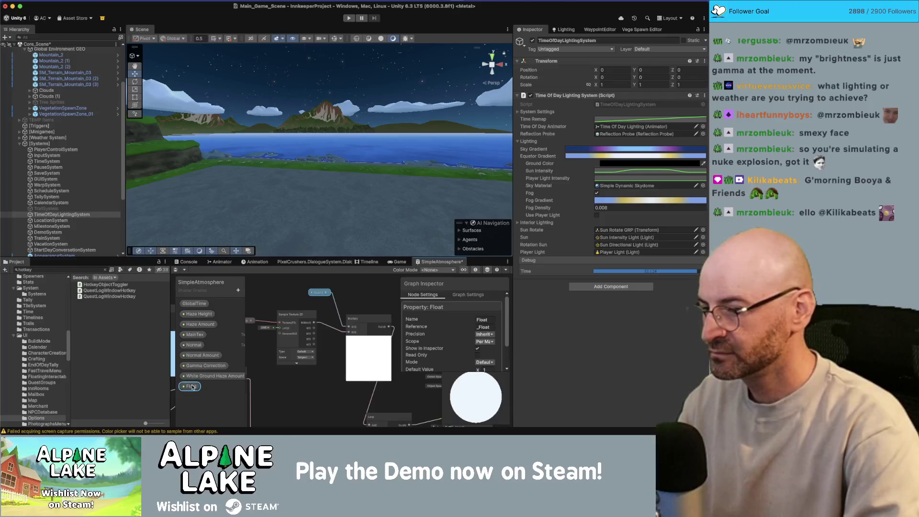
Name the property MainTex Brightness, set its mode to Slider, and save the graph
double_click(200, 387)
text(MainTex Br)
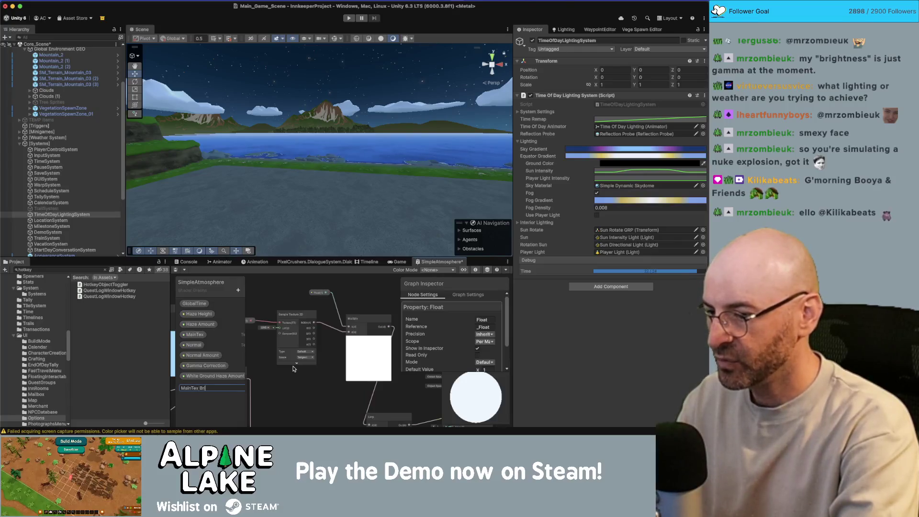
text(ightness)
key(Return)
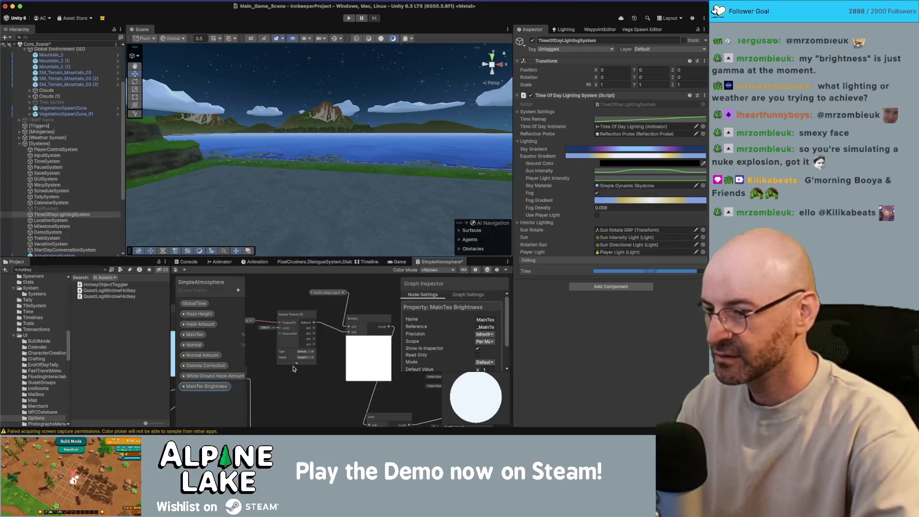
scroll(467, 337, down, 2)
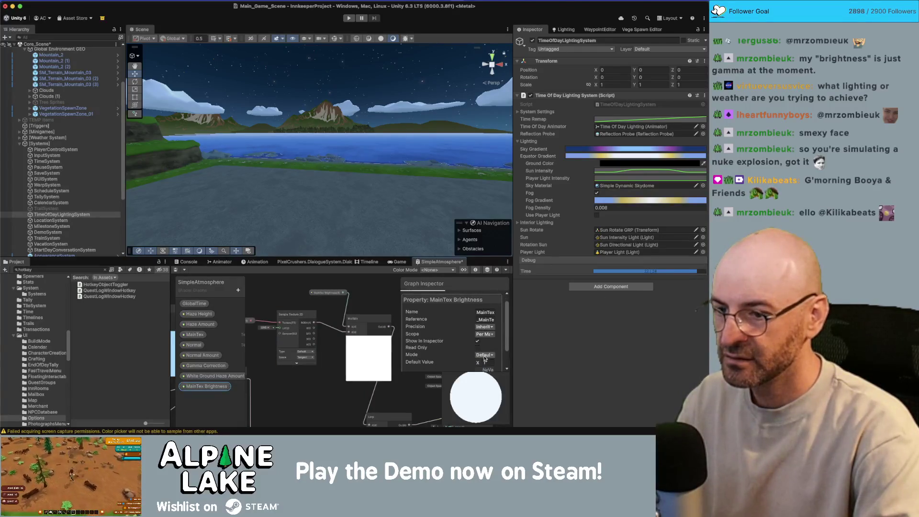
click(485, 355)
click(492, 374)
scroll(491, 345, down, 3)
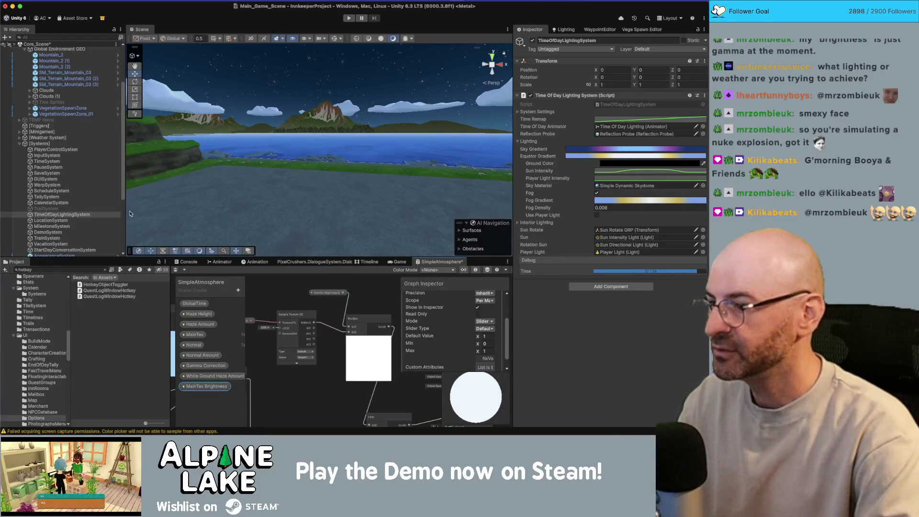
click(176, 269)
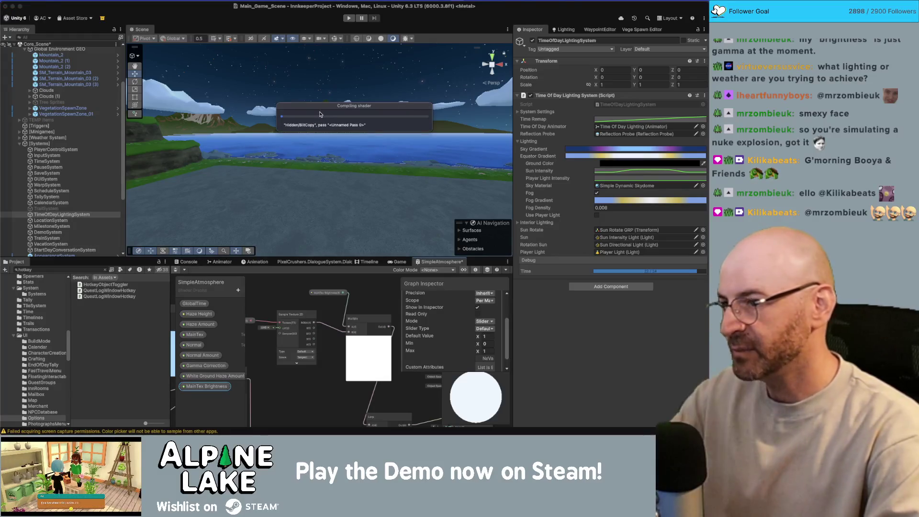
Lower mountain texture brightness to 0.387 on Mountain_2 (2) and 0.47 on SM_Terrain_Mountain_03
click(339, 112)
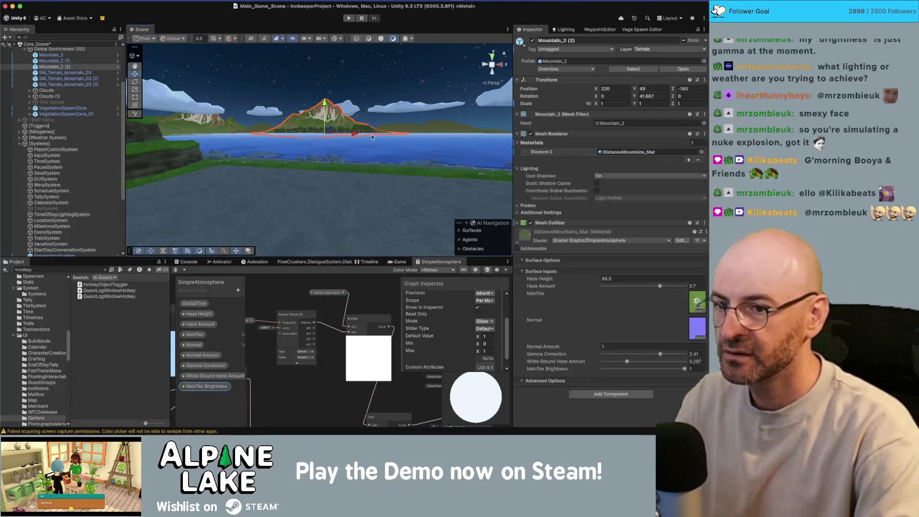
mouse_move(672, 370)
mouse_down()
mouse_move(618, 371)
mouse_move(634, 372)
mouse_up()
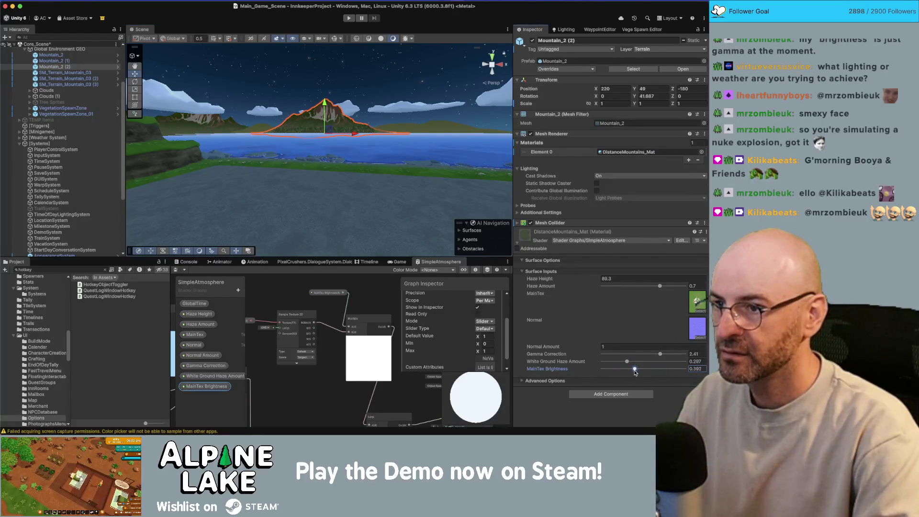
click(403, 88)
click(438, 128)
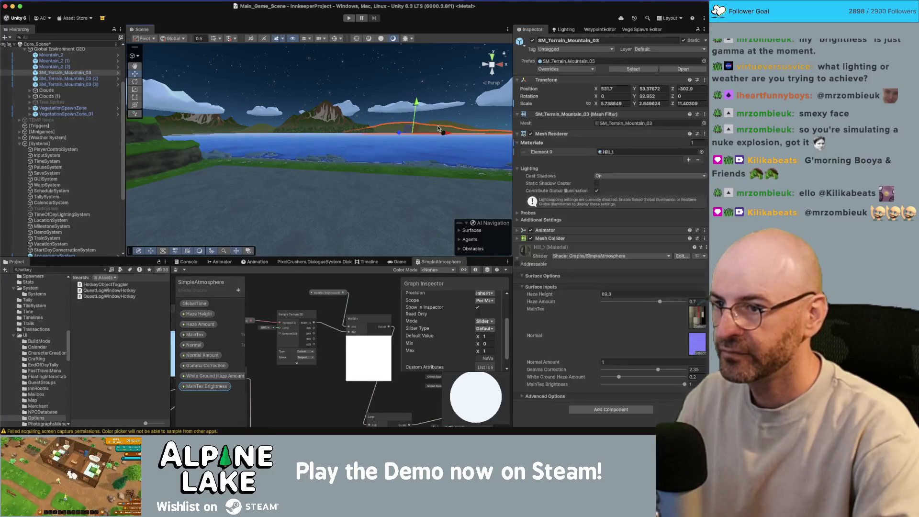
drag(666, 385, 641, 386)
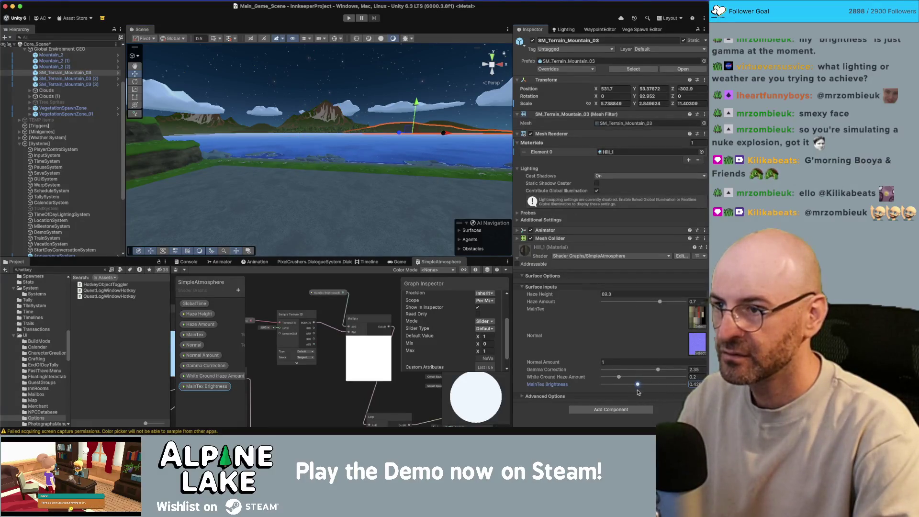
click(351, 146)
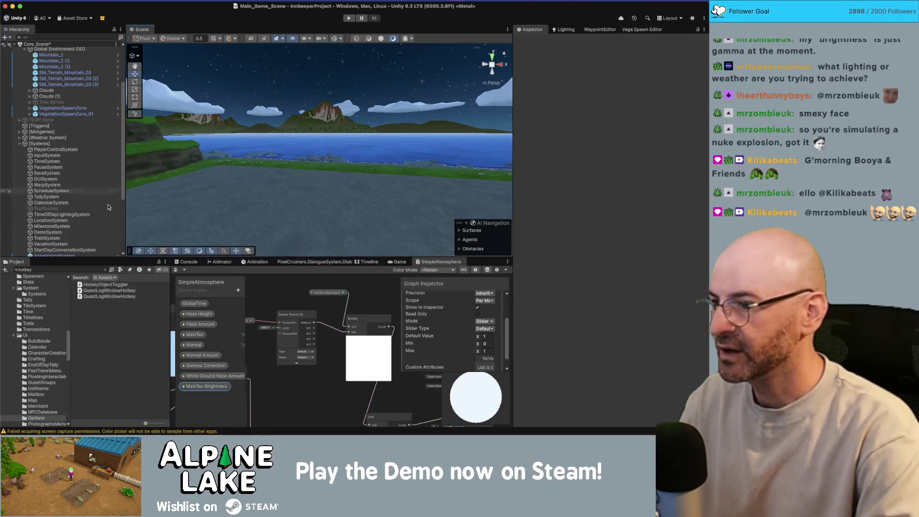
Move the TimeOfDayLightingSystem time from dusk into daytime
click(62, 215)
click(678, 272)
mouse_move(678, 272)
mouse_down()
mouse_move(606, 276)
mouse_move(689, 272)
mouse_move(609, 279)
mouse_move(645, 272)
mouse_up()
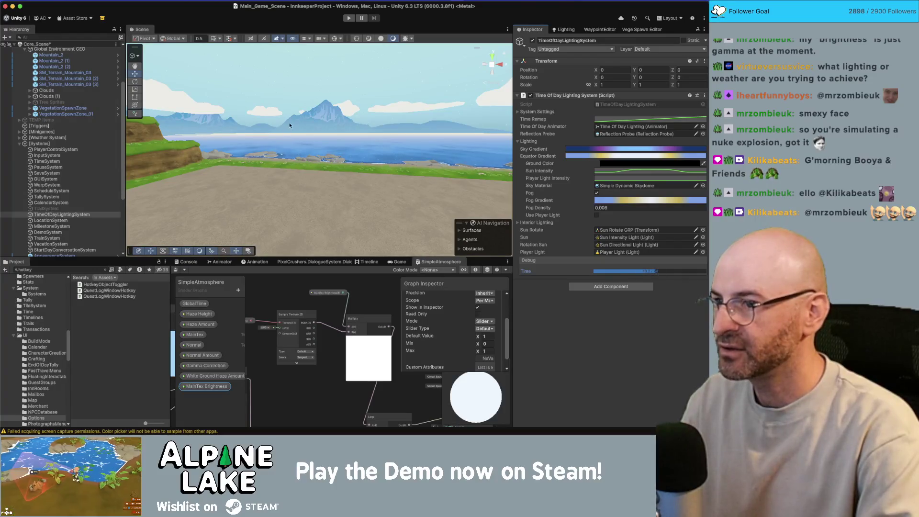
Raise White Ground Haze to 0.583 and 0.464 on the two mountains and adjust haze height
click(325, 112)
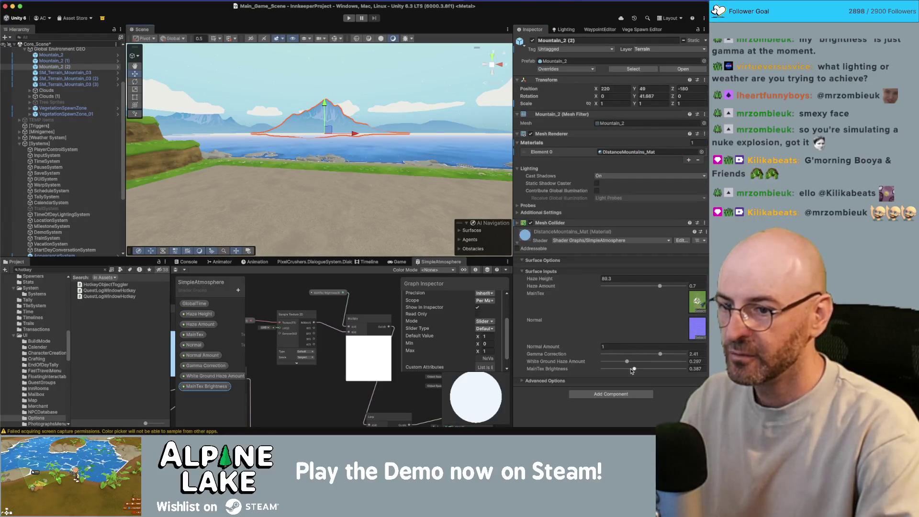
drag(627, 363, 649, 362)
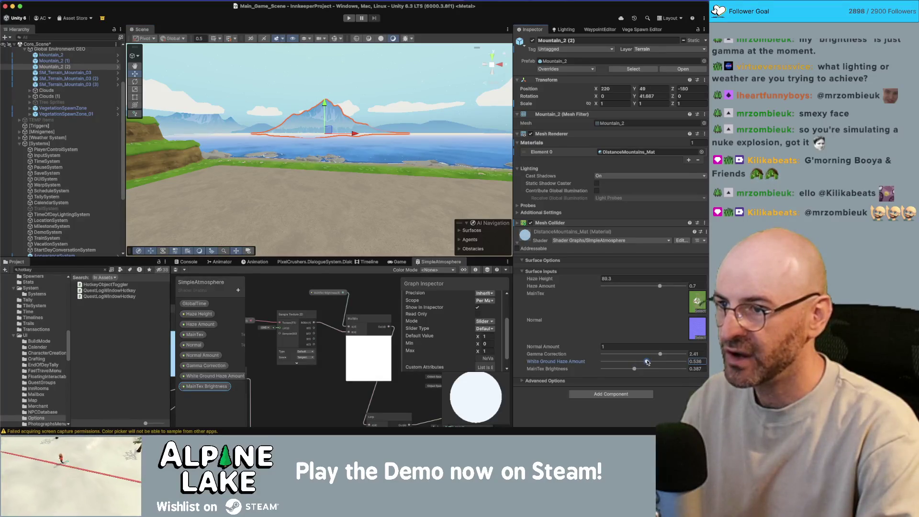
click(436, 126)
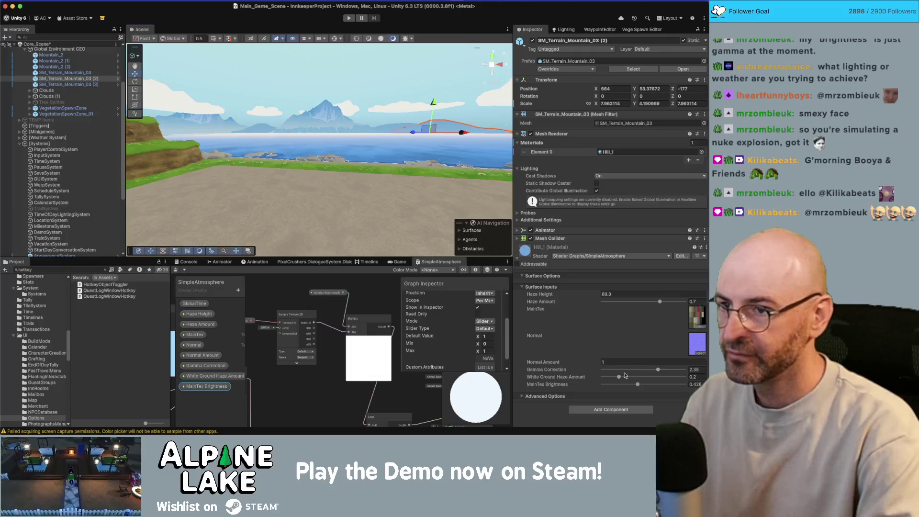
drag(648, 377, 640, 377)
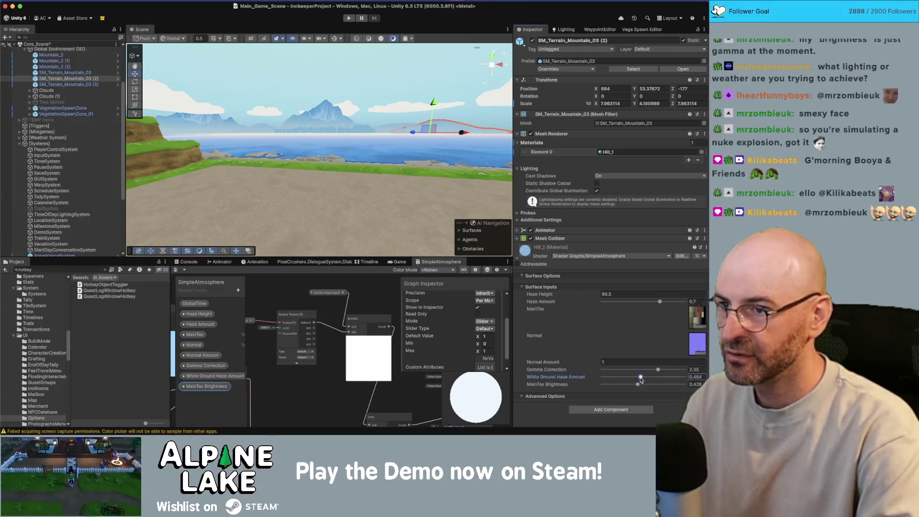
drag(585, 296, 582, 297)
text(45)
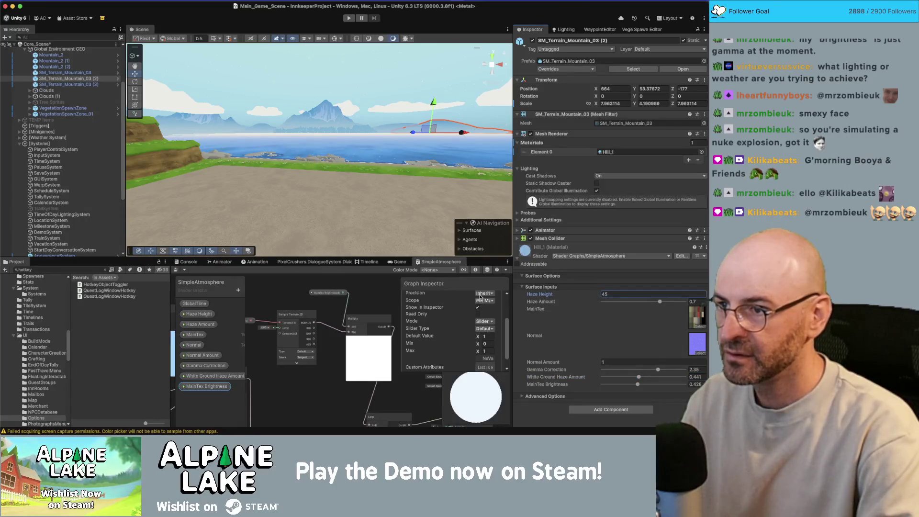
Raise the fir tree sprite's white ground haze and lower its haze height, then select a Pine Tree Sprite
click(329, 130)
drag(618, 346, 635, 345)
drag(576, 265, 561, 267)
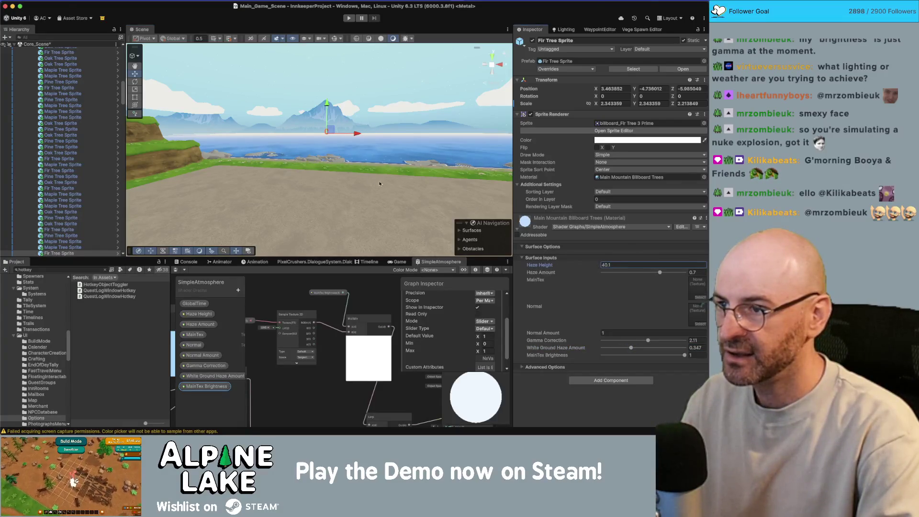
click(330, 114)
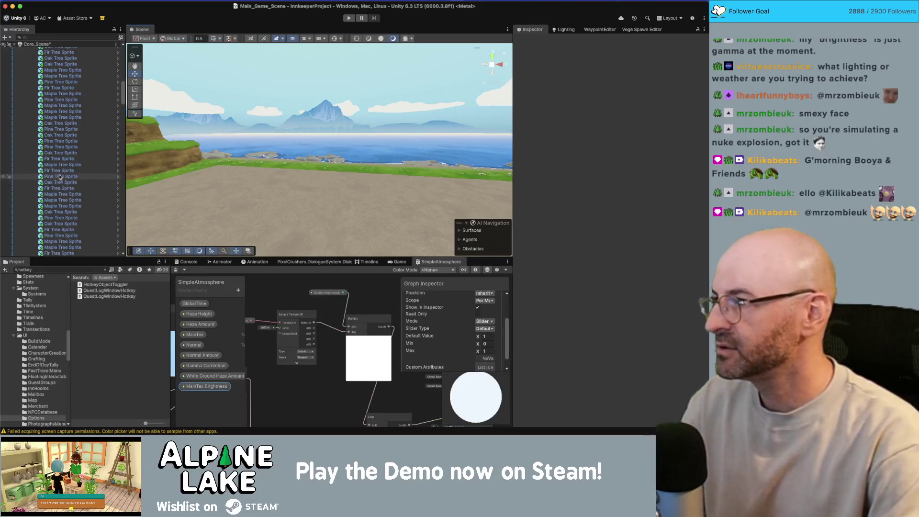
scroll(76, 105, up, 2)
click(76, 103)
Collapse the tree sprites and advance the TimeOfDayLightingSystem time to night
key(Left)
key(Left)
key(Left)
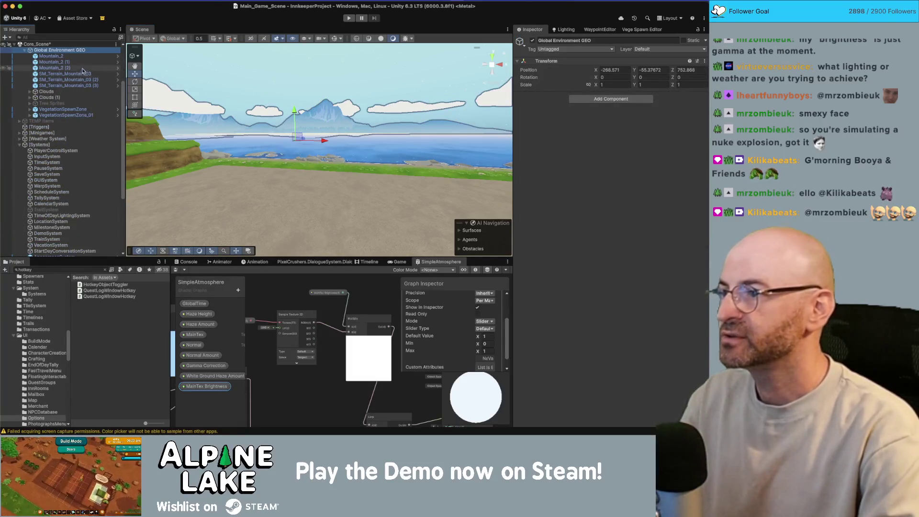
click(102, 61)
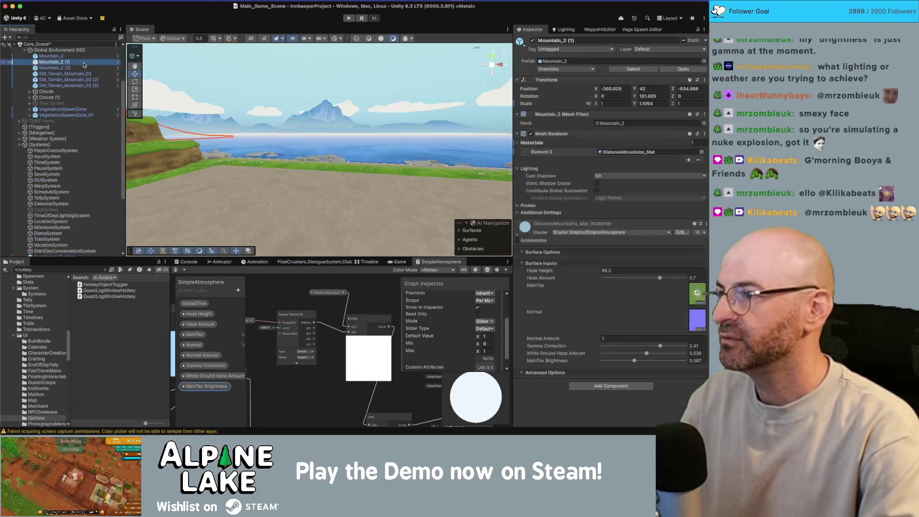
click(273, 69)
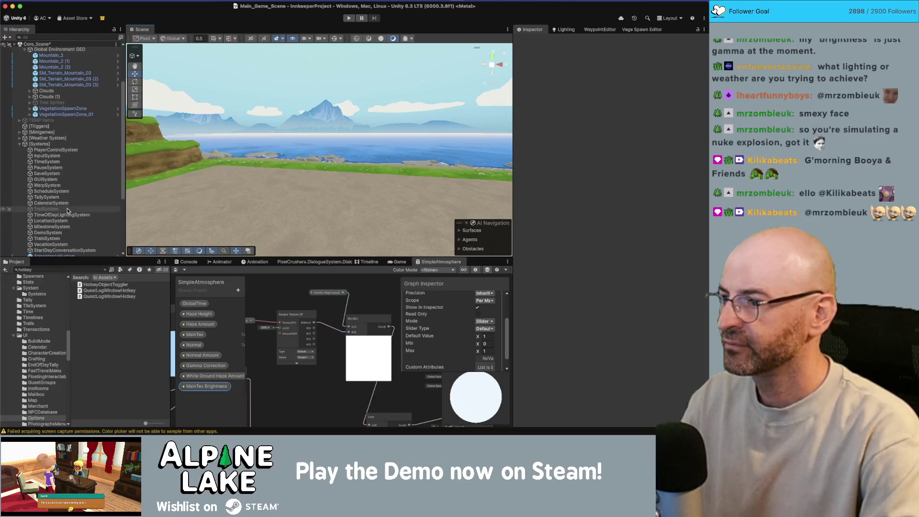
click(61, 215)
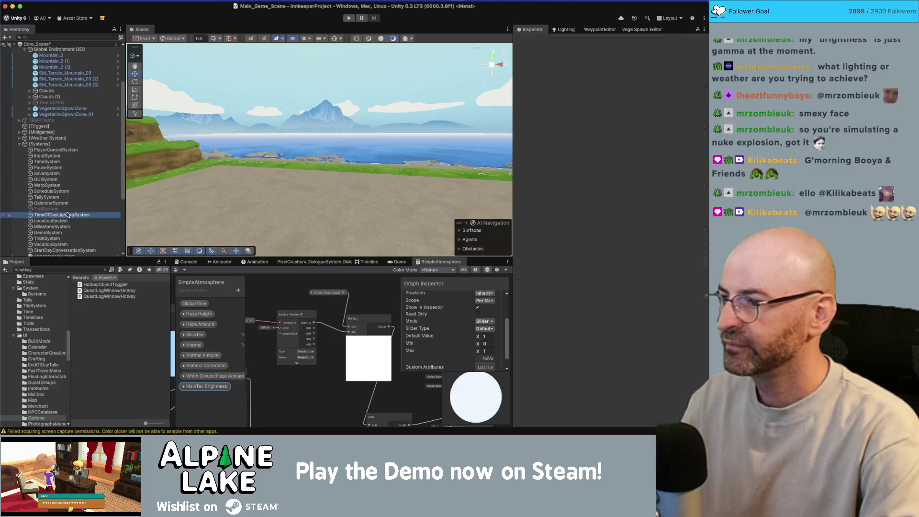
drag(655, 276, 652, 273)
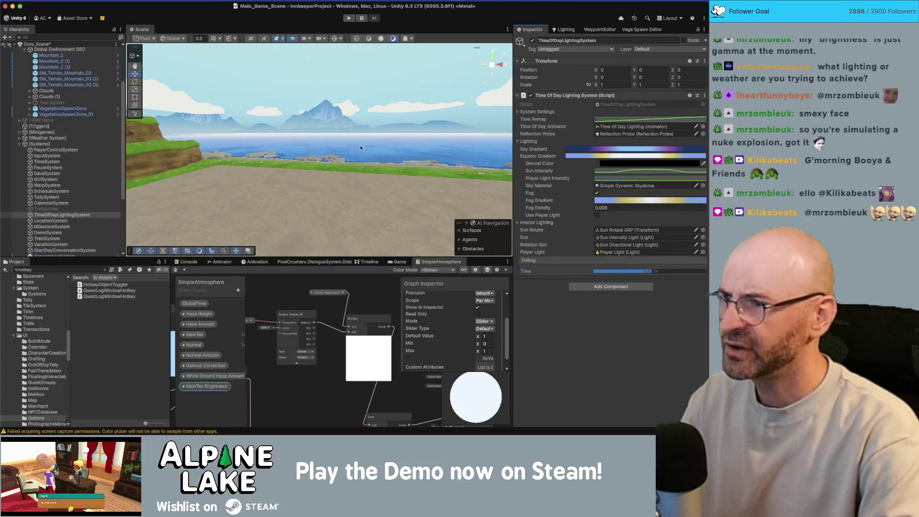
drag(364, 149, 357, 95)
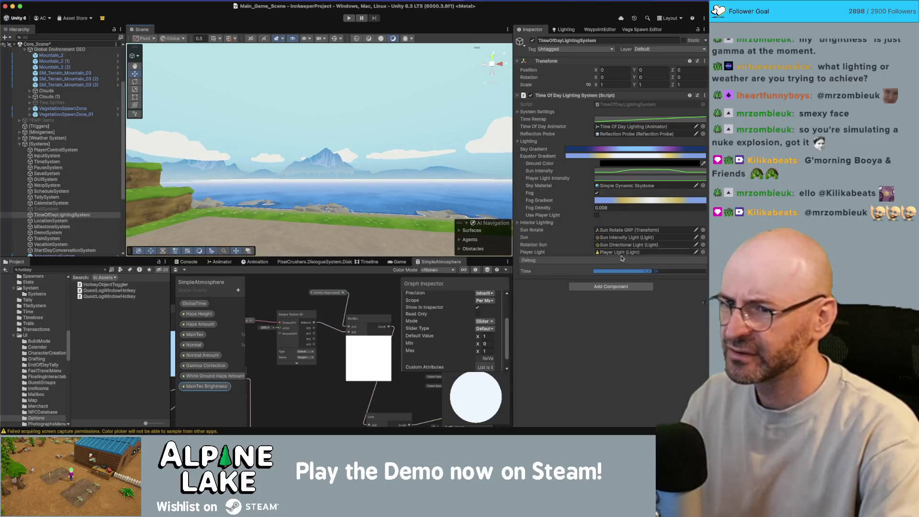
mouse_move(643, 273)
mouse_down()
mouse_move(603, 277)
mouse_move(694, 276)
mouse_up()
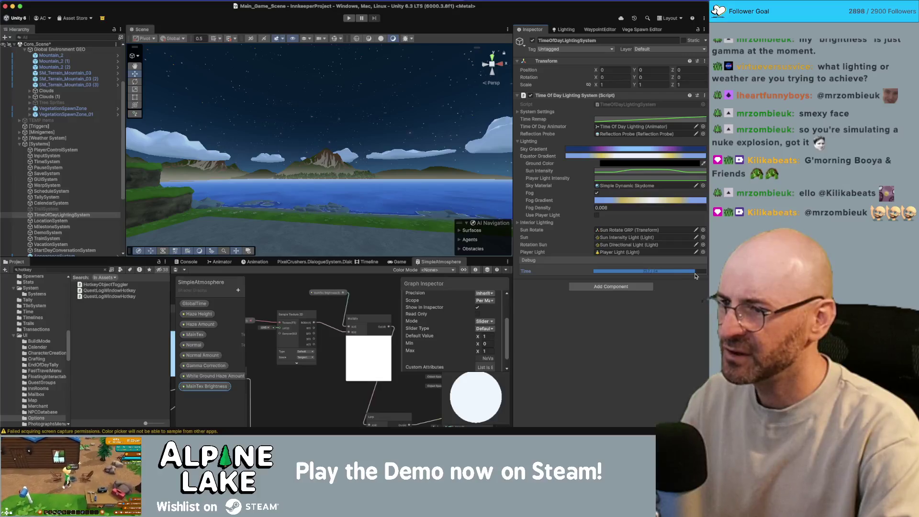
Pan the shader graph canvas and move the time of day from daytime toward dusk
mouse_move(373, 344)
mouse_down()
mouse_move(318, 331)
mouse_move(308, 306)
mouse_up()
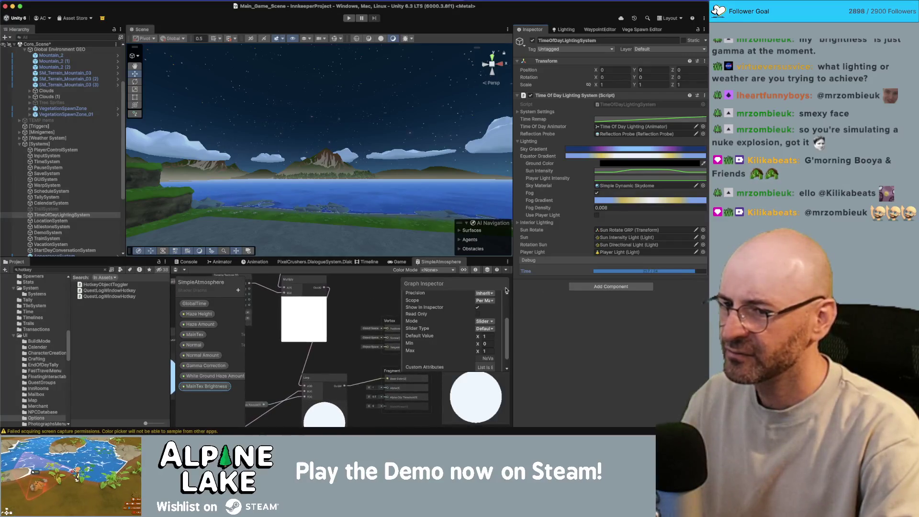
mouse_move(267, 353)
mouse_down()
mouse_move(321, 357)
mouse_move(344, 369)
mouse_move(335, 368)
mouse_up()
click(665, 272)
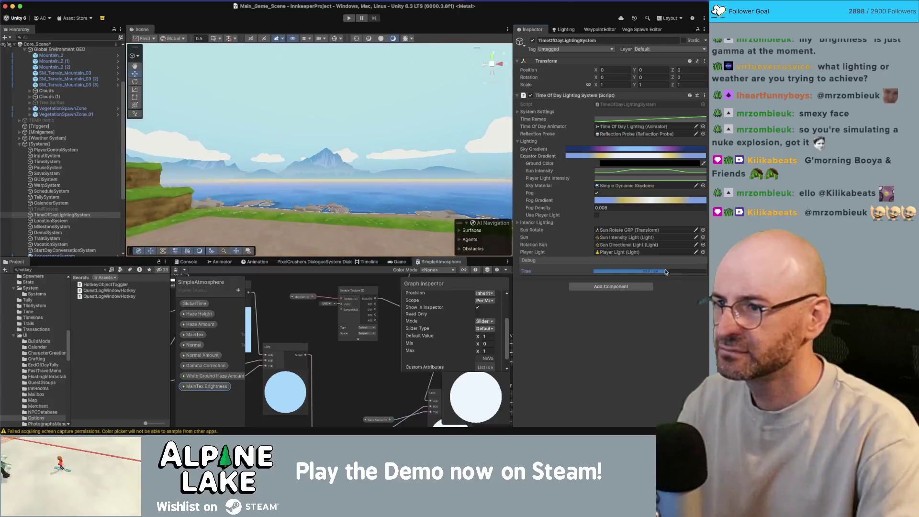
mouse_move(645, 274)
mouse_down()
mouse_move(621, 277)
mouse_move(631, 273)
mouse_up()
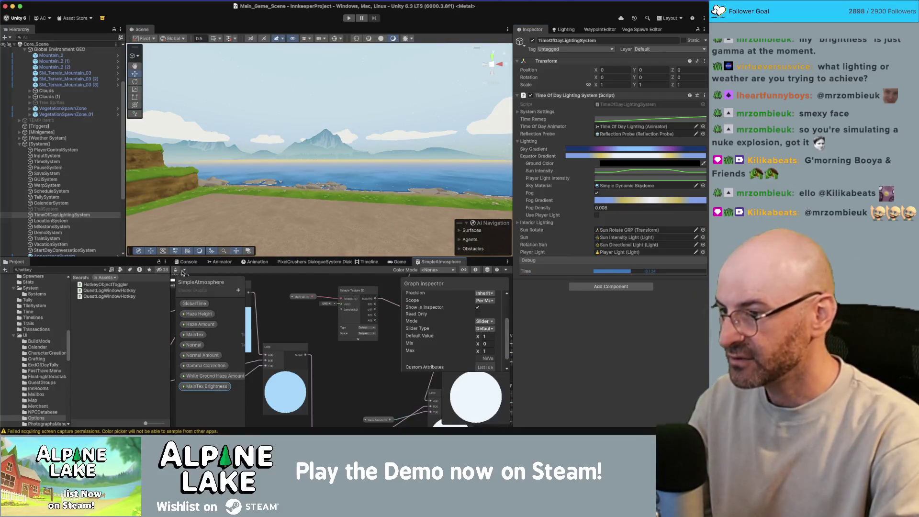
Close the SimpleAtmosphere shader graph, scrub time through night, and select water_GEO under 16m_Water
middle_click(439, 264)
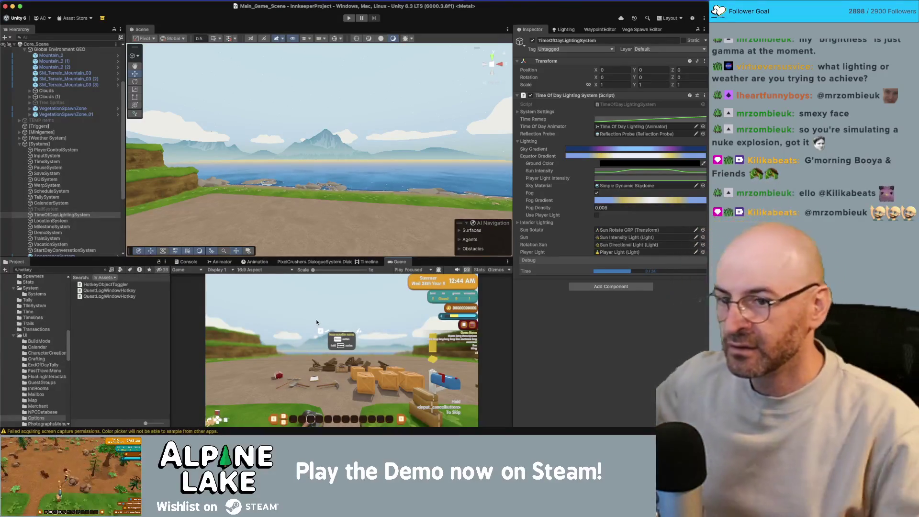
click(640, 272)
mouse_move(655, 273)
mouse_down()
mouse_move(689, 272)
mouse_move(598, 277)
mouse_up()
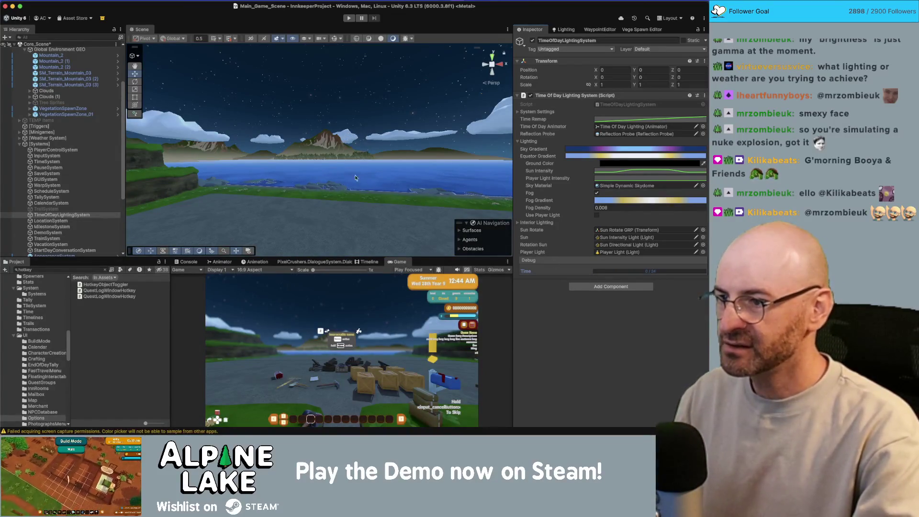
click(380, 181)
click(472, 158)
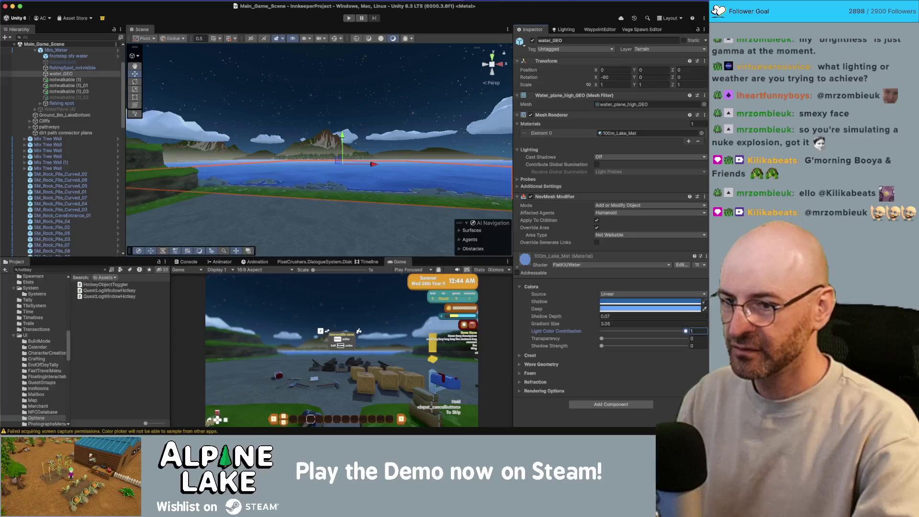
Raise the water's transparency and set its shadow strength to 1 while viewing the shore closely
drag(603, 343, 606, 341)
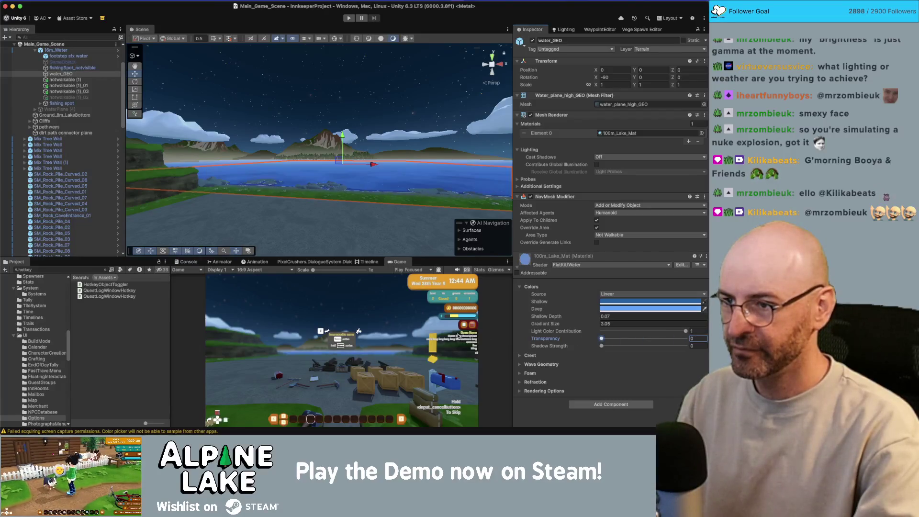
drag(403, 206, 403, 259)
mouse_move(601, 338)
mouse_down()
mouse_move(689, 338)
mouse_move(601, 338)
mouse_up()
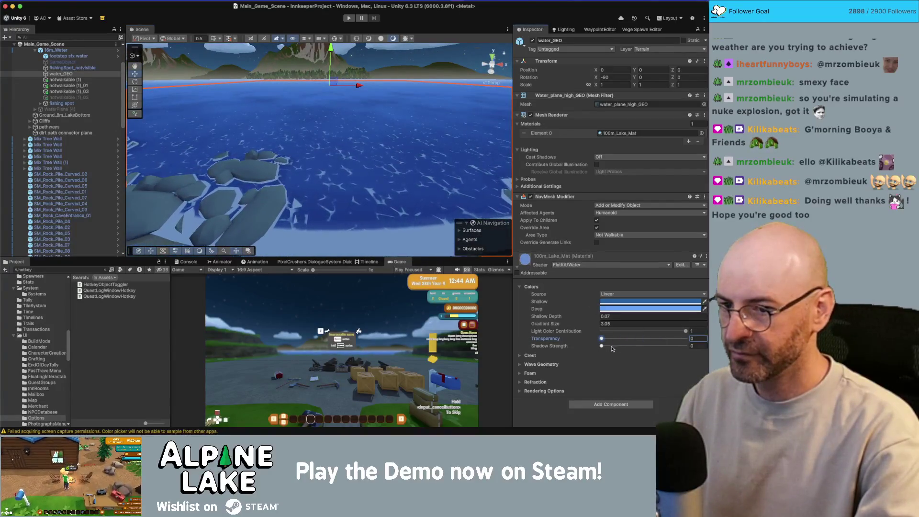
click(603, 347)
mouse_move(604, 350)
mouse_down()
mouse_move(687, 347)
mouse_move(602, 346)
mouse_up()
drag(366, 208, 360, 213)
scroll(359, 214, down, 2)
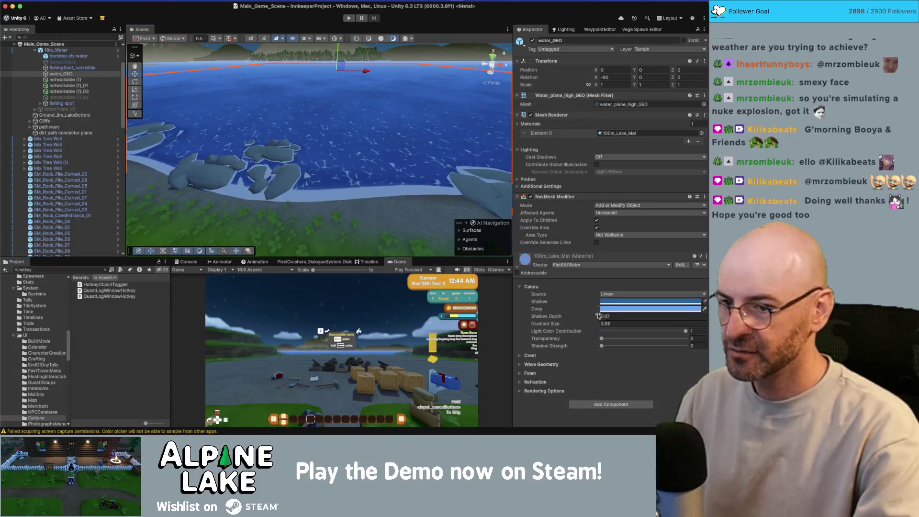
Set Shallow Depth to 0.7 and keep the Linear colour source, then open the Lighting environment settings
text(0.7)
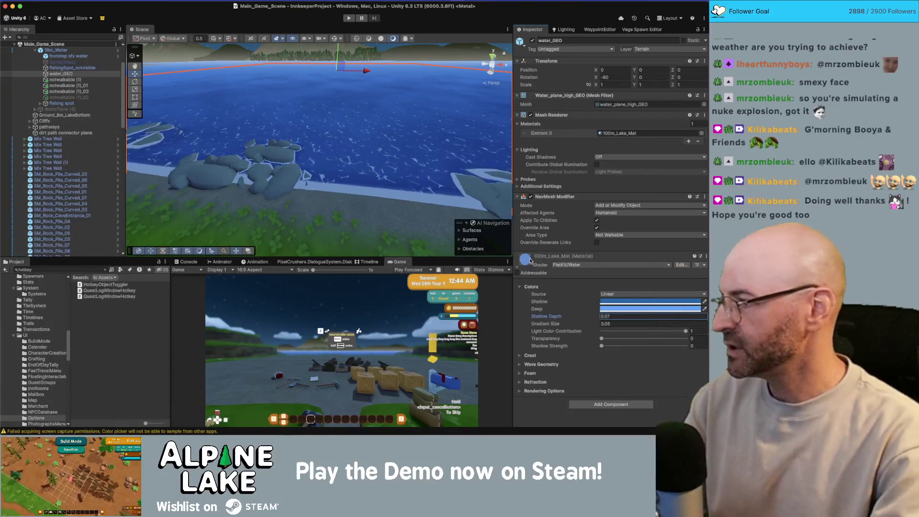
drag(335, 169, 351, 156)
click(620, 295)
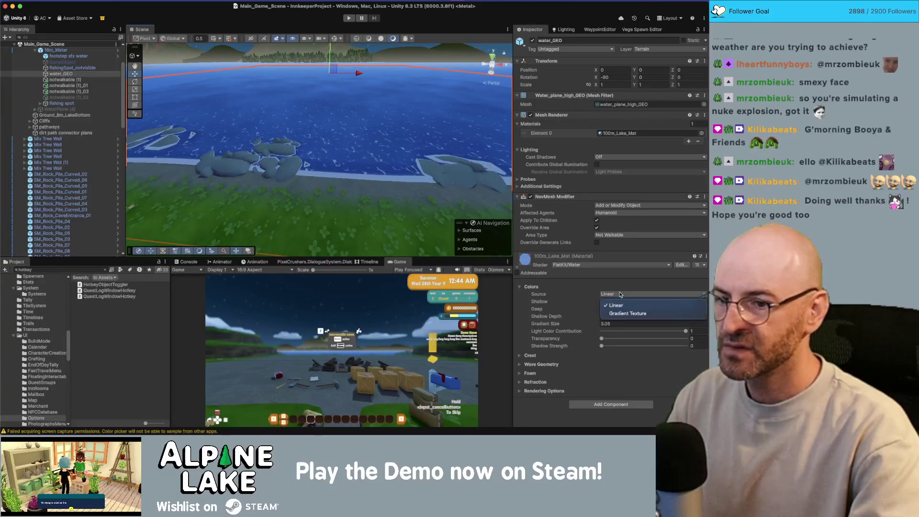
click(616, 305)
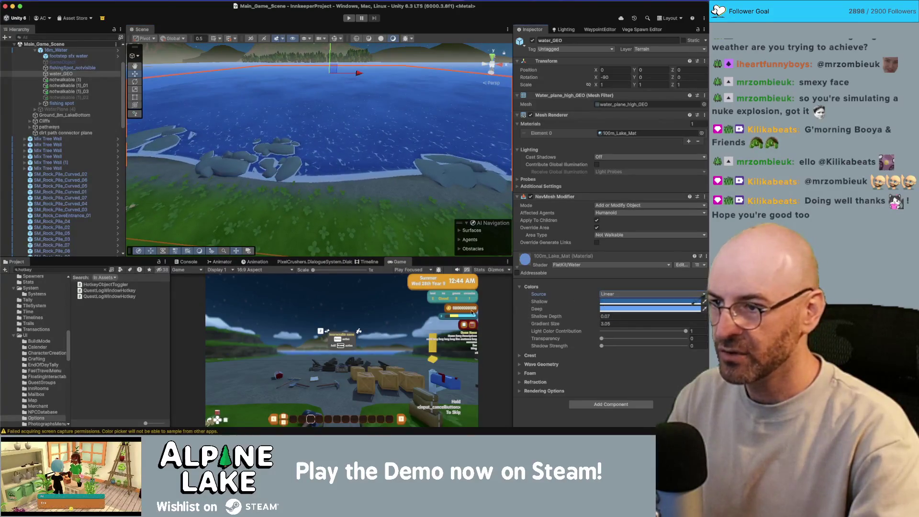
drag(298, 198, 301, 125)
scroll(223, 117, down, 2)
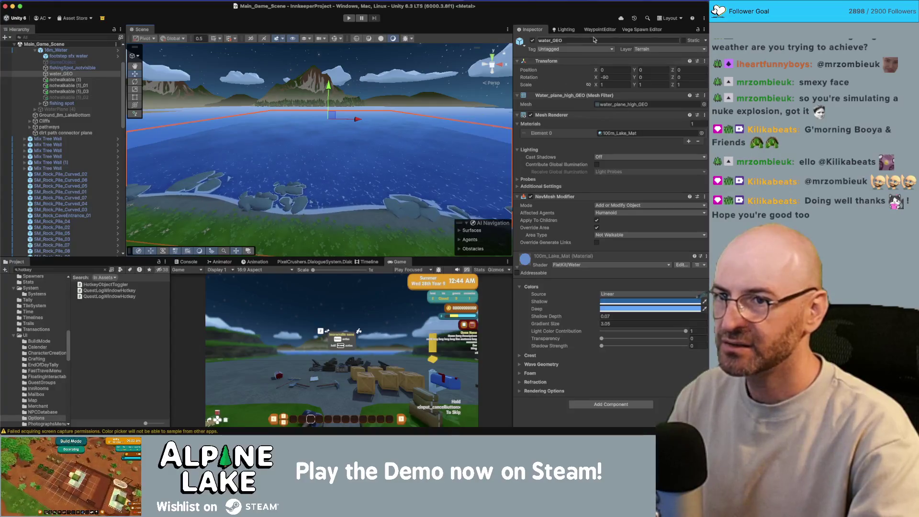
click(567, 30)
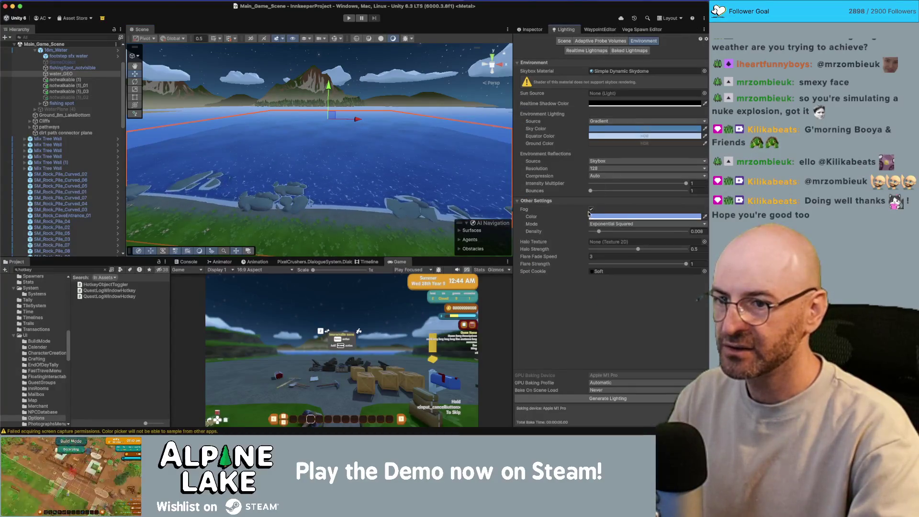
Toggle the scene fog off and back on to compare the lake with and without it
click(591, 210)
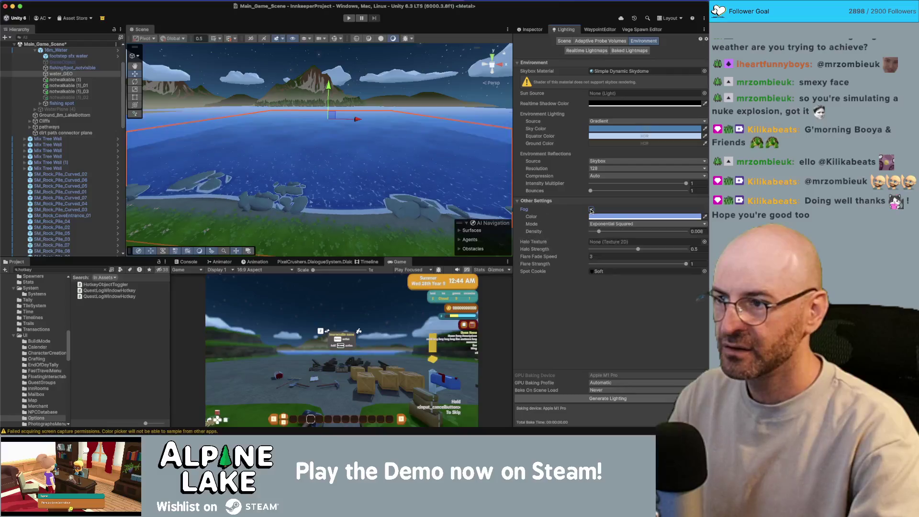
double_click(591, 210)
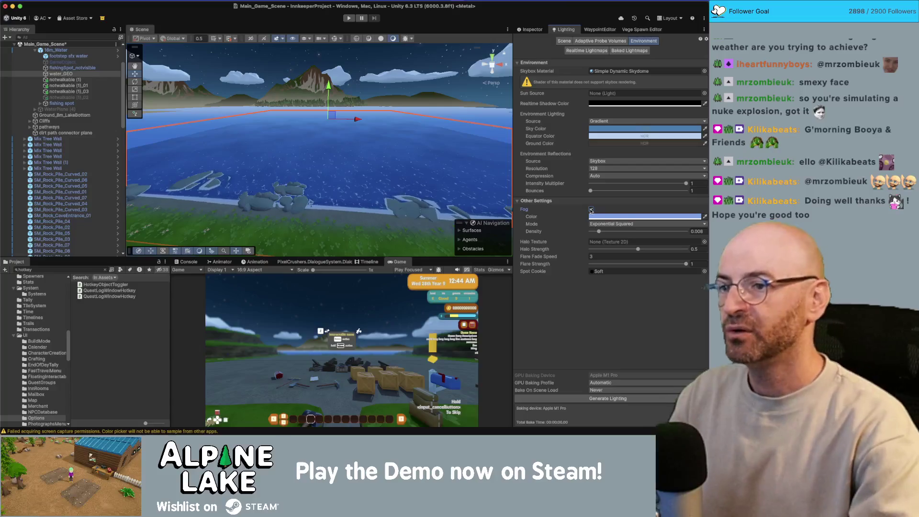
click(591, 209)
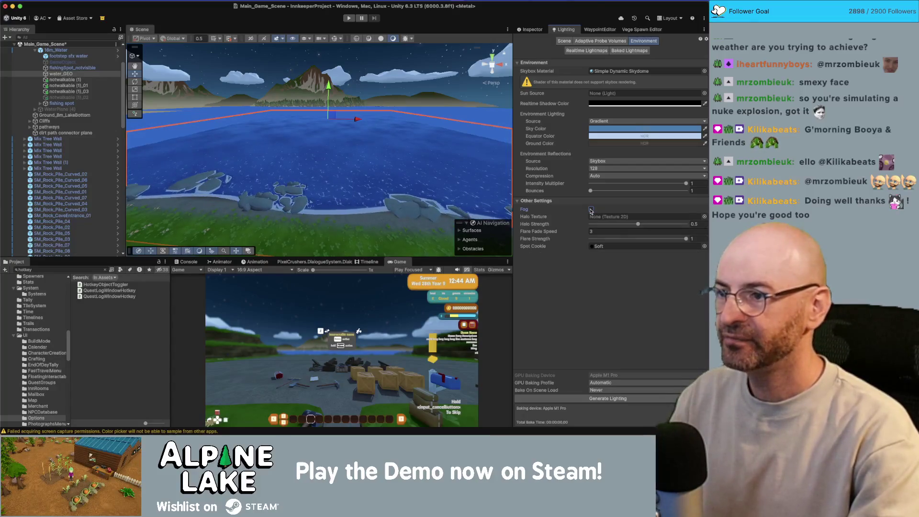
click(591, 209)
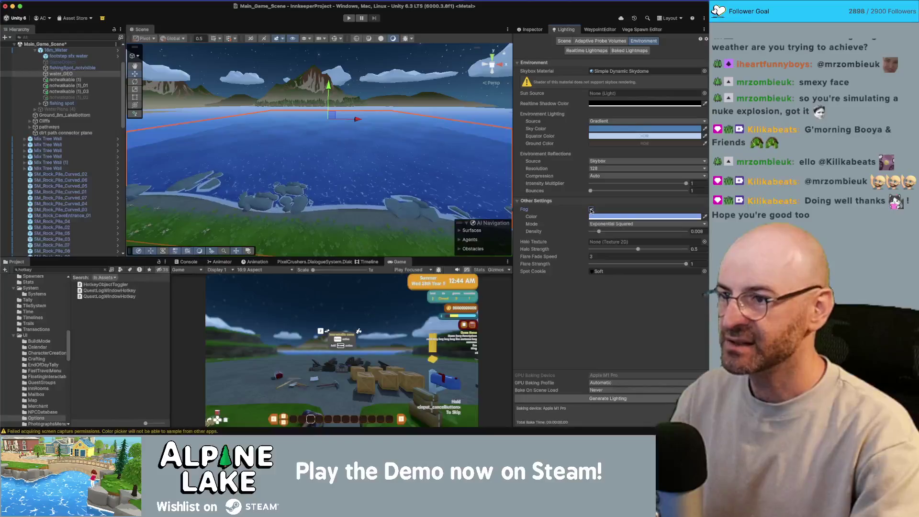
mouse_move(397, 179)
mouse_down()
mouse_move(89, 177)
mouse_move(352, 160)
mouse_move(396, 181)
mouse_up()
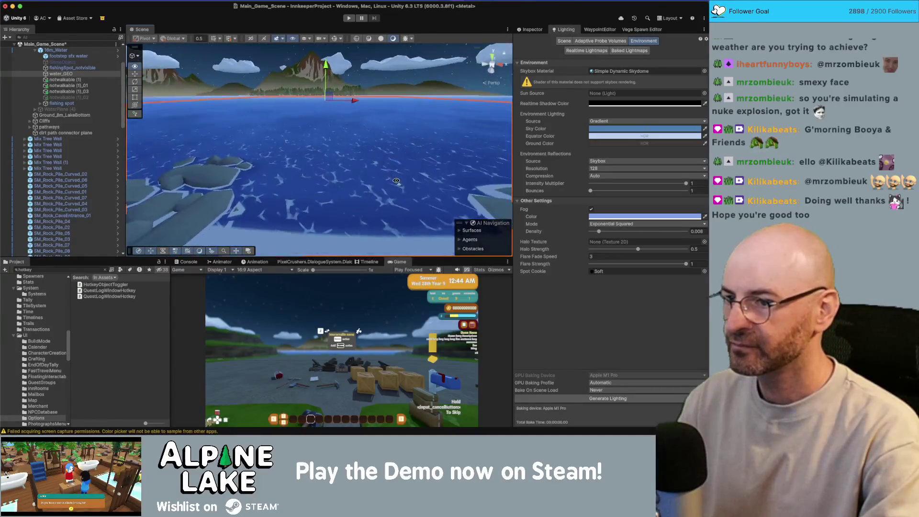
scroll(71, 124, down, 20)
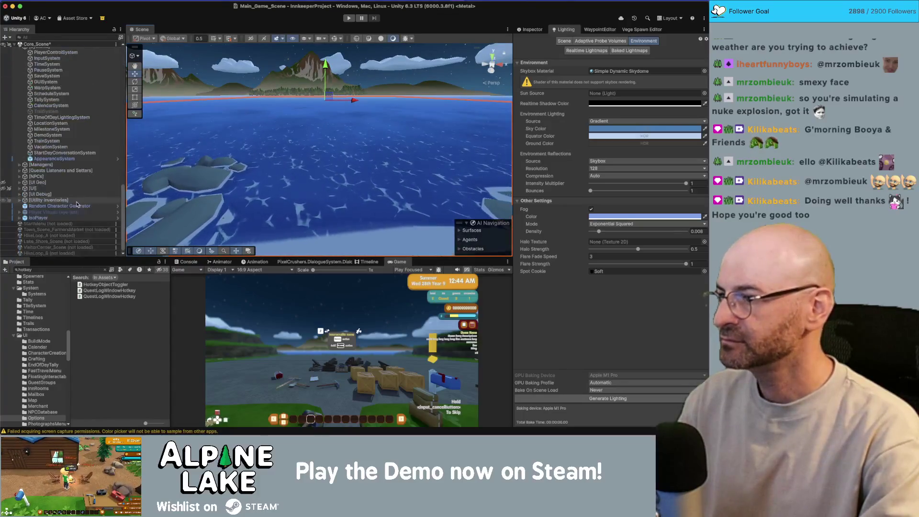
Preview the TimeOfDayLightingSystem at daytime and night, then zoom in and pick the lake water
click(84, 118)
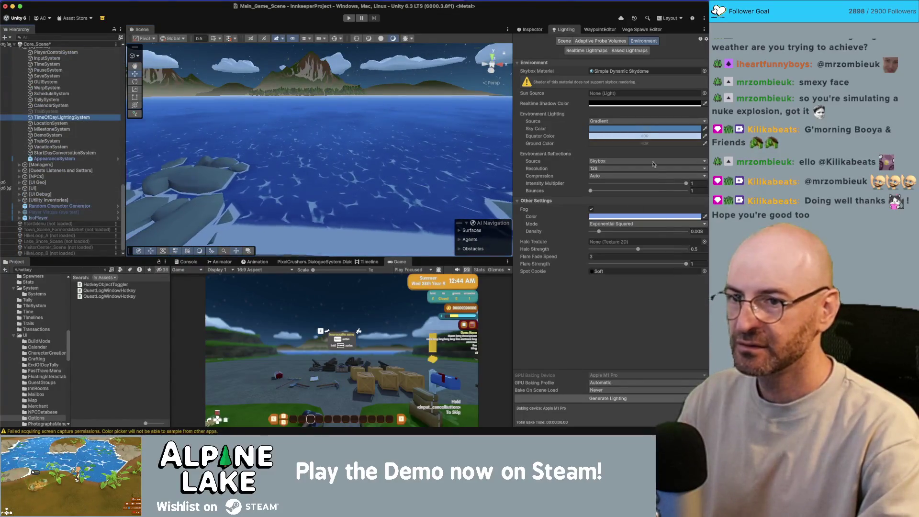
click(533, 30)
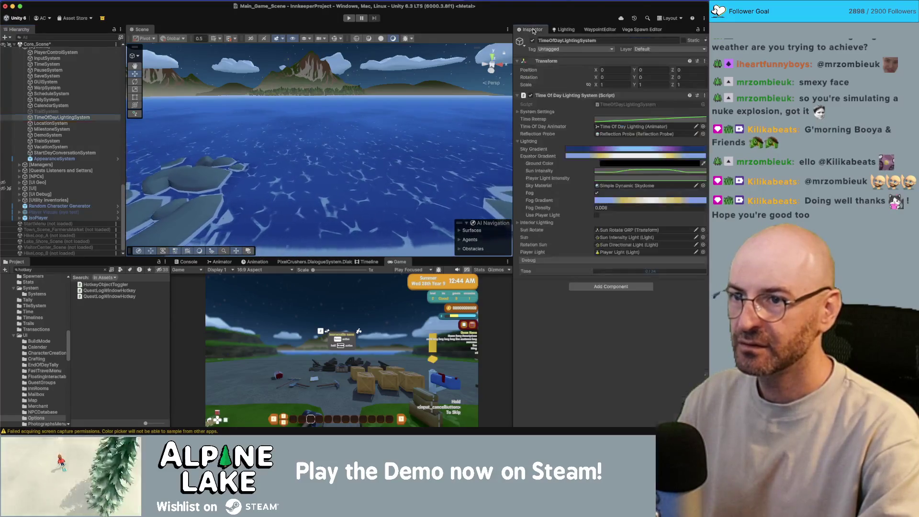
click(653, 271)
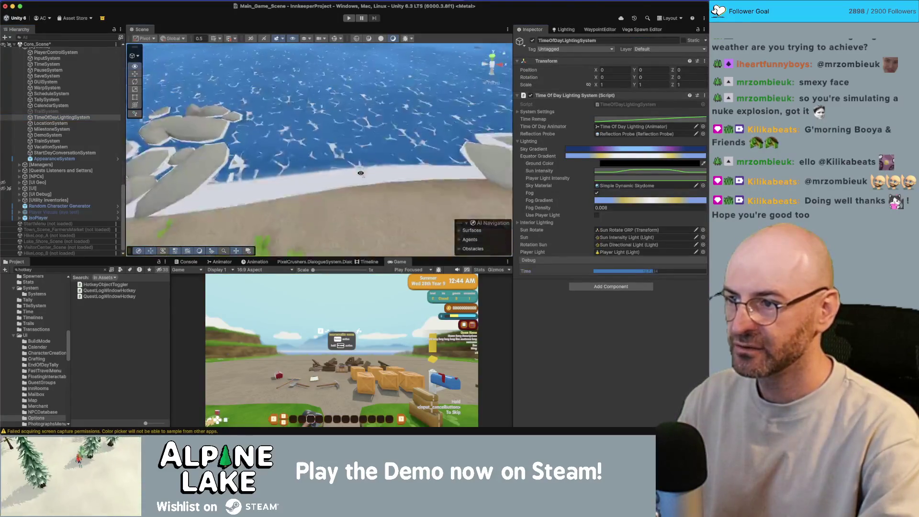
drag(598, 271, 568, 276)
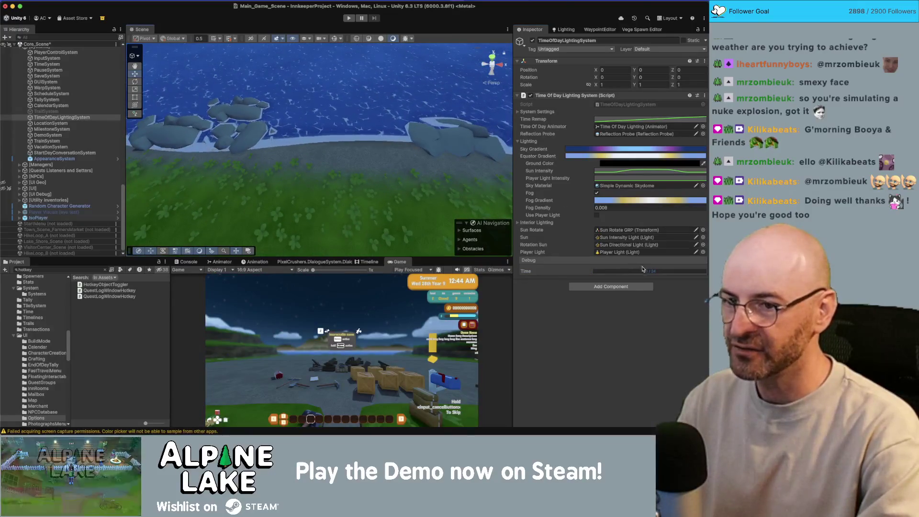
scroll(441, 133, up, 5)
scroll(441, 133, up, 5)
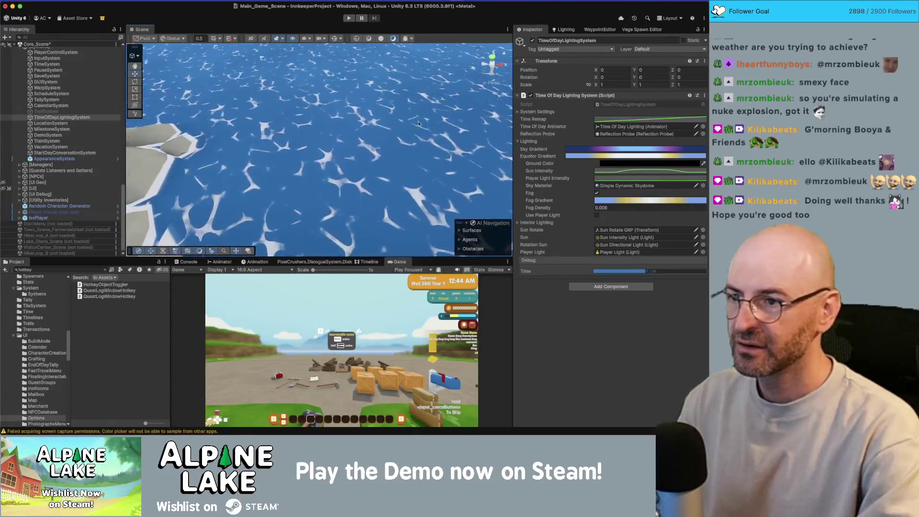
click(336, 122)
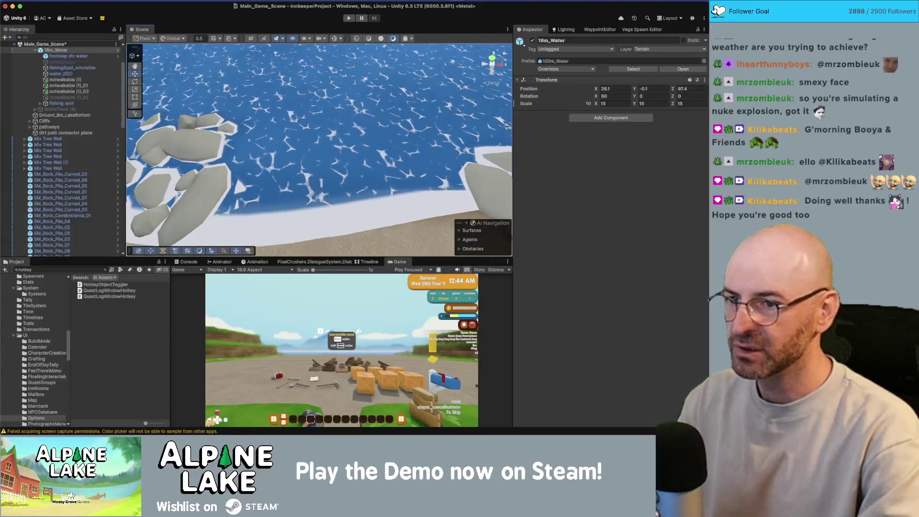
Try a darker shallow water colour, then cancel to keep the original blue
click(649, 300)
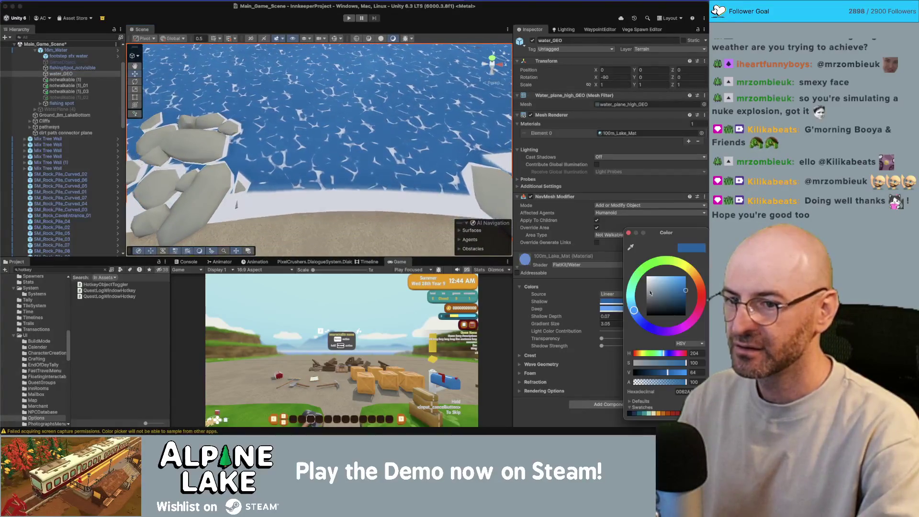
click(628, 233)
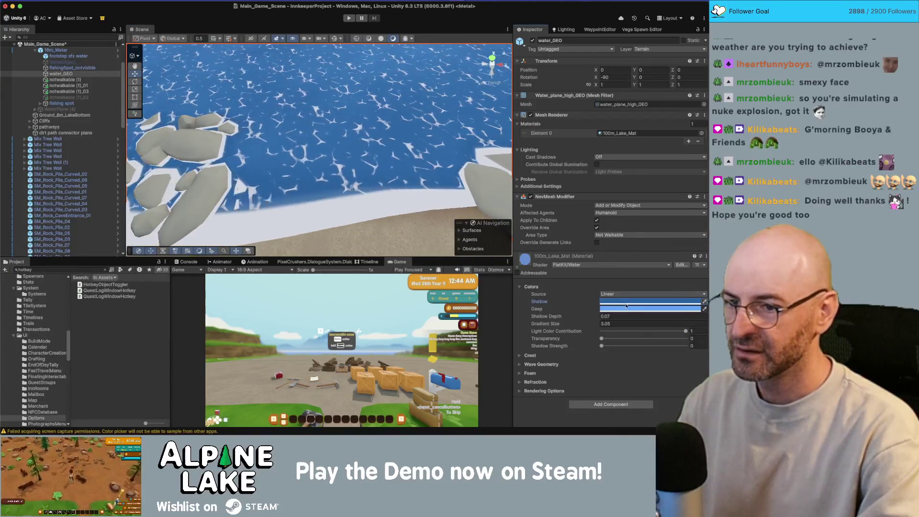
click(641, 301)
drag(683, 308, 684, 331)
key(Escape)
scroll(380, 102, down, 3)
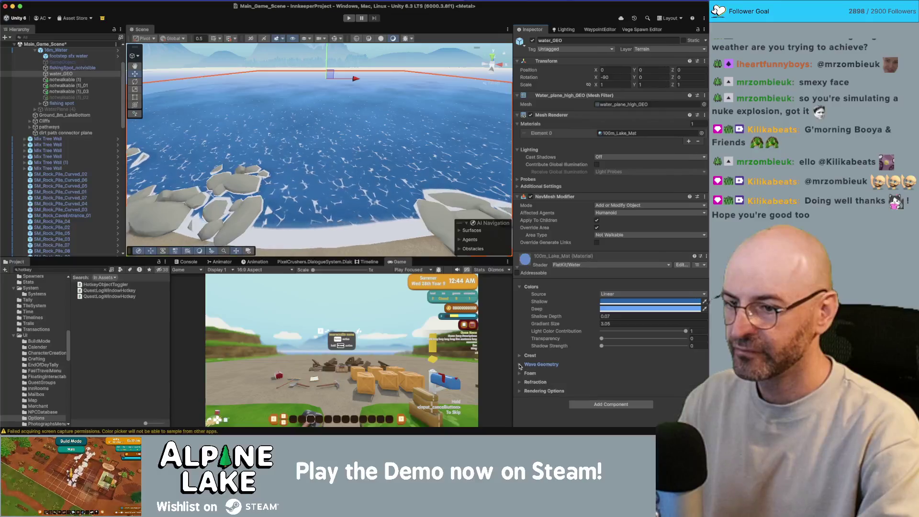
Lower refraction Frequency to 11.85 and nudge Amplitude higher, then expand the Foam settings
click(520, 380)
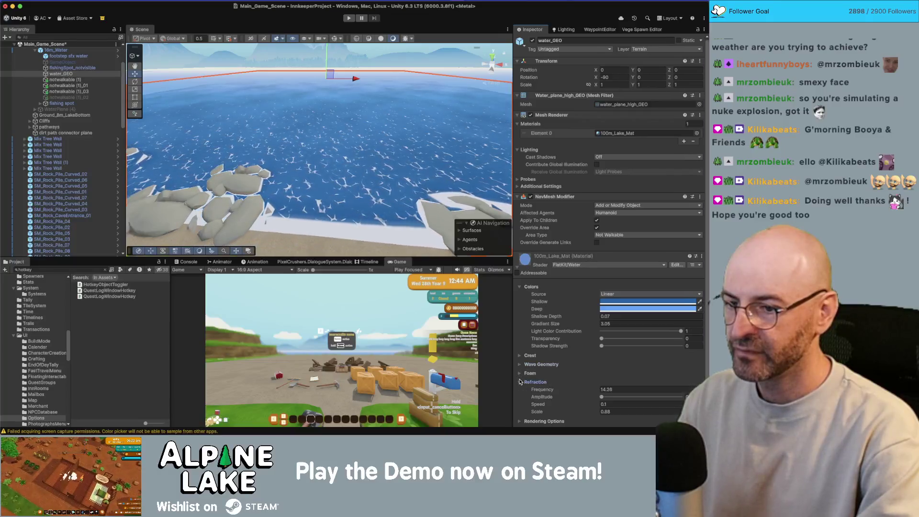
click(603, 397)
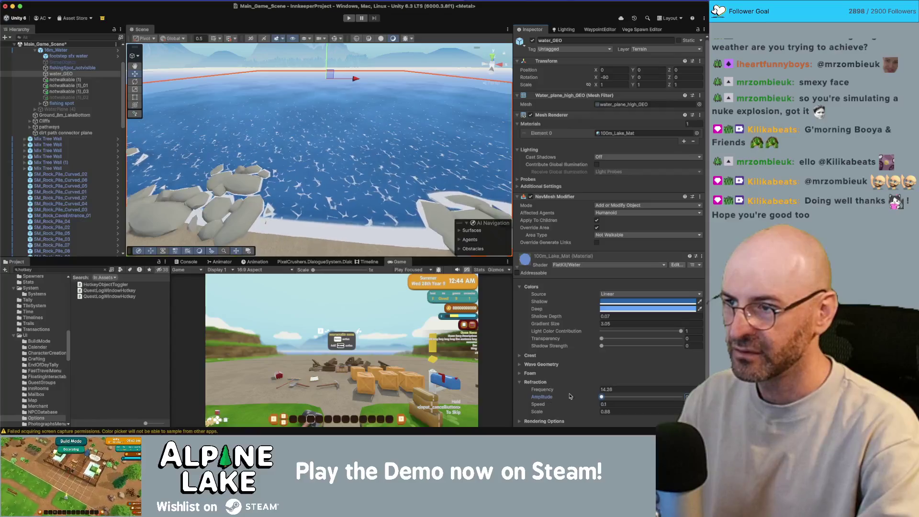
drag(574, 391, 618, 385)
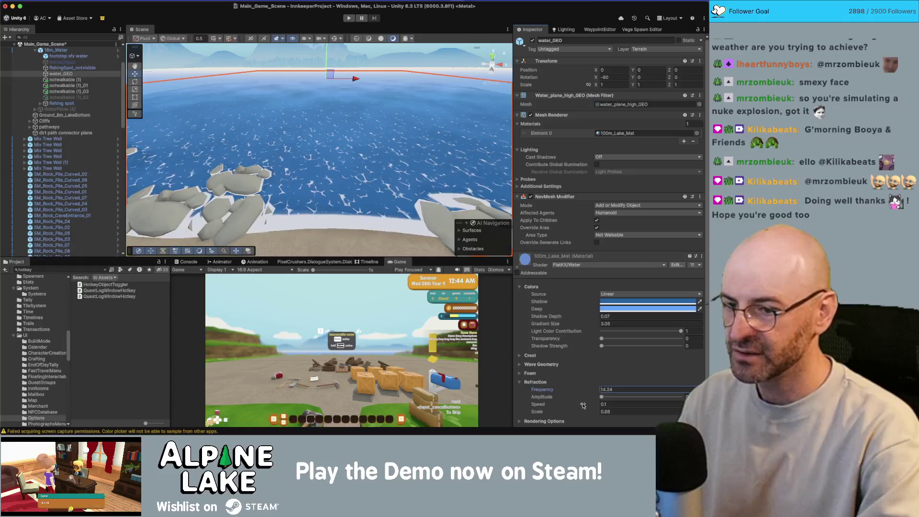
click(602, 405)
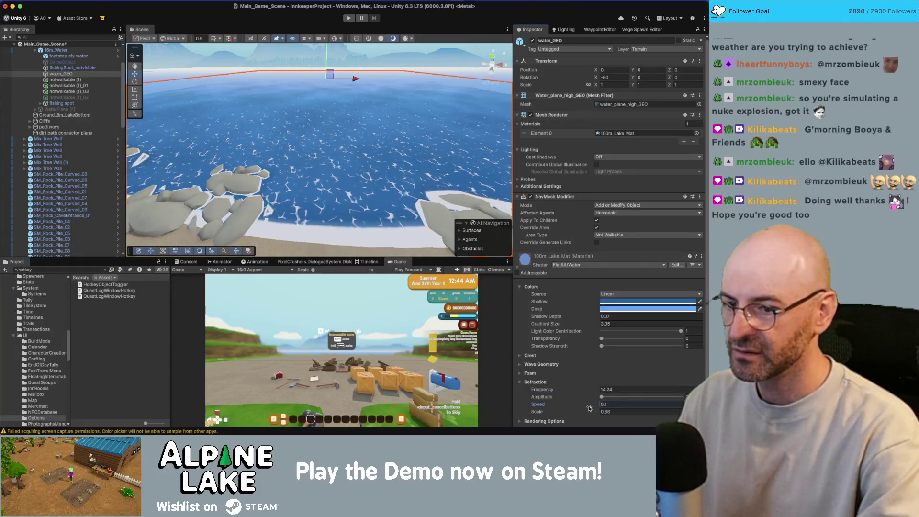
click(519, 383)
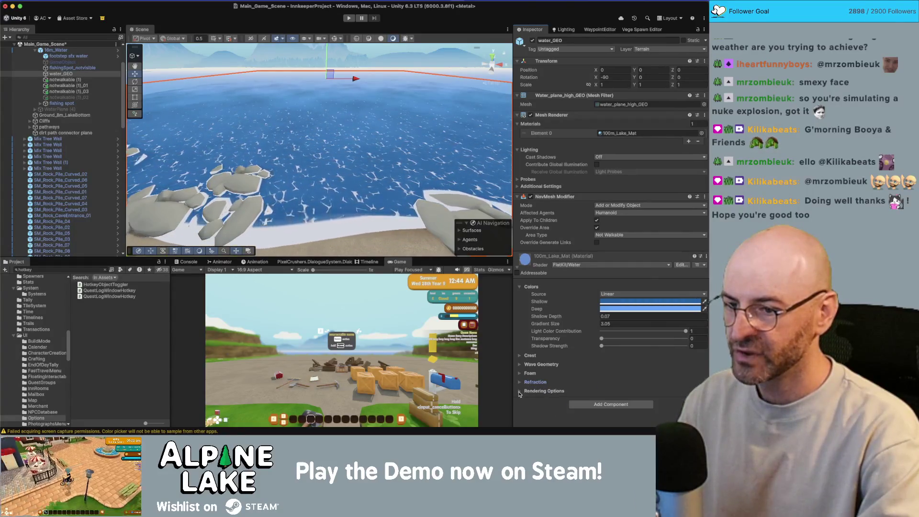
click(519, 391)
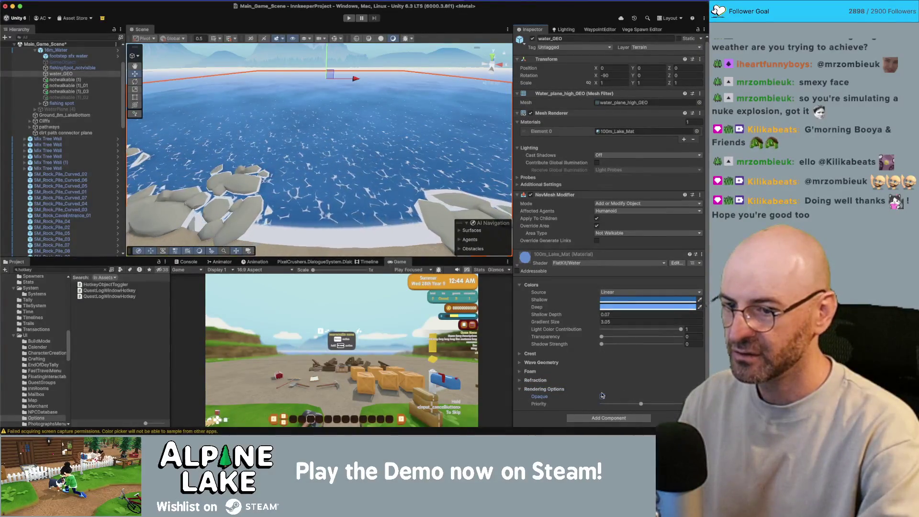
click(520, 380)
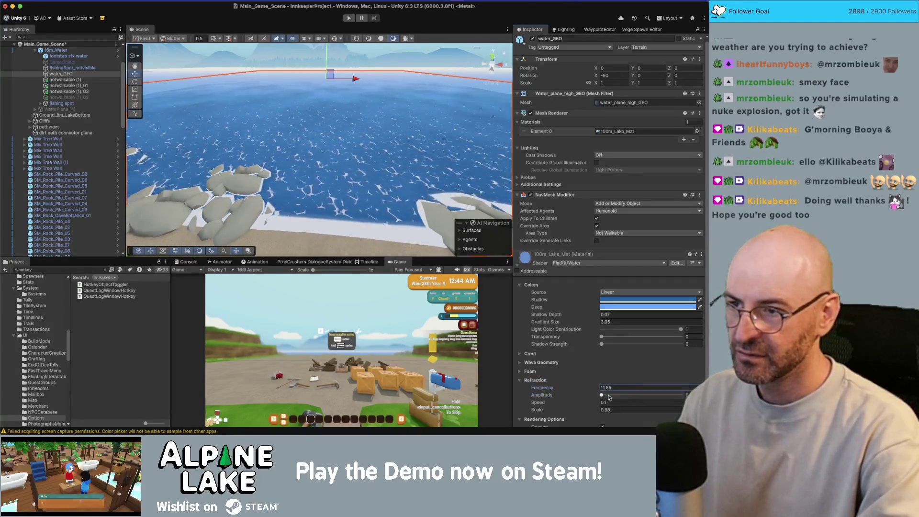
mouse_move(607, 397)
mouse_down()
mouse_move(642, 395)
mouse_move(598, 398)
mouse_up()
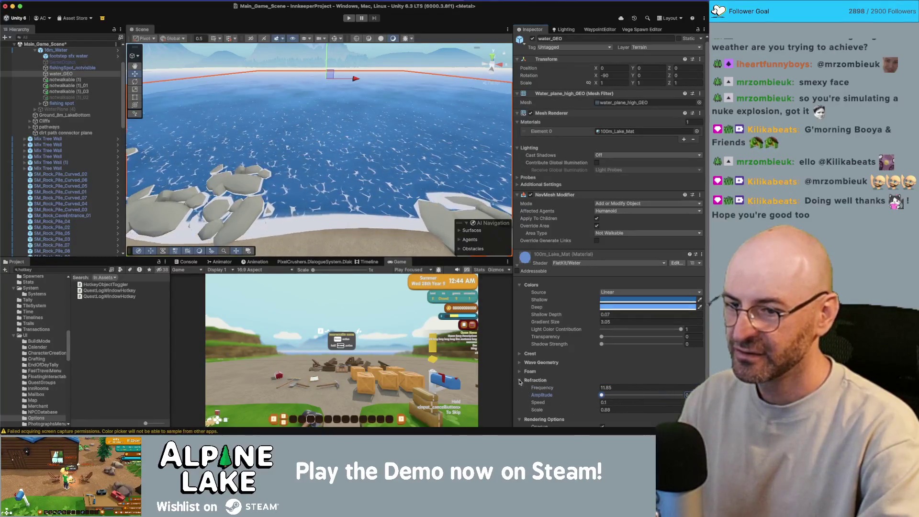
click(520, 381)
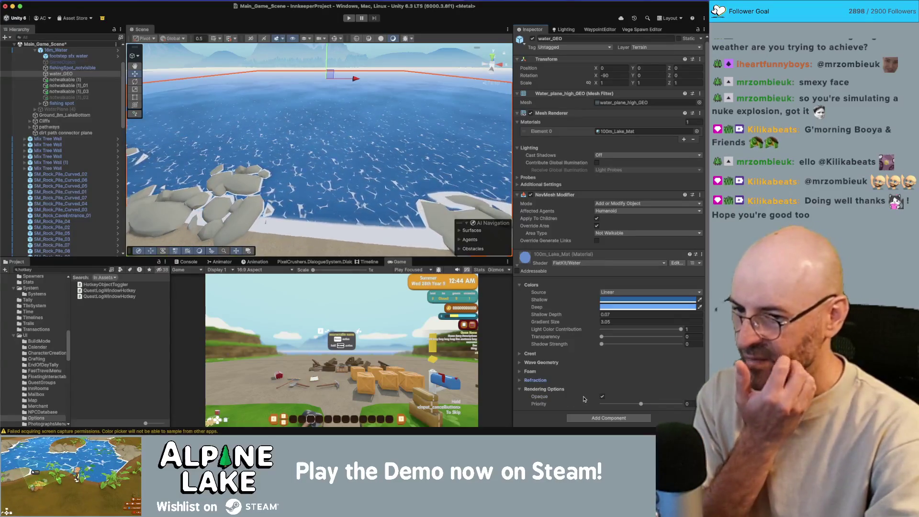
click(520, 371)
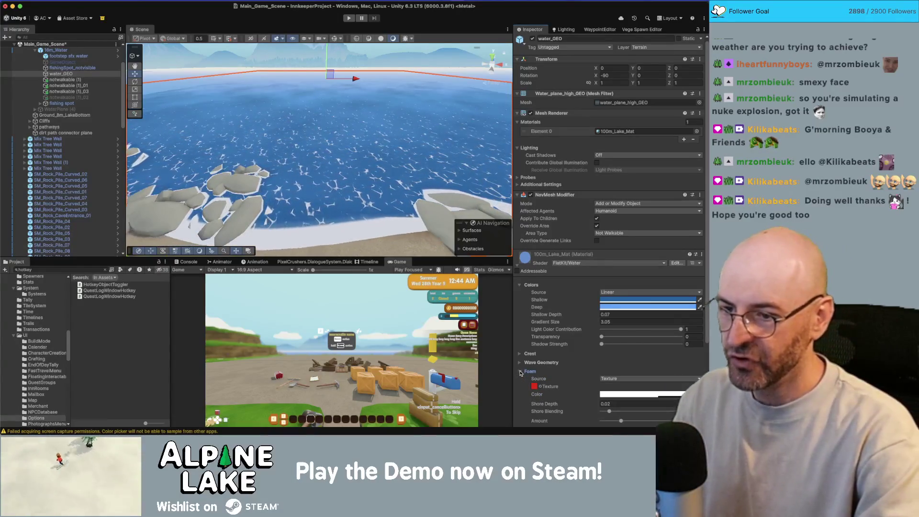
scroll(542, 374, down, 1)
click(615, 377)
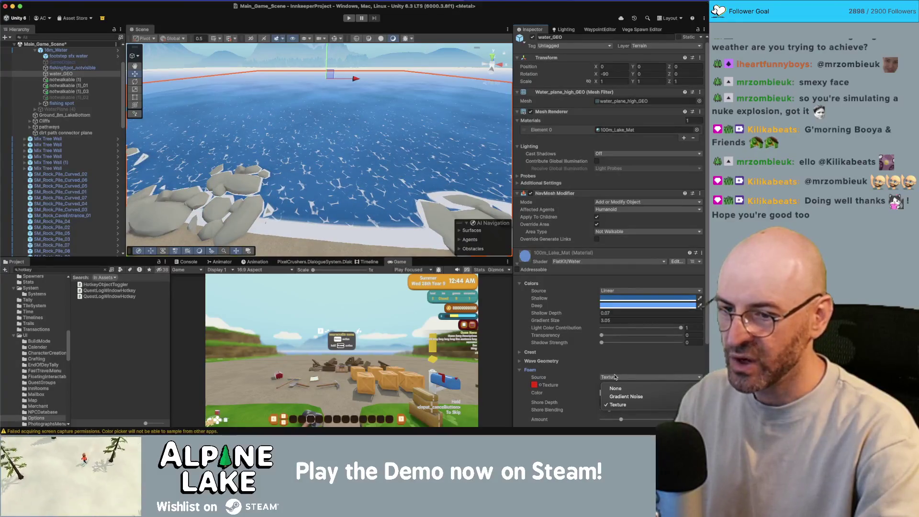
click(616, 404)
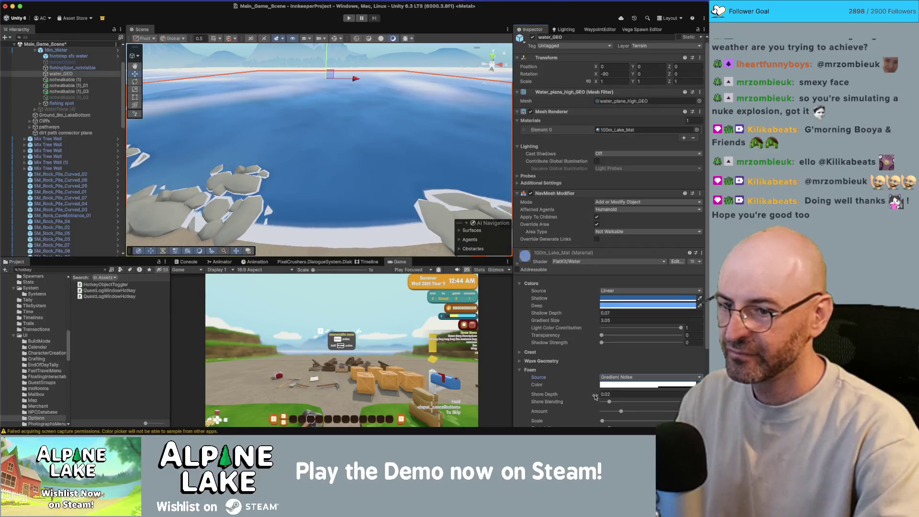
scroll(592, 394, down, 3)
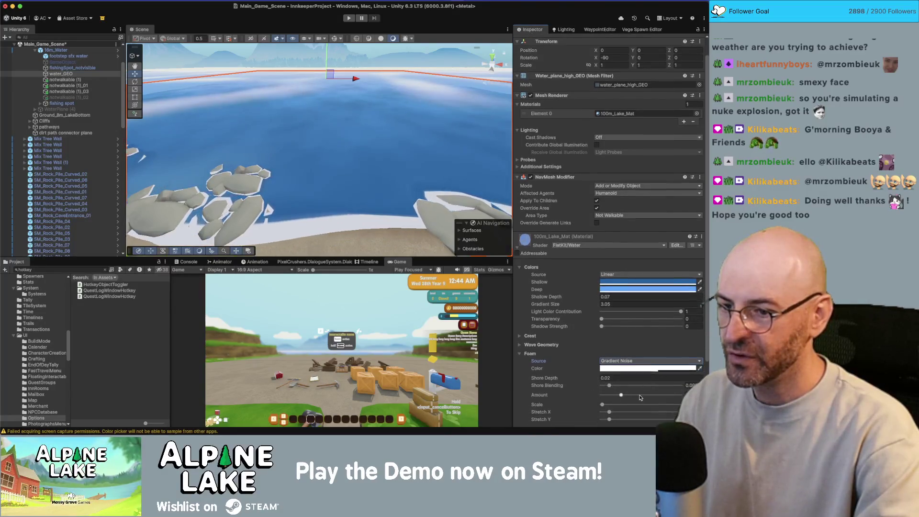
click(612, 352)
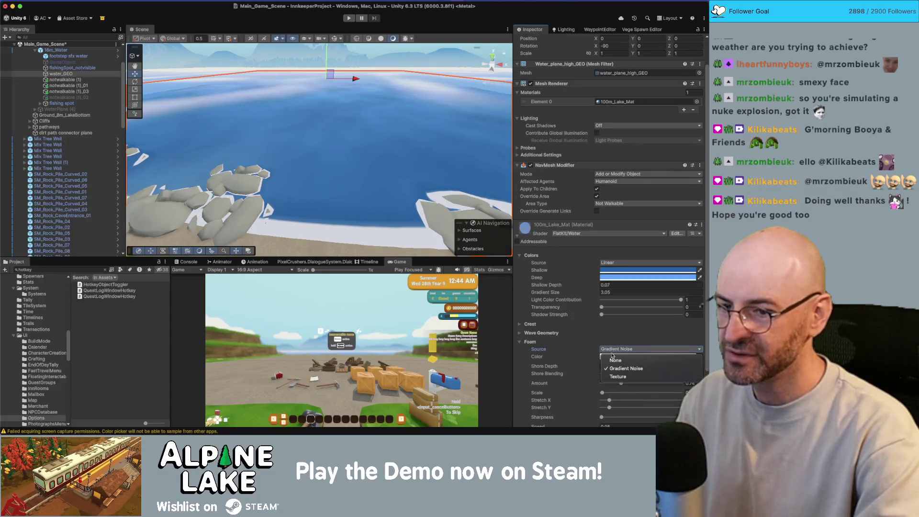
click(615, 376)
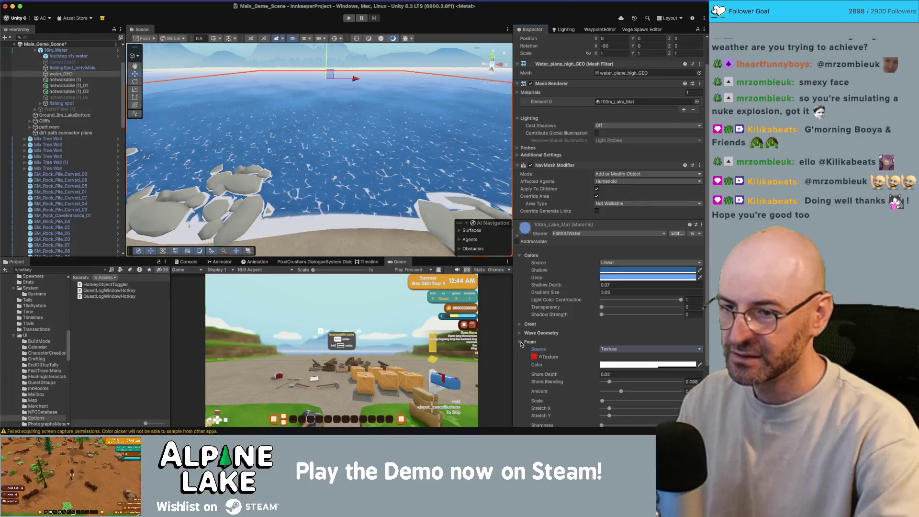
click(520, 342)
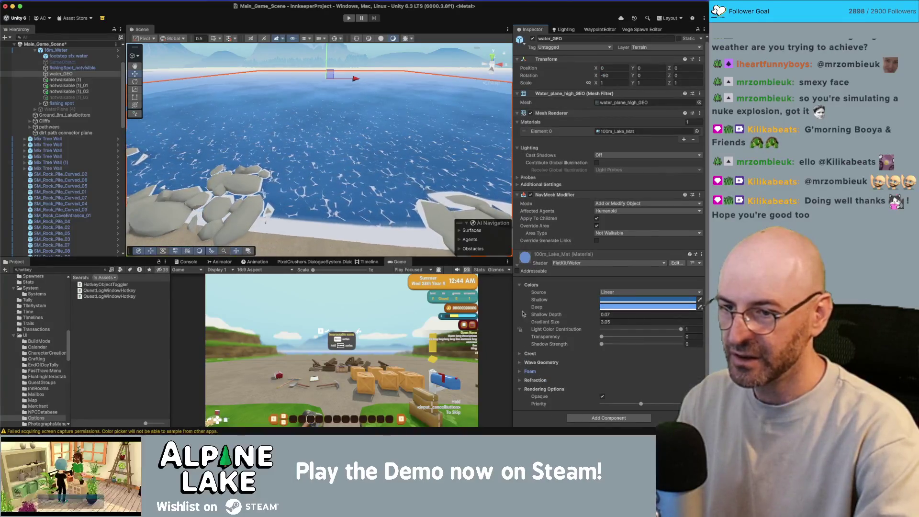
mouse_move(381, 192)
mouse_down()
mouse_move(373, 138)
mouse_move(370, 177)
mouse_up()
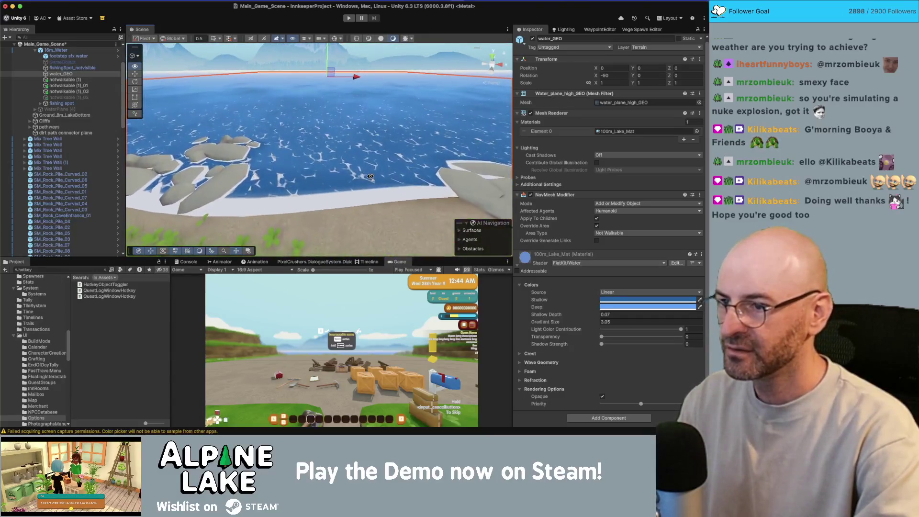
Darken the deep water colour and open the shallow water colour for editing
click(620, 309)
drag(674, 299, 682, 320)
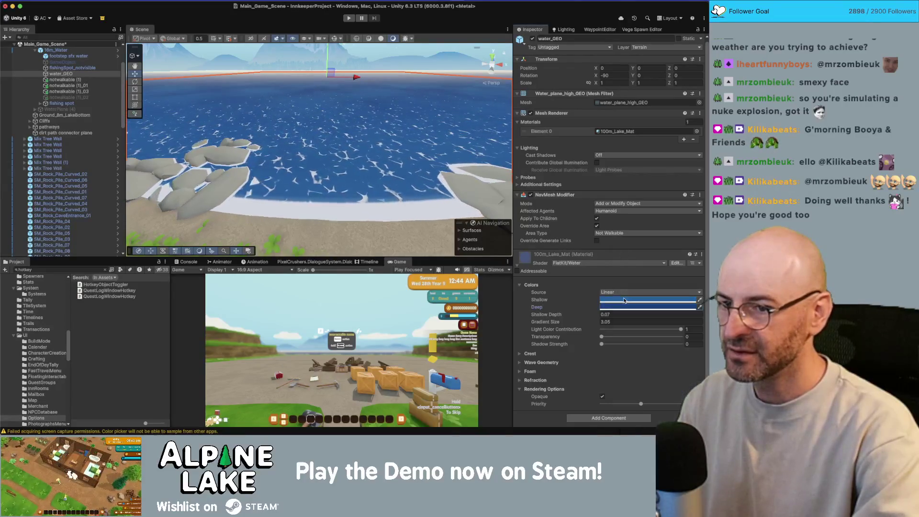
click(624, 300)
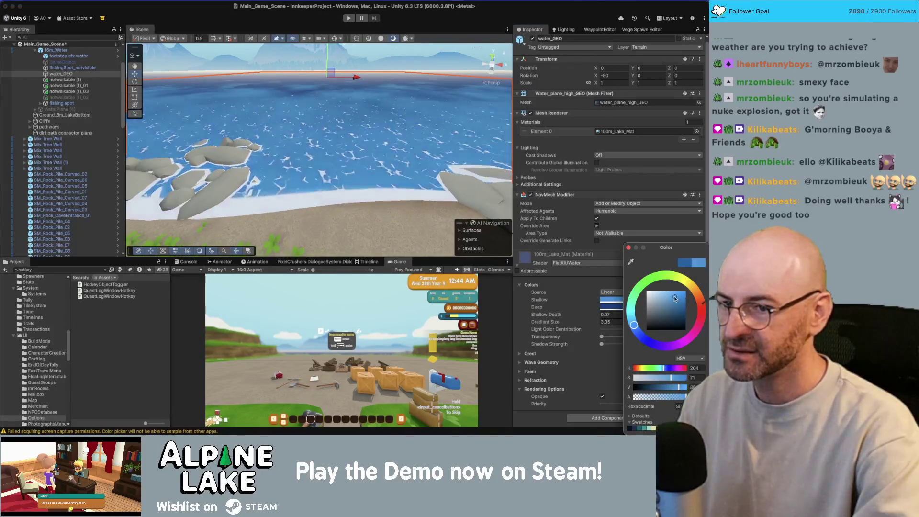
mouse_move(282, 136)
mouse_down()
mouse_move(280, 148)
mouse_move(305, 94)
mouse_up()
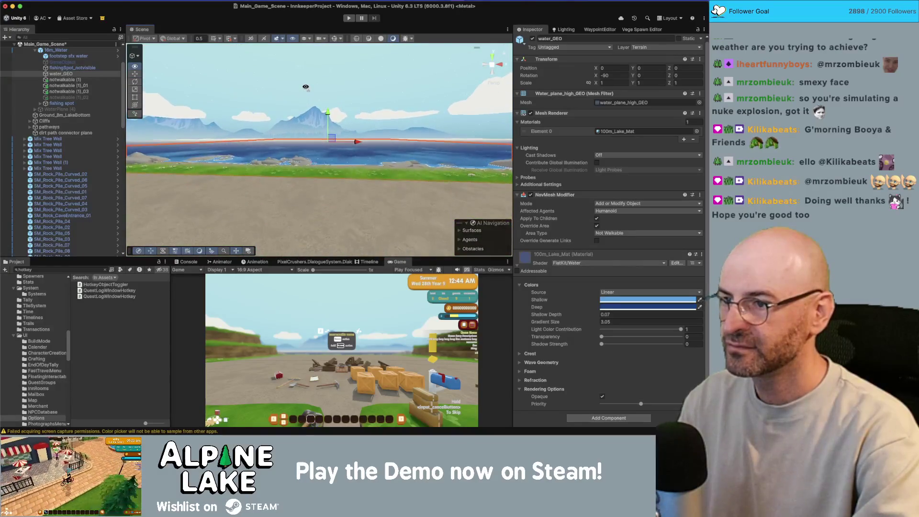
mouse_move(306, 87)
mouse_down()
mouse_move(310, 156)
mouse_move(307, 108)
mouse_up()
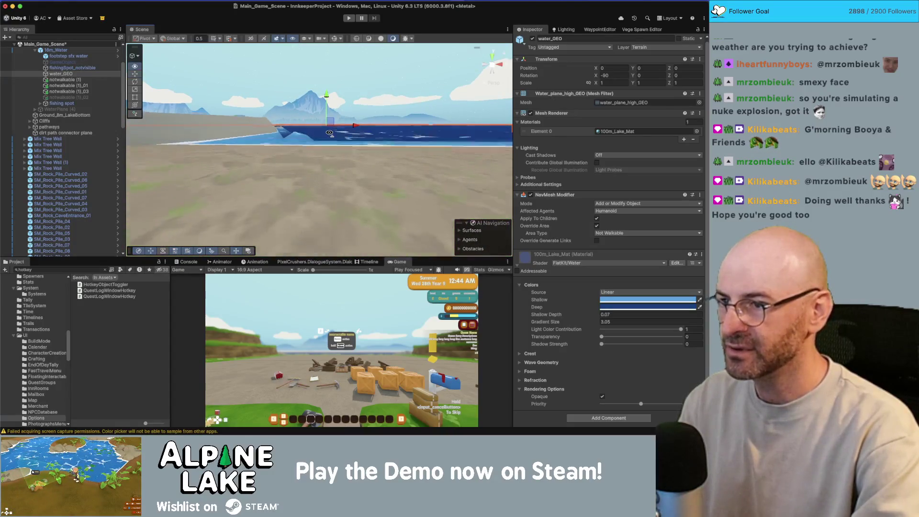
Select Ground_8m_LakeBottom and undo its lowering so Position Y returns to -0.61
mouse_move(351, 285)
mouse_down()
mouse_move(328, 198)
mouse_move(462, 156)
mouse_move(351, 178)
mouse_move(334, 193)
mouse_up()
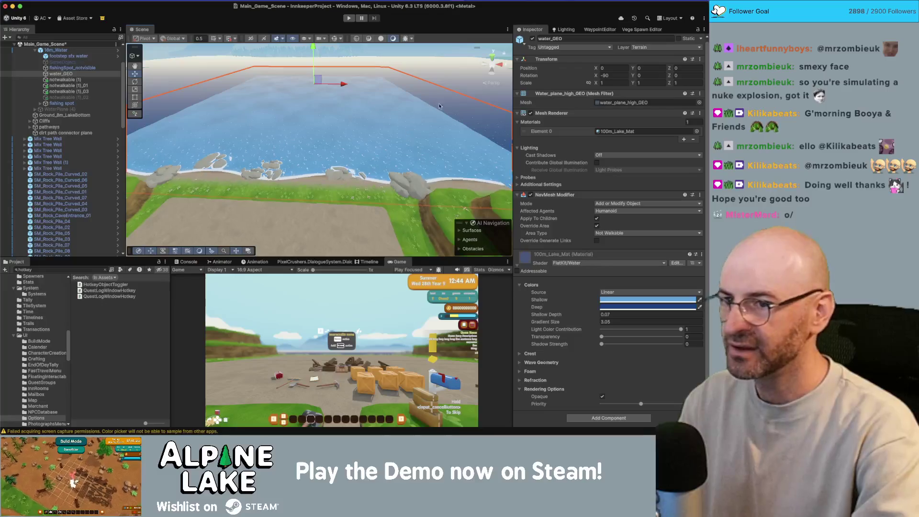
drag(381, 137, 308, 139)
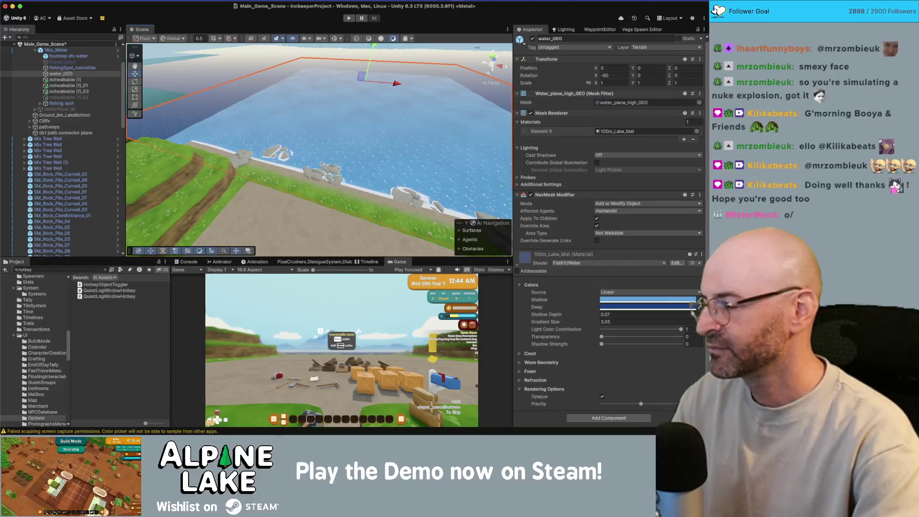
drag(274, 163, 298, 117)
scroll(298, 116, down, 5)
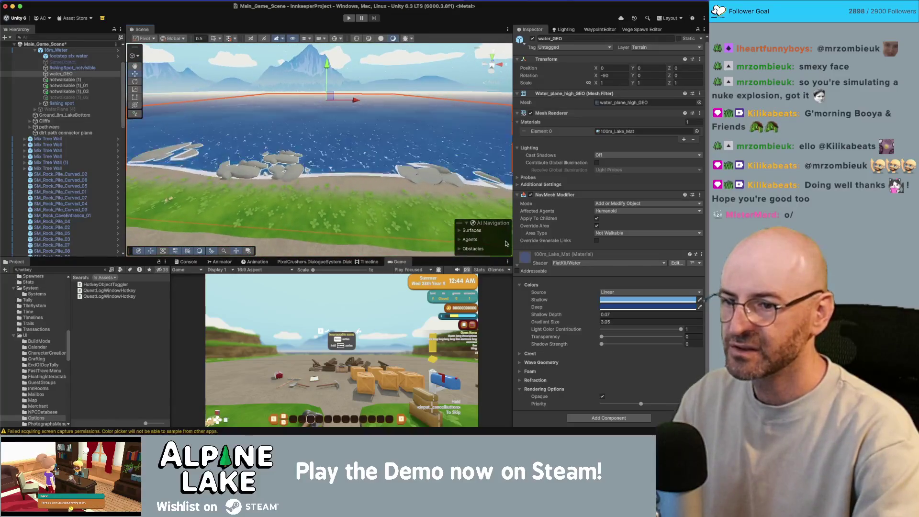
mouse_move(459, 215)
mouse_down()
mouse_move(324, 118)
mouse_move(463, 115)
mouse_up()
click(377, 168)
mouse_move(377, 168)
mouse_down()
mouse_move(398, 120)
mouse_move(475, 138)
mouse_move(388, 147)
mouse_move(446, 112)
mouse_up()
key(super+z)
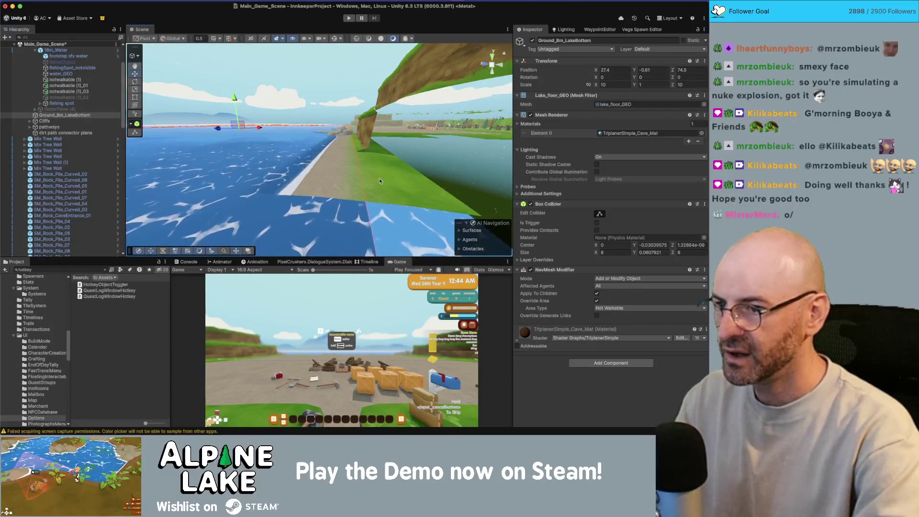
Lower the 16m_Water plane to Position Y -0.2
click(380, 181)
mouse_move(380, 181)
mouse_down()
mouse_move(383, 156)
mouse_move(554, 231)
mouse_move(599, 217)
mouse_move(479, 208)
mouse_move(294, 157)
mouse_up()
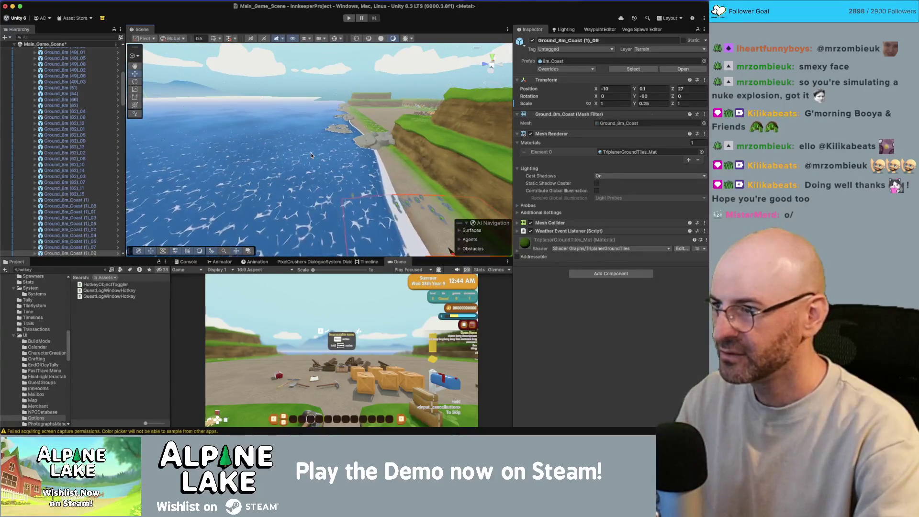
click(310, 156)
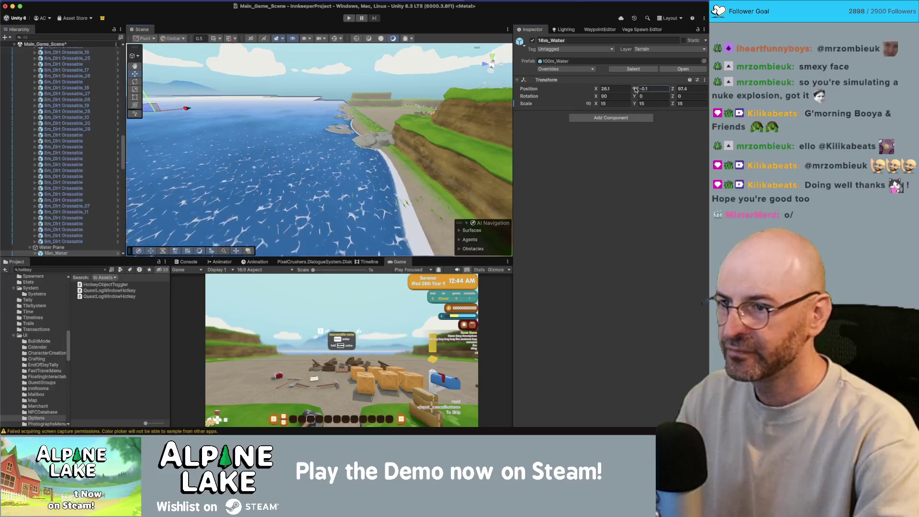
drag(634, 90, 652, 88)
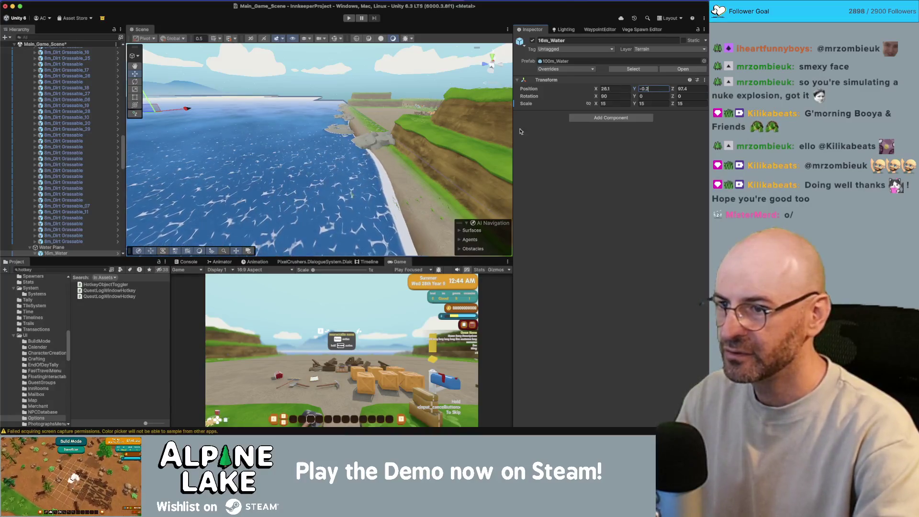
Lower Ground_8m_LakeBottom to Position Y -0.89 and check it over the lake
mouse_move(427, 165)
mouse_down()
mouse_move(233, 224)
mouse_move(284, 170)
mouse_move(320, 151)
mouse_move(271, 122)
mouse_move(481, 65)
mouse_move(490, 100)
mouse_move(509, 105)
mouse_move(519, 91)
mouse_move(503, 55)
mouse_up()
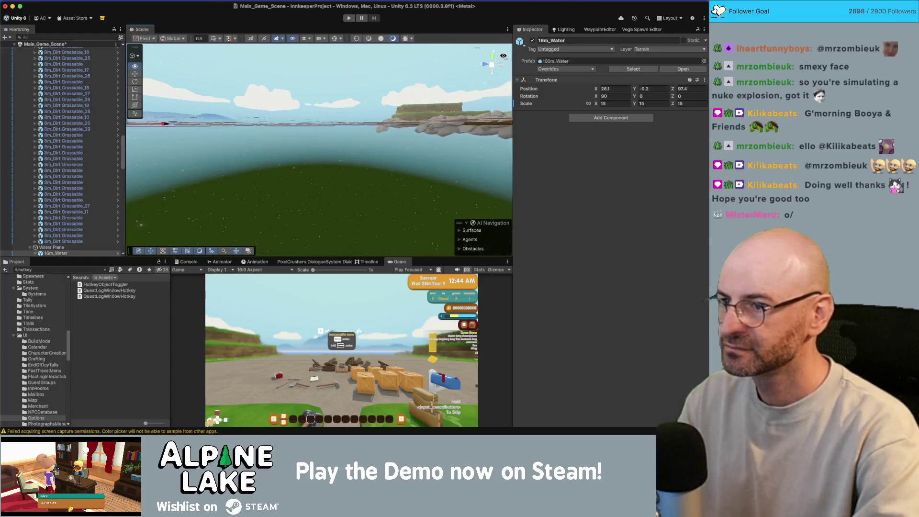
click(375, 135)
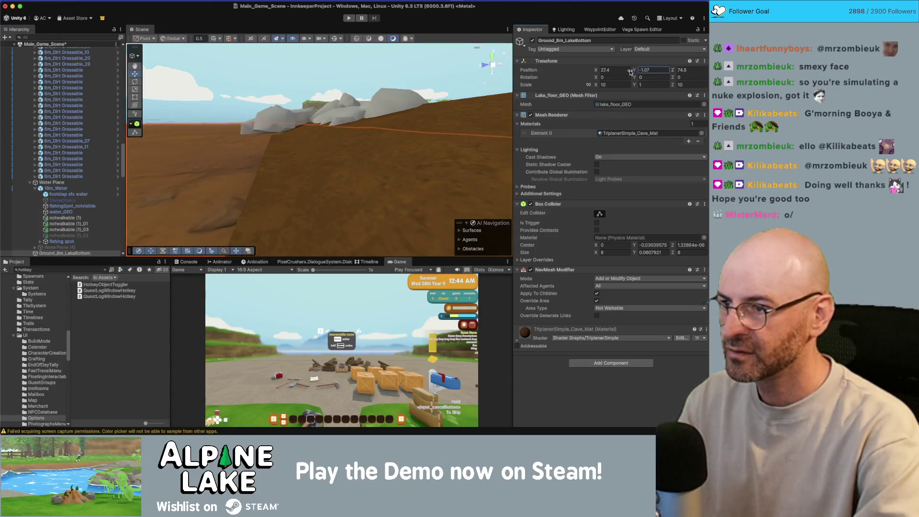
key(f)
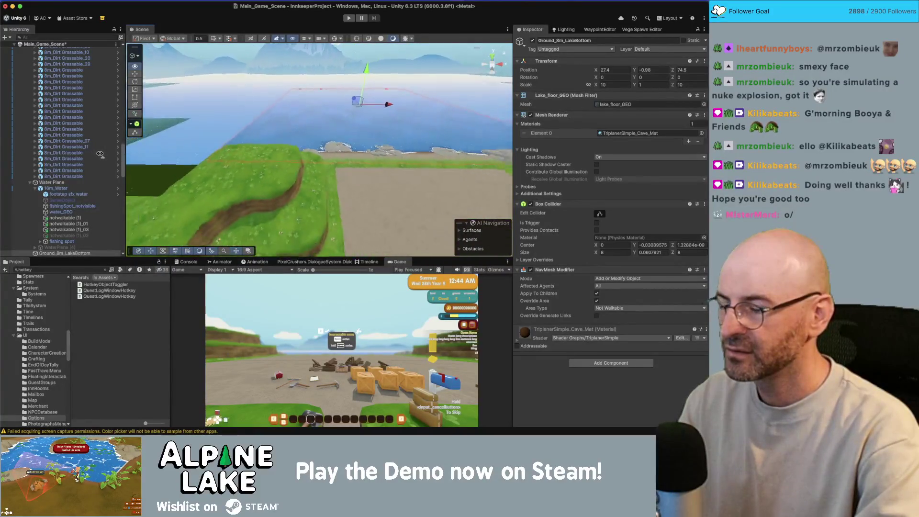
click(325, 60)
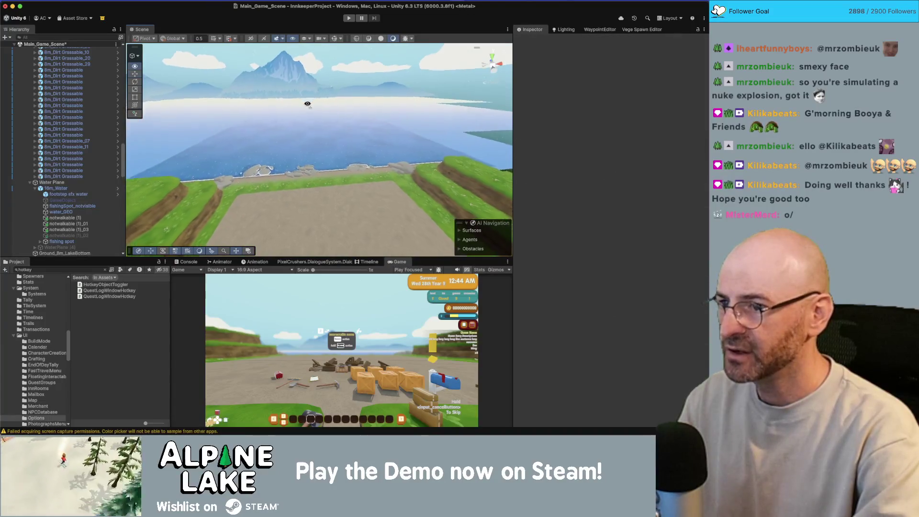
Retint water_GEO's Deep colour to a lighter, more saturated blue
mouse_move(293, 111)
mouse_down()
mouse_move(334, 192)
mouse_move(322, 156)
mouse_move(331, 117)
mouse_up()
click(332, 117)
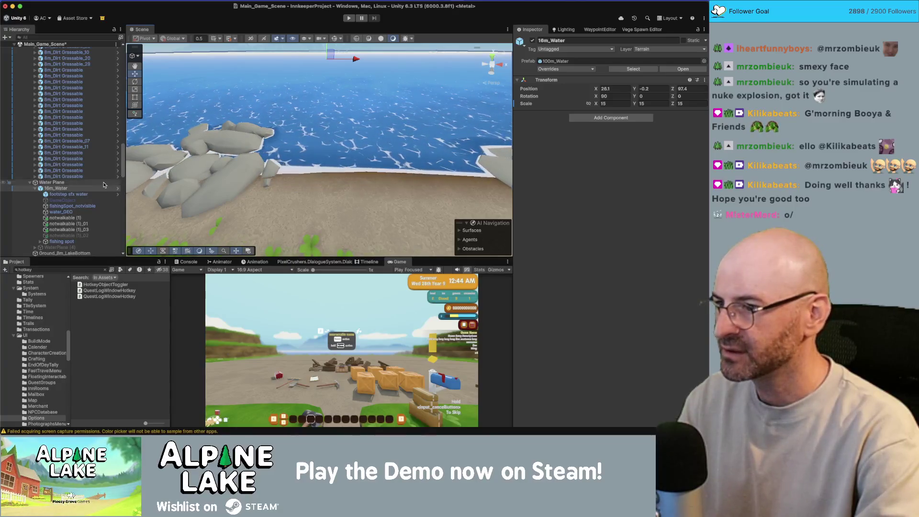
click(303, 112)
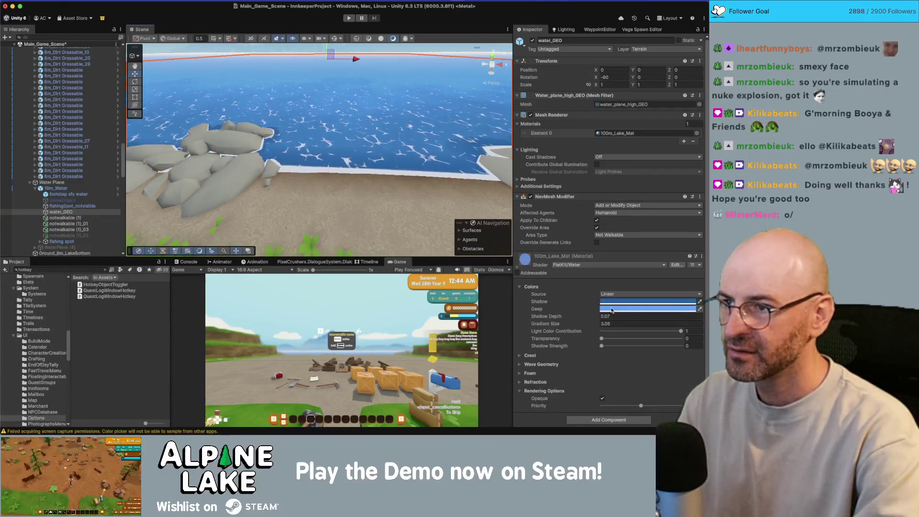
key(w)
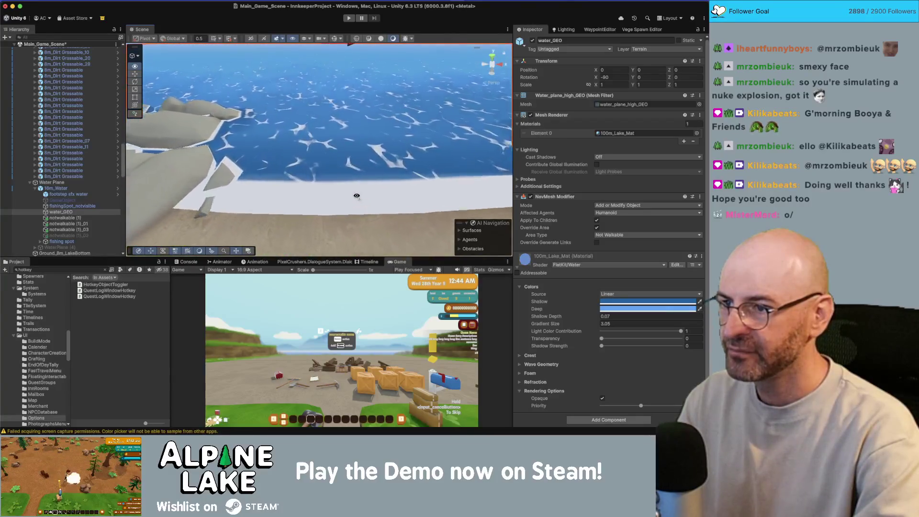
key(s)
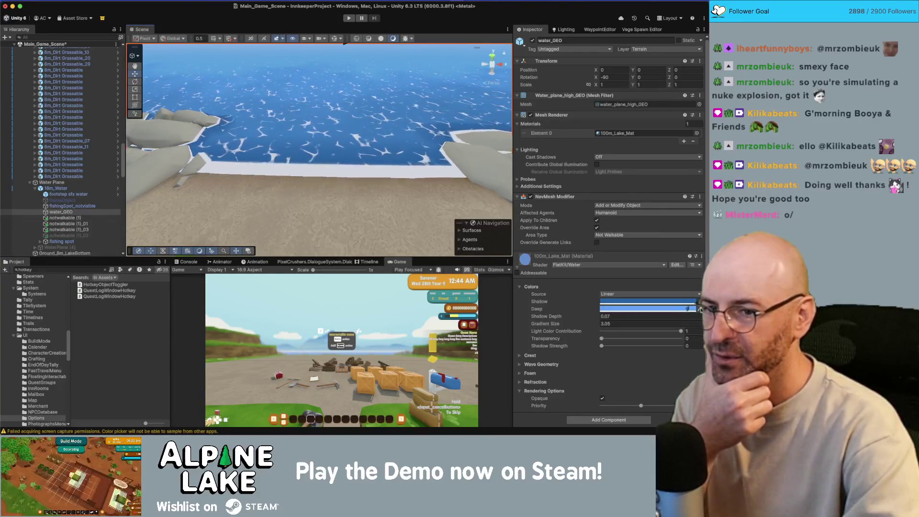
click(697, 309)
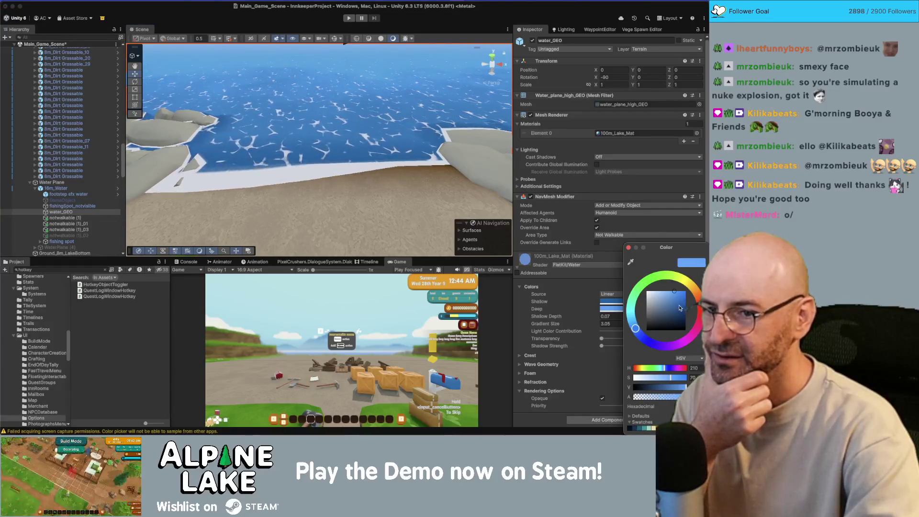
click(685, 309)
click(628, 247)
click(611, 302)
click(673, 290)
drag(673, 290, 678, 289)
mouse_move(427, 174)
mouse_down()
mouse_move(403, 149)
mouse_move(396, 175)
mouse_move(402, 149)
mouse_up()
Raise the lake material's Shallow Depth from 0.07 to 2.88
mouse_move(296, 83)
mouse_down()
mouse_move(329, 67)
mouse_move(351, 75)
mouse_move(328, 99)
mouse_move(325, 143)
mouse_up()
click(361, 64)
click(325, 148)
click(383, 155)
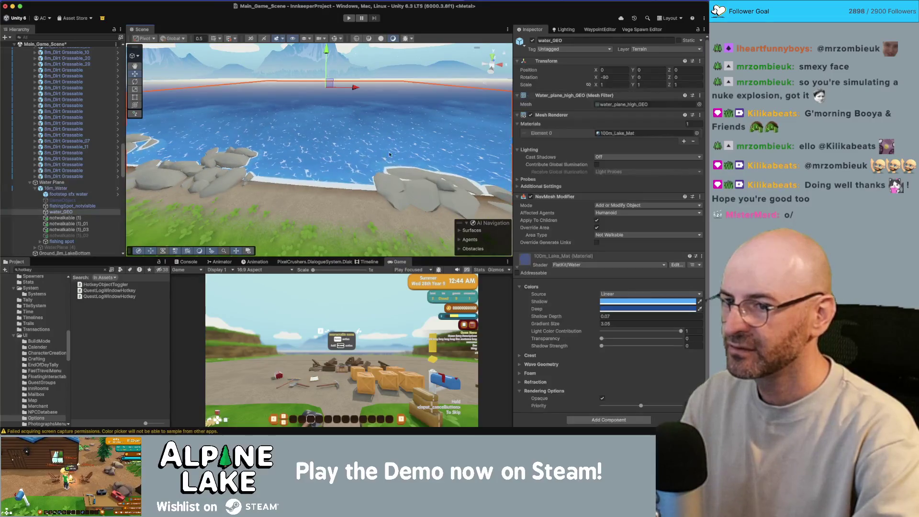
click(591, 315)
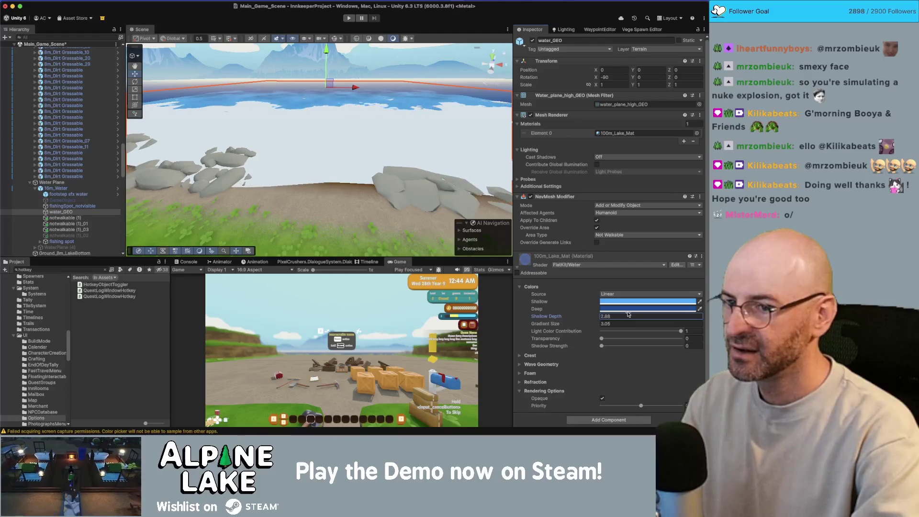
In the Foam settings, try Shore Depth 0.01, then set it to 0.02
click(521, 373)
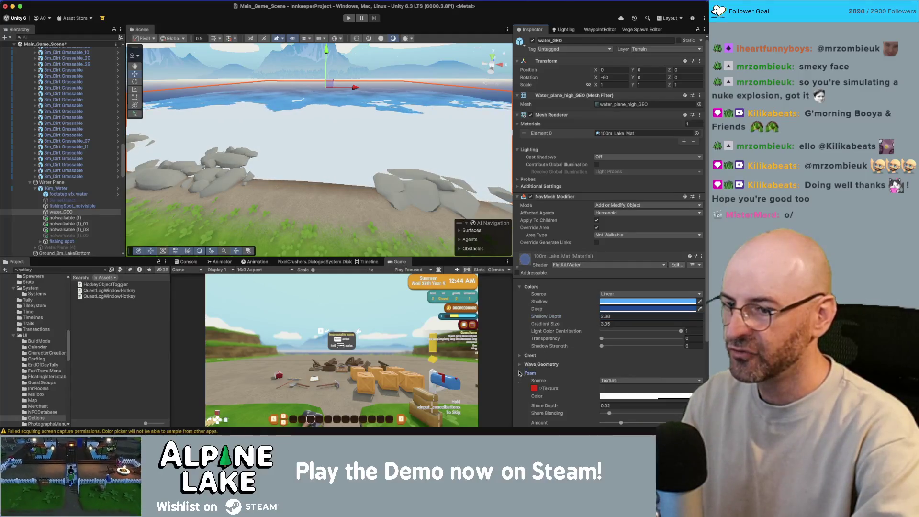
scroll(574, 373, down, 2)
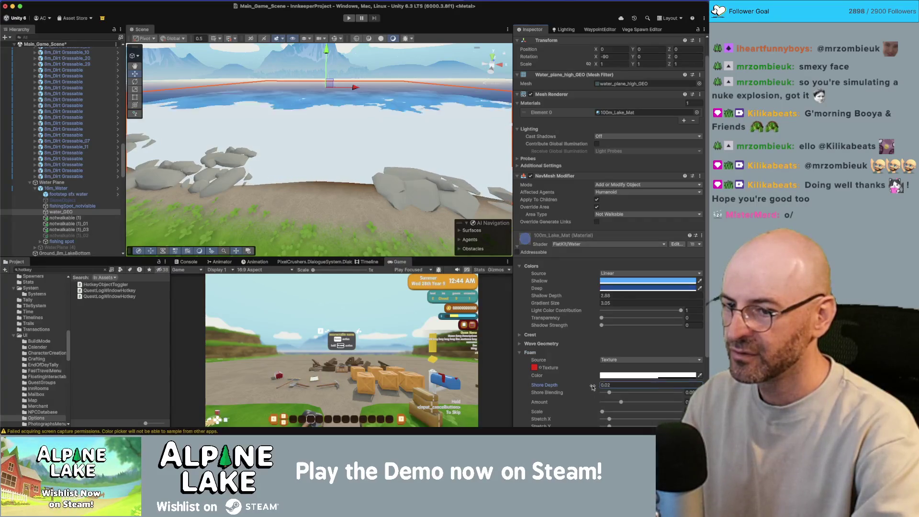
click(622, 385)
text(0.01)
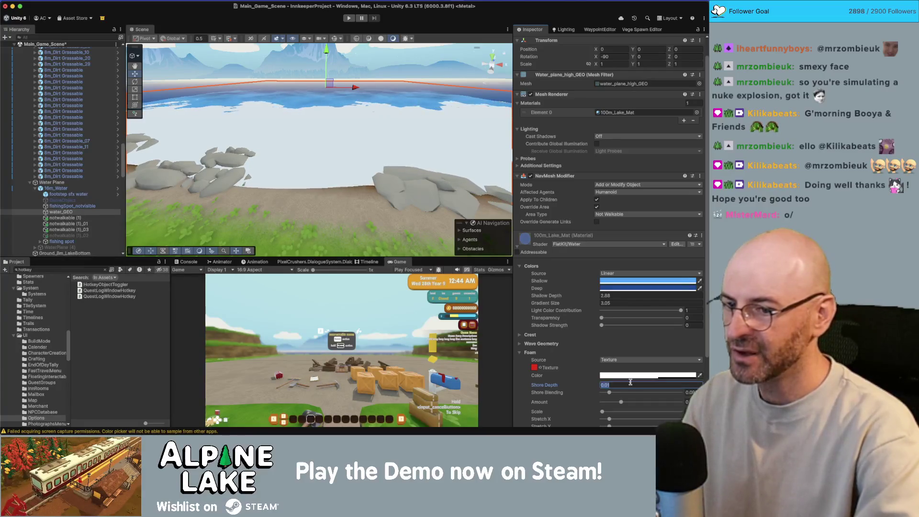
key(BackSpace)
text(2)
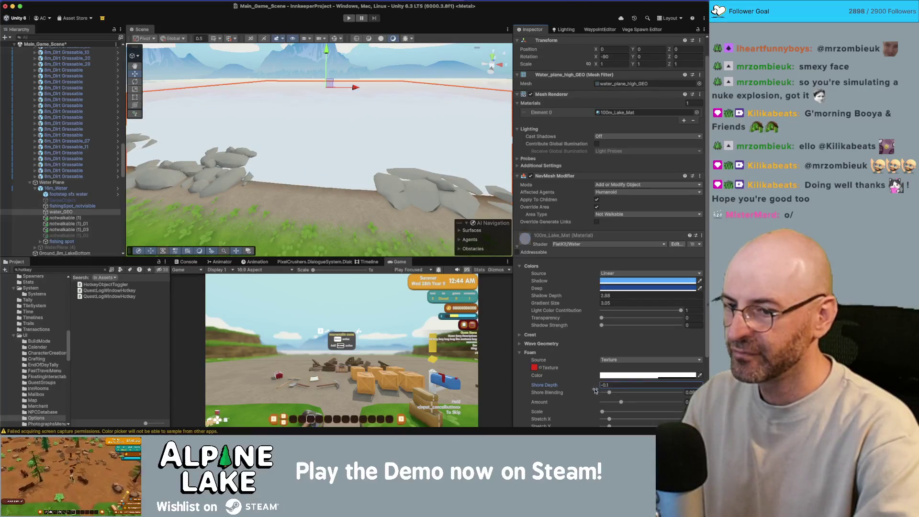
click(609, 393)
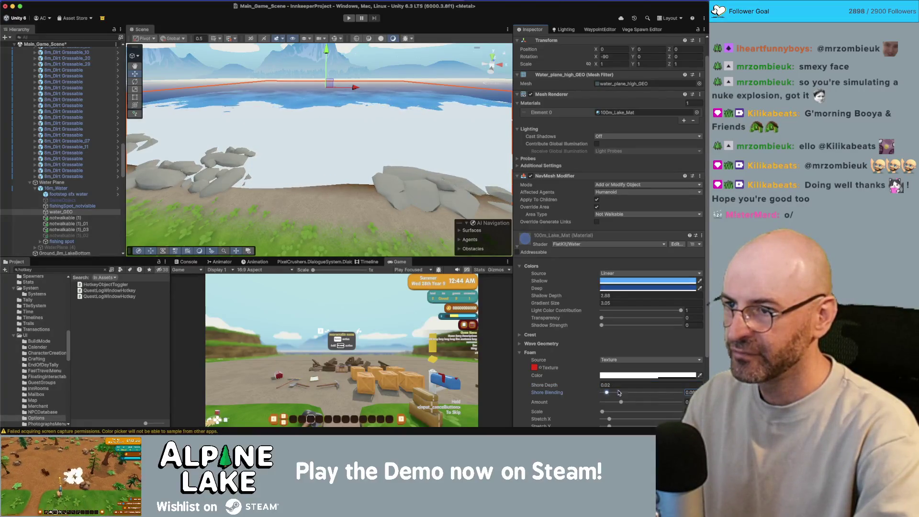
Scrub Shallow Depth to compare values such as 0.93 against 2.88
click(613, 295)
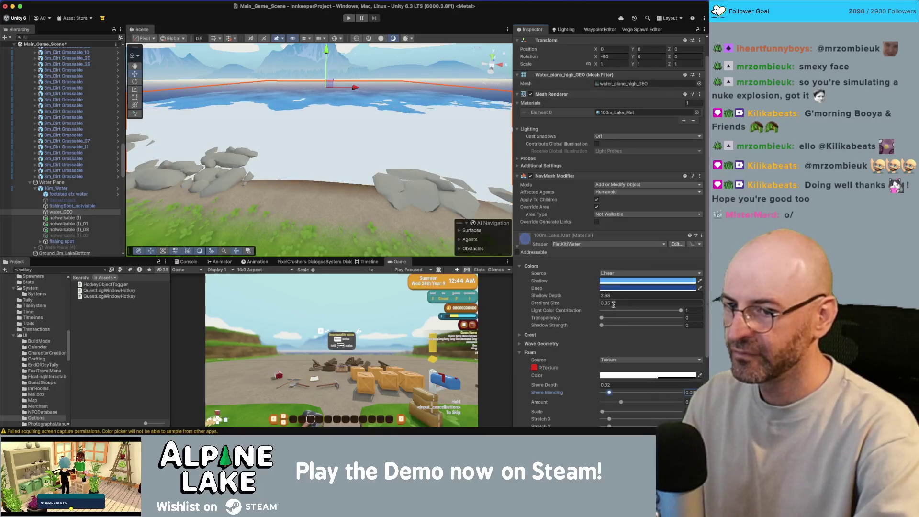
drag(591, 297, 558, 303)
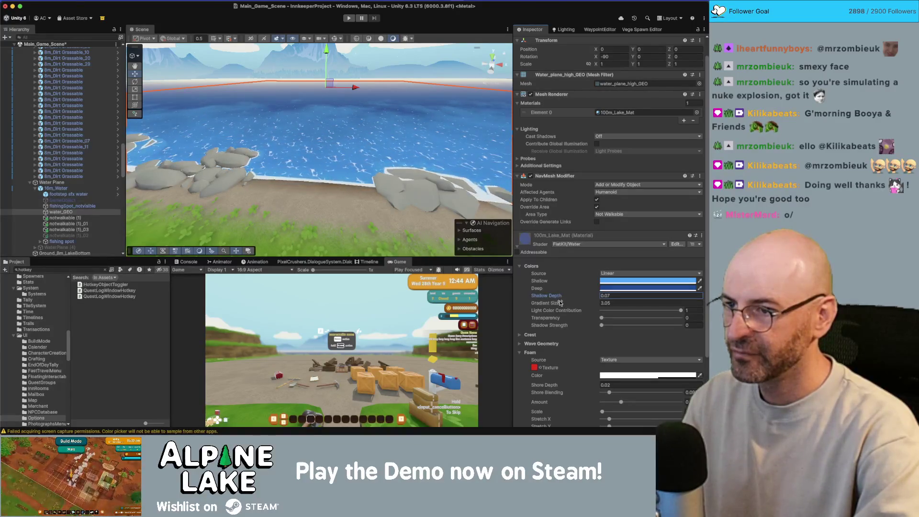
drag(335, 190, 337, 197)
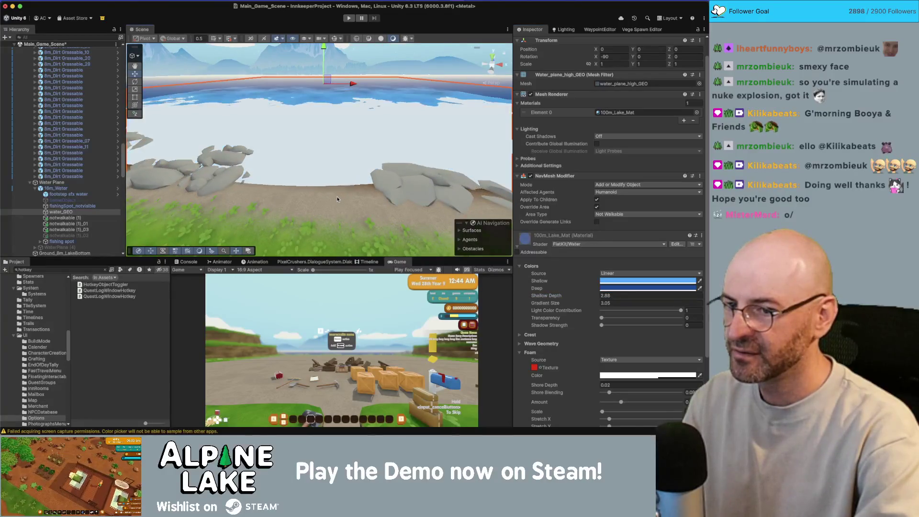
click(337, 197)
click(315, 152)
Select Ground_8m_LakeBottom, try tilting it, then undo the tilt and earlier stretch
mouse_move(315, 151)
mouse_down()
mouse_move(366, 65)
mouse_move(325, 147)
mouse_move(451, 96)
mouse_move(400, 159)
mouse_move(357, 95)
mouse_move(371, 71)
mouse_move(363, 66)
mouse_move(365, 75)
mouse_move(352, 71)
mouse_move(349, 83)
mouse_move(352, 128)
mouse_move(325, 155)
mouse_move(325, 118)
mouse_move(377, 111)
mouse_up()
click(366, 65)
click(398, 154)
key(e)
key(w)
key(ctrl+z)
key(ctrl+z)
key(super+z)
key(super+z)
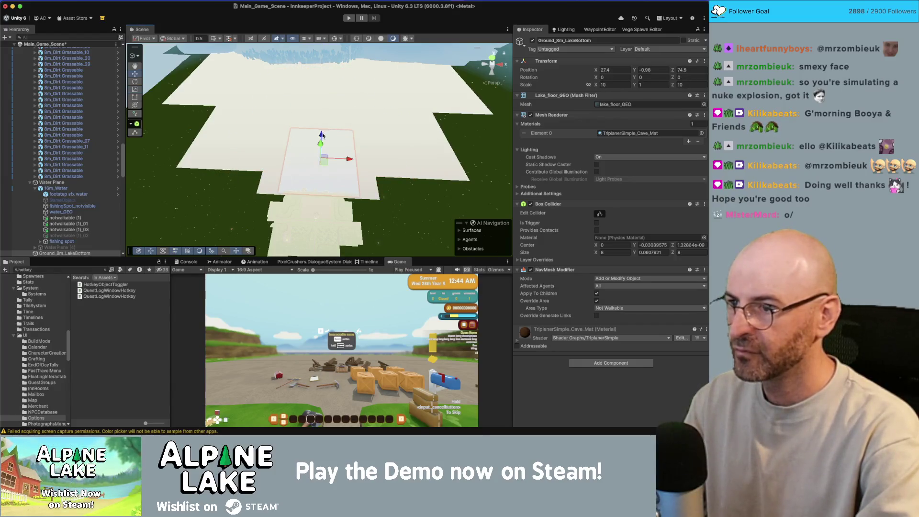
Scale the lake floor up to about double and set its Y scale to 1
mouse_move(361, 100)
mouse_down()
mouse_move(406, 99)
mouse_move(379, 103)
mouse_up()
key(f)
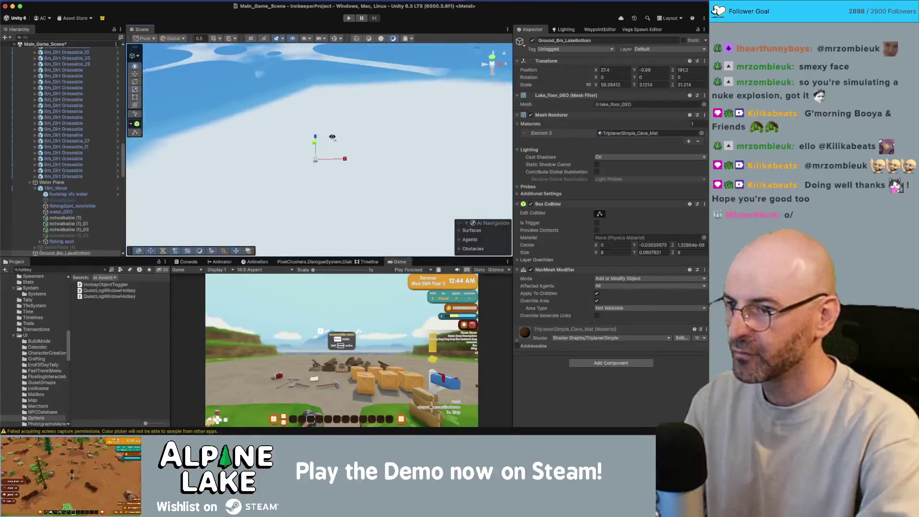
click(653, 84)
text(1)
key(Return)
Check the enlarged lake floor against mountains and shore, then bring up 'lake tahoe' results
mouse_move(287, 120)
mouse_down()
mouse_move(249, 94)
mouse_move(175, 97)
mouse_move(363, 76)
mouse_up()
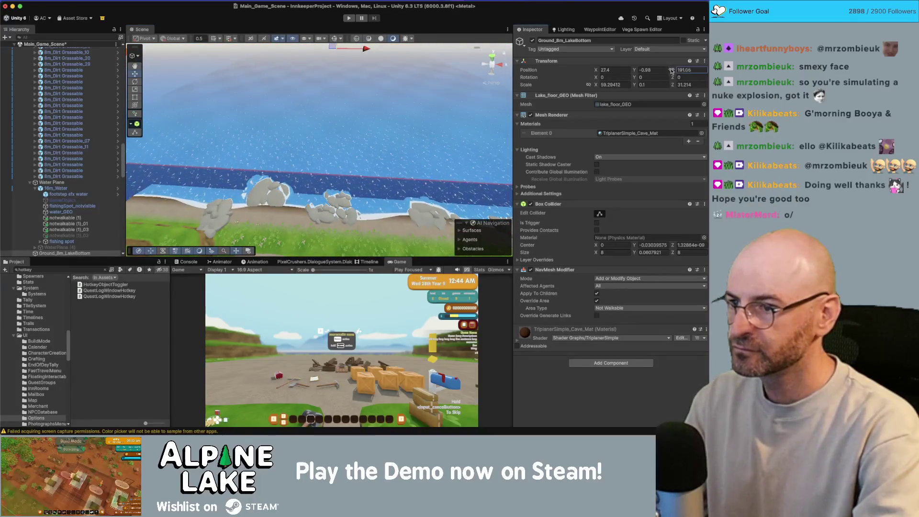
mouse_move(288, 191)
mouse_down()
mouse_move(272, 158)
mouse_move(277, 138)
mouse_move(306, 134)
mouse_up()
mouse_move(415, 115)
mouse_down()
mouse_move(397, 153)
mouse_move(244, 114)
mouse_move(406, 148)
mouse_move(405, 121)
mouse_up()
click(386, 65)
mouse_move(385, 65)
mouse_down()
mouse_move(286, 110)
mouse_move(369, 122)
mouse_up()
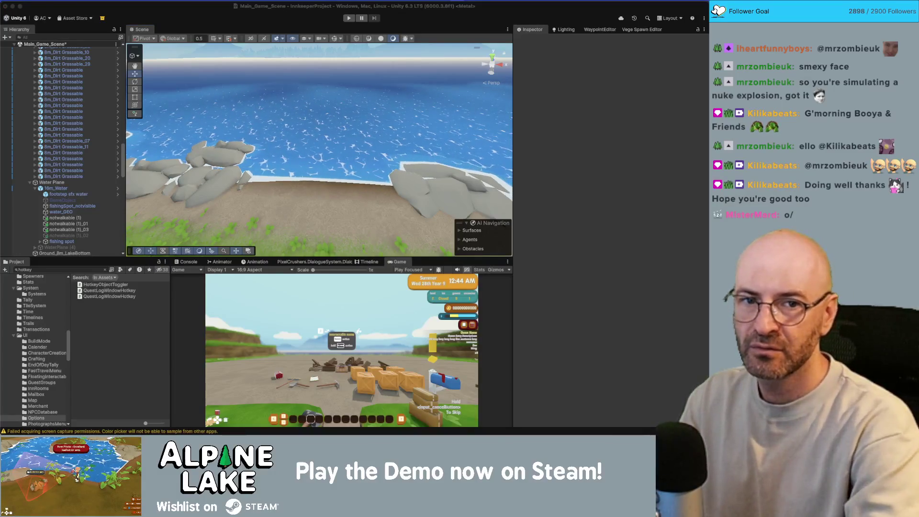
drag(703, 93, 376, 77)
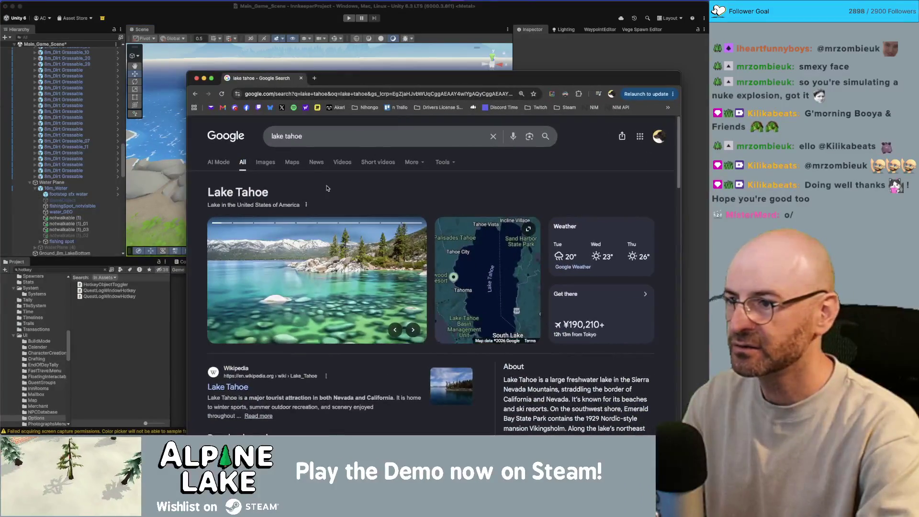
Browse Lake Tahoe images, previewing the Emerald Bay and Visit Placer photos, then return to Unity
click(261, 163)
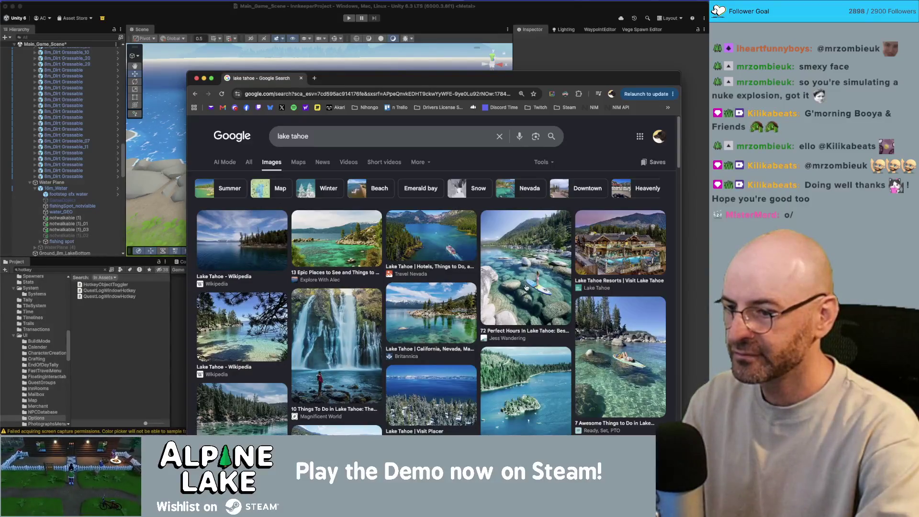
click(523, 354)
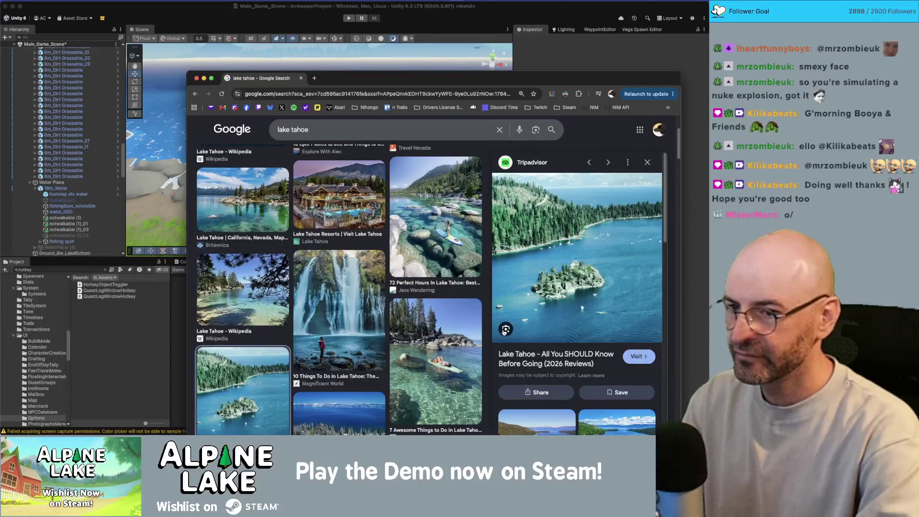
scroll(388, 324, down, 2)
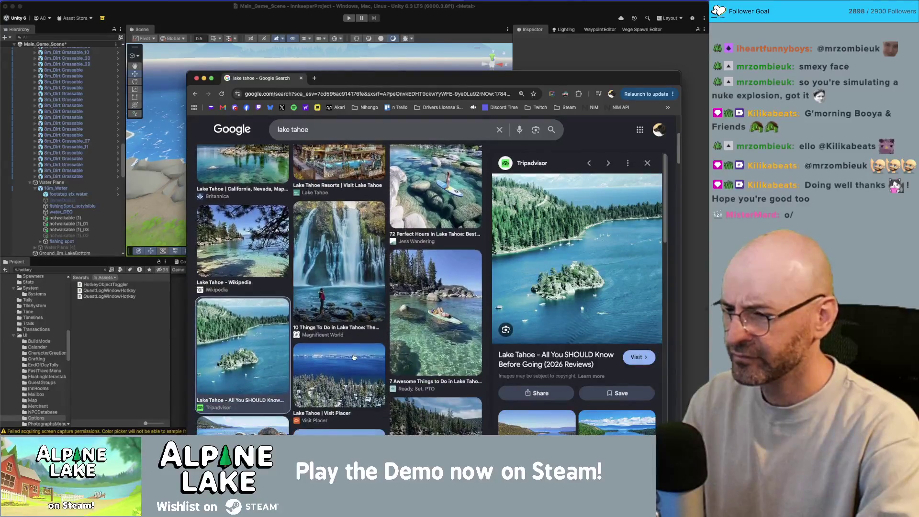
click(362, 344)
scroll(354, 339, down, 5)
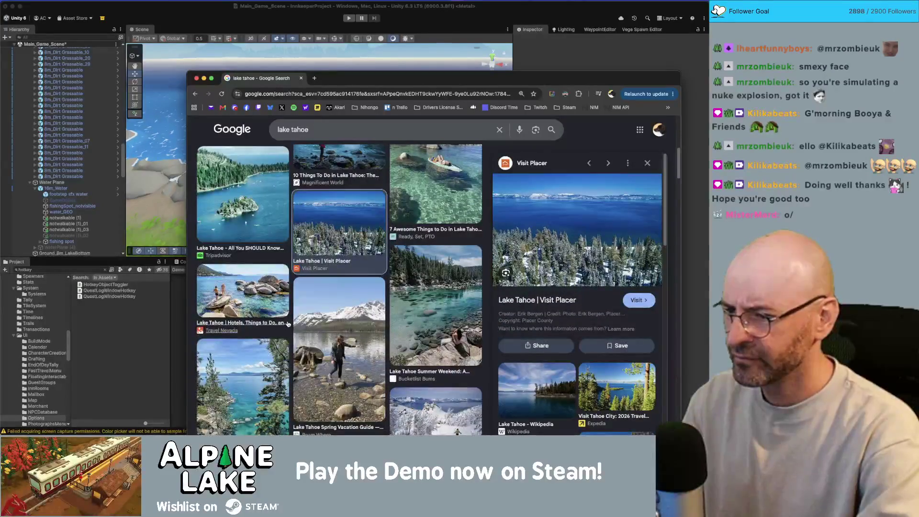
scroll(387, 324, down, 4)
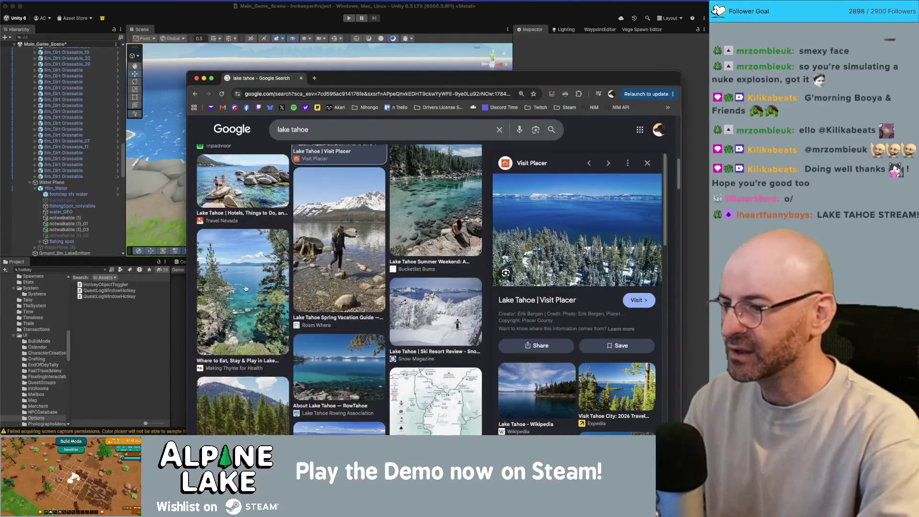
click(267, 68)
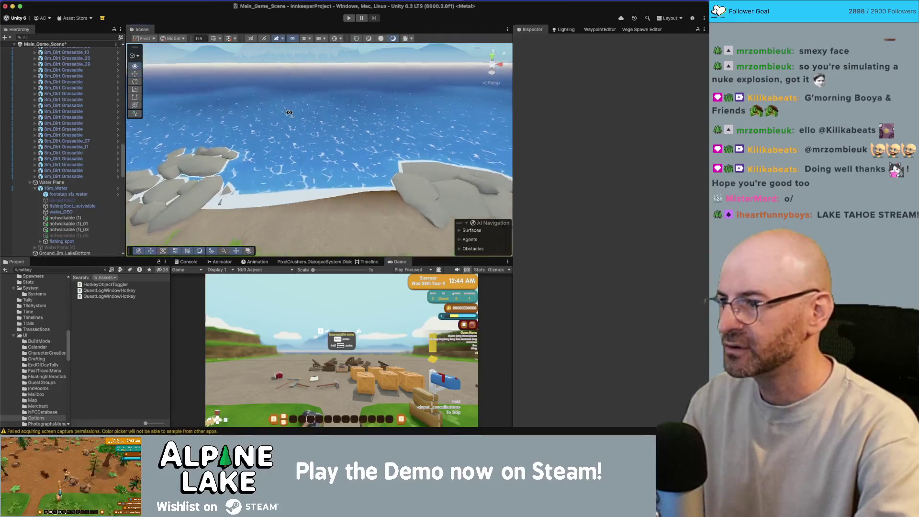
Shift water_GEO's Shallow colour toward turquoise
click(317, 130)
click(317, 129)
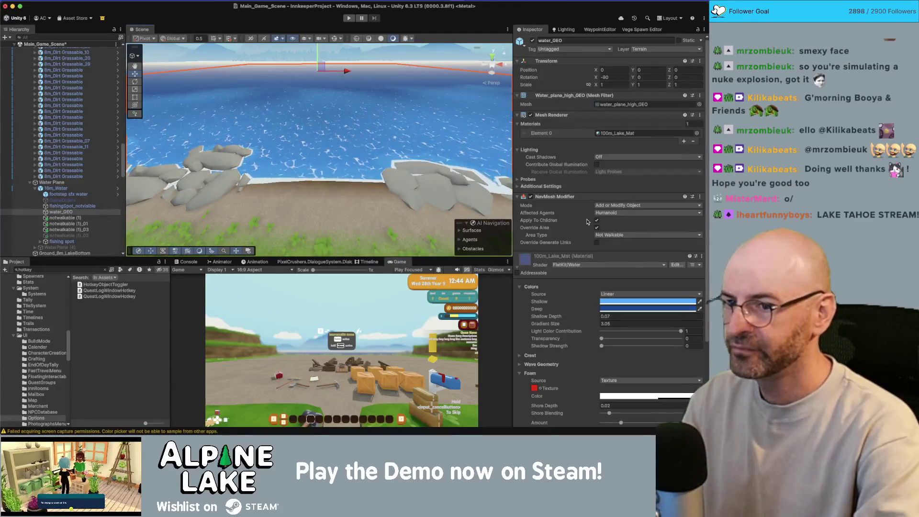
click(639, 302)
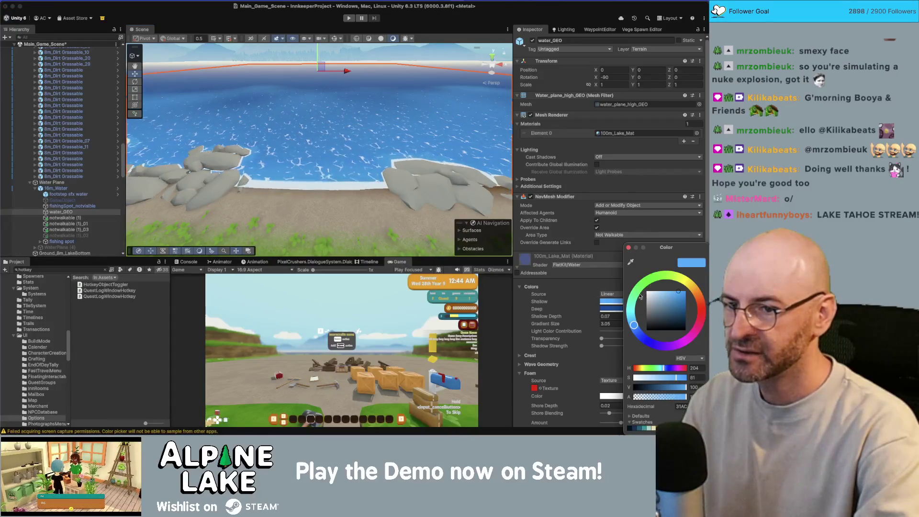
drag(642, 294, 634, 297)
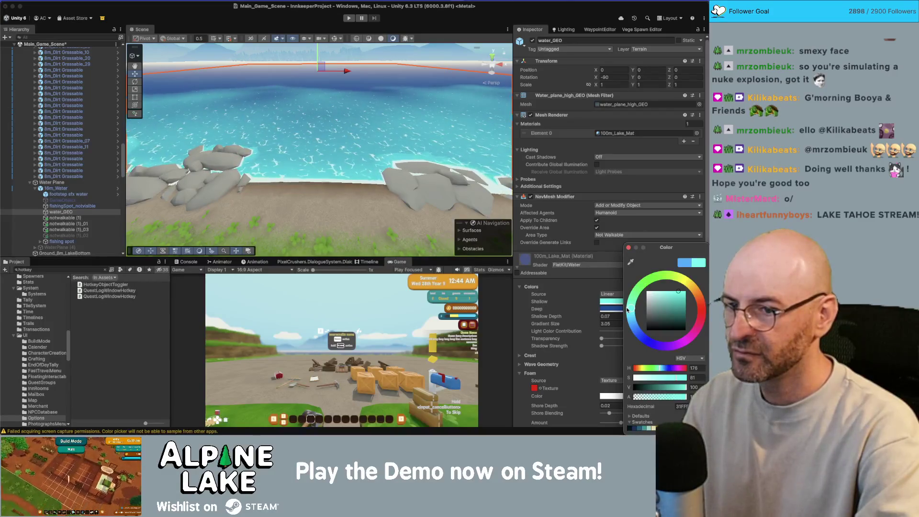
click(584, 311)
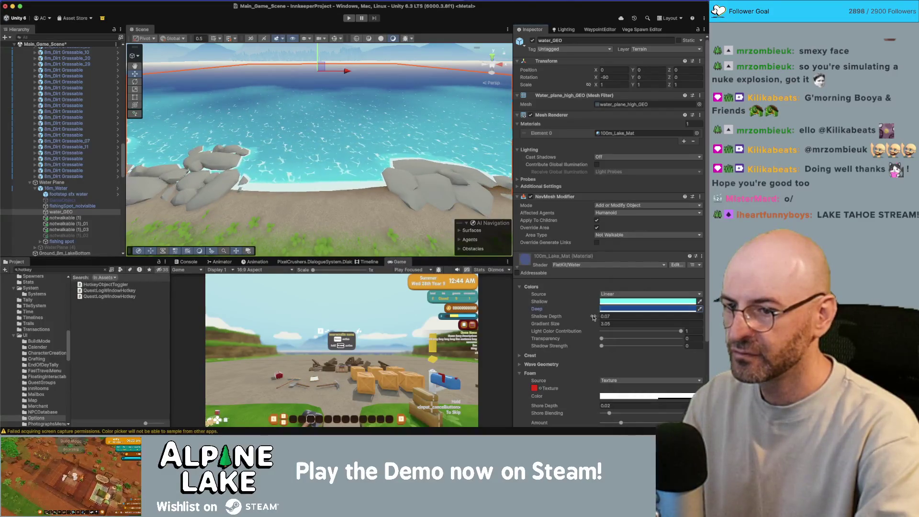
Experiment with Shallow Depth entries such as -1.5 and 0.05, reverting to 0.07
text(-1.5)
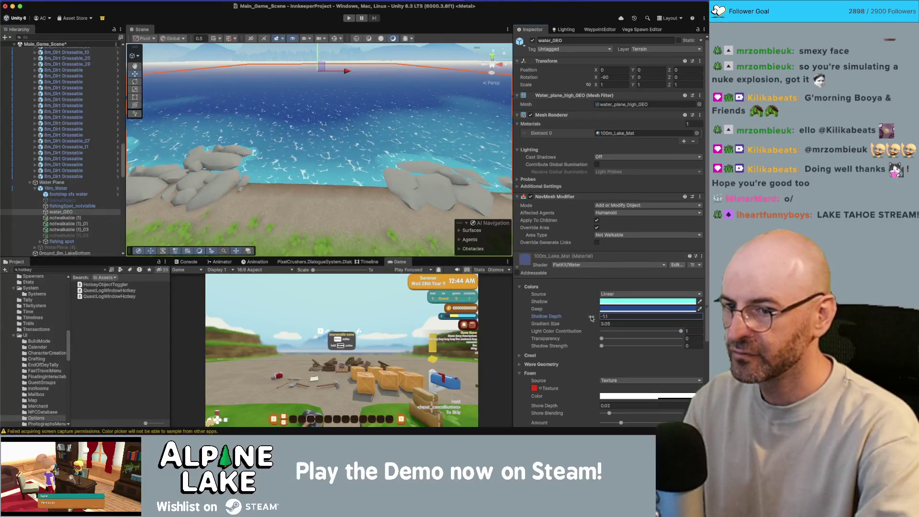
key(Escape)
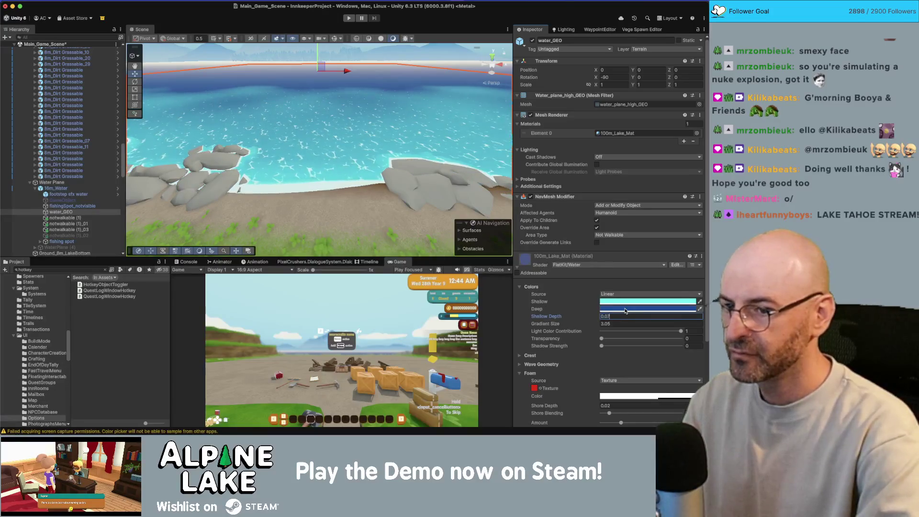
text(0.05)
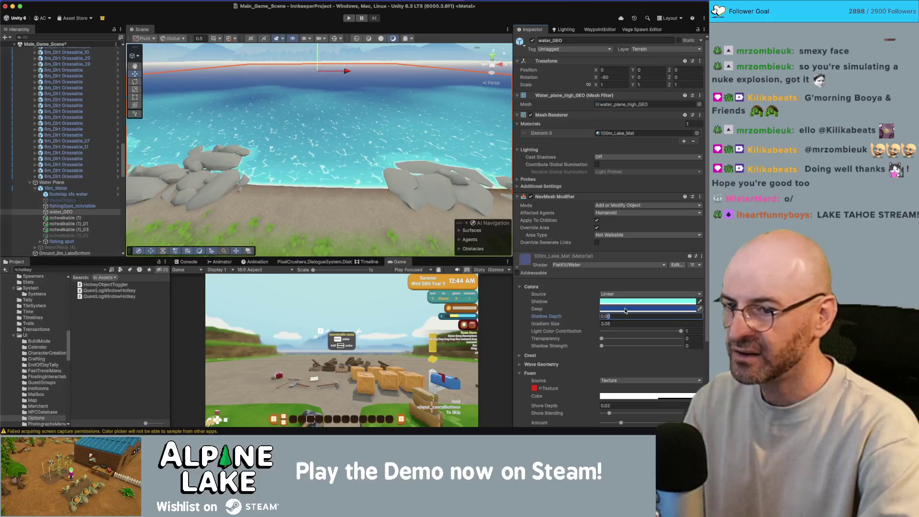
key(BackSpace)
text(2)
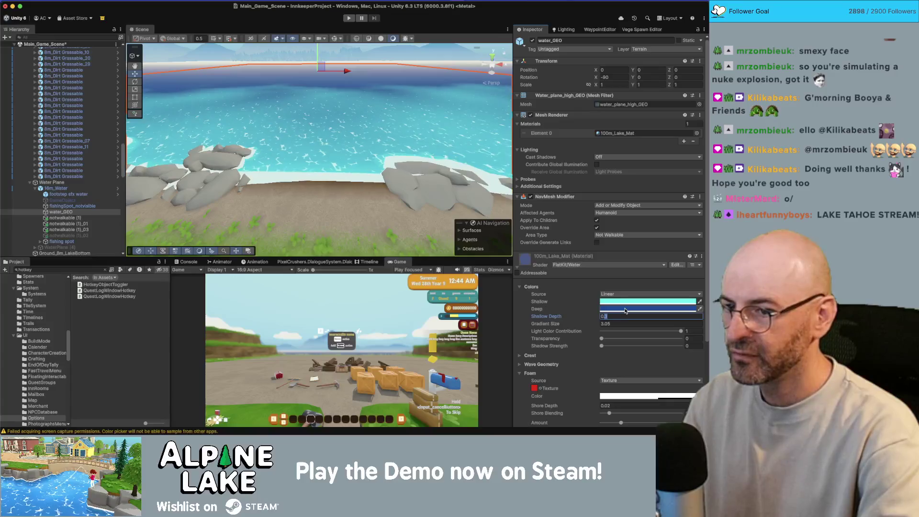
Lower the lake material's Gradient Size from 12.01 to around 7.8
mouse_move(430, 144)
mouse_down()
mouse_move(492, 69)
mouse_move(324, 134)
mouse_up()
scroll(492, 69, up, 3)
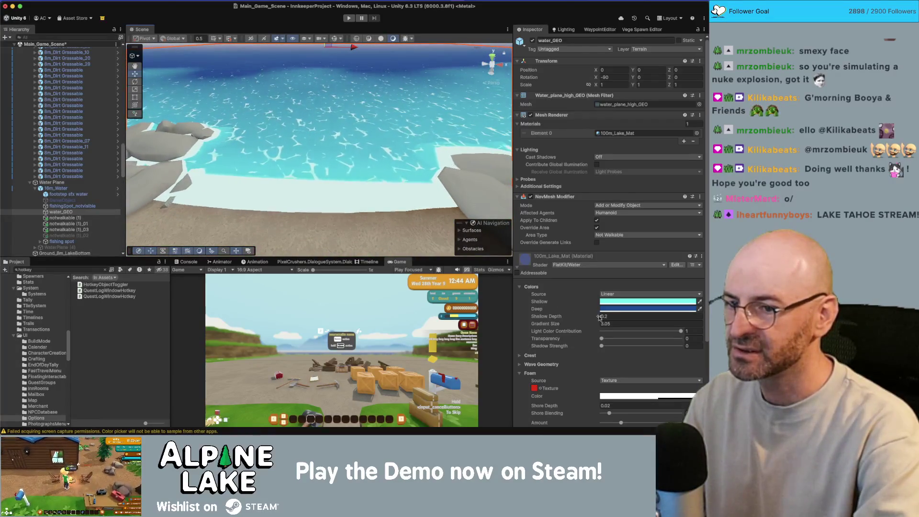
text(07)
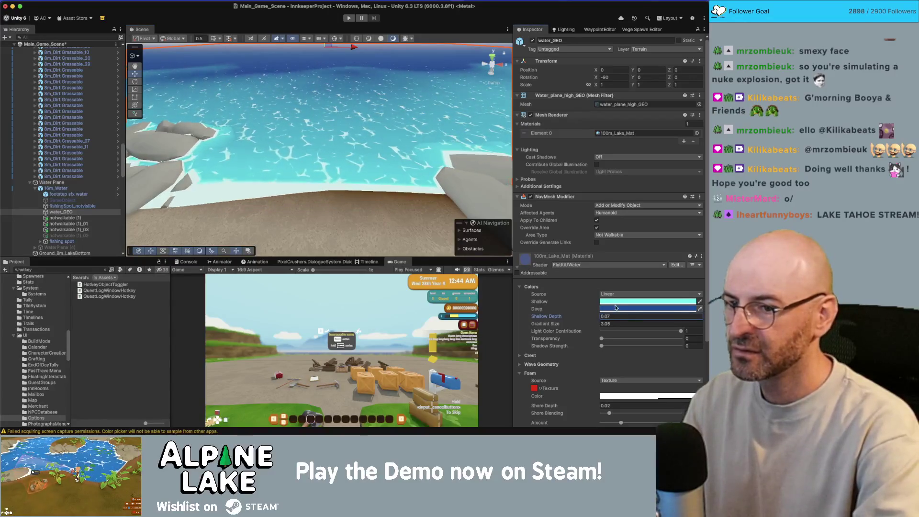
mouse_move(595, 324)
mouse_down()
mouse_move(578, 327)
mouse_move(622, 326)
mouse_up()
drag(337, 192, 335, 152)
scroll(335, 152, up, 2)
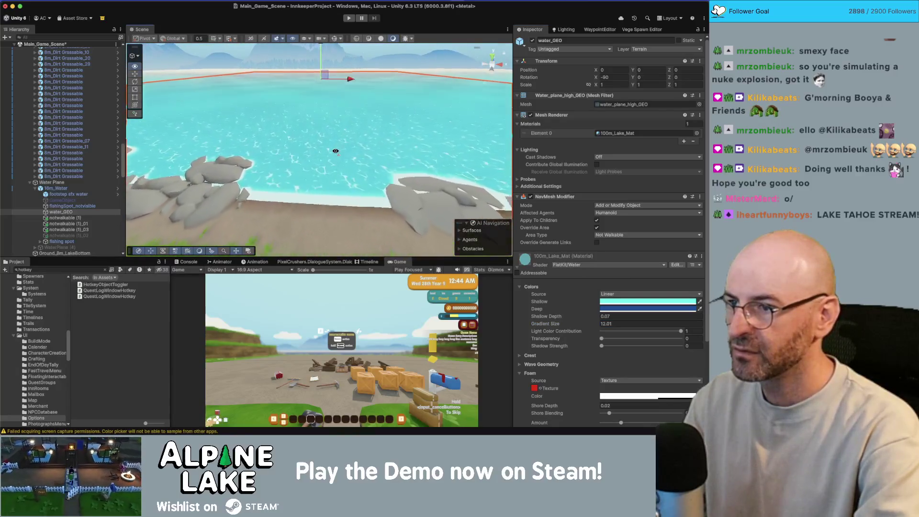
drag(592, 326, 563, 327)
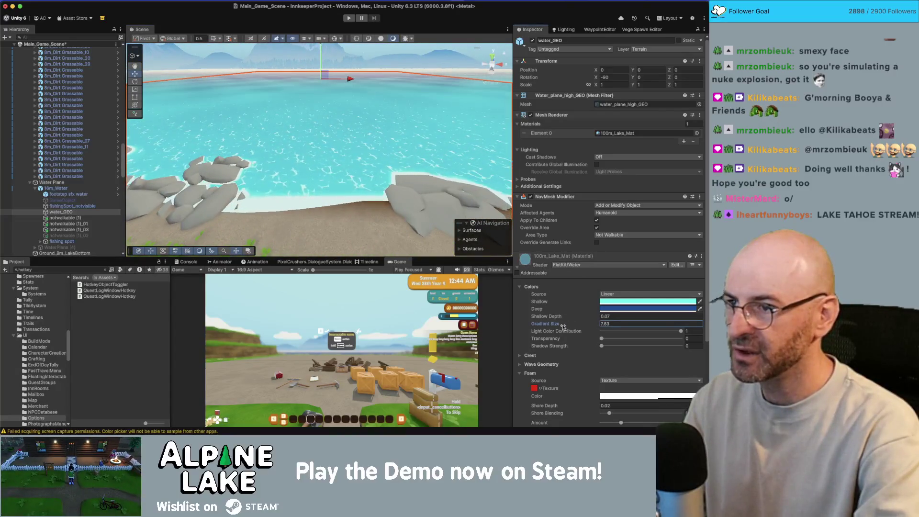
Refine the Shallow colour to a slightly darker, saturated cyan
click(609, 304)
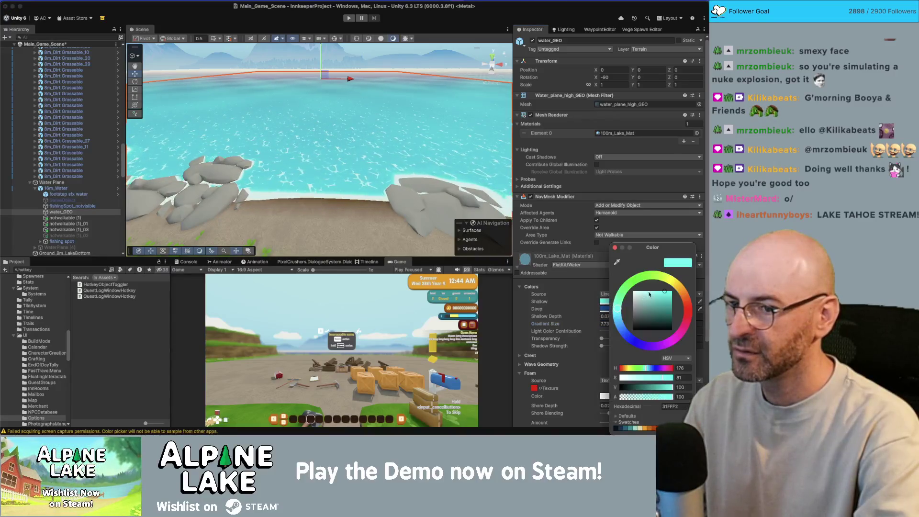
click(620, 319)
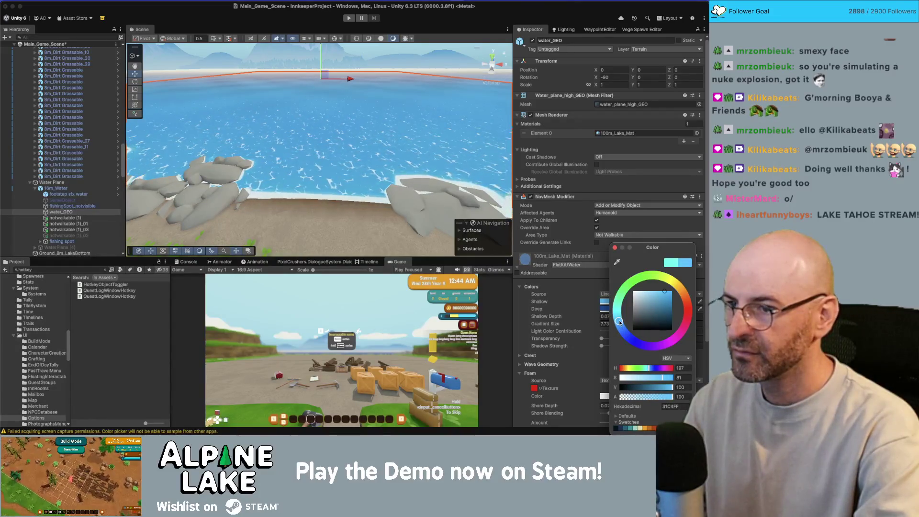
drag(666, 290, 664, 299)
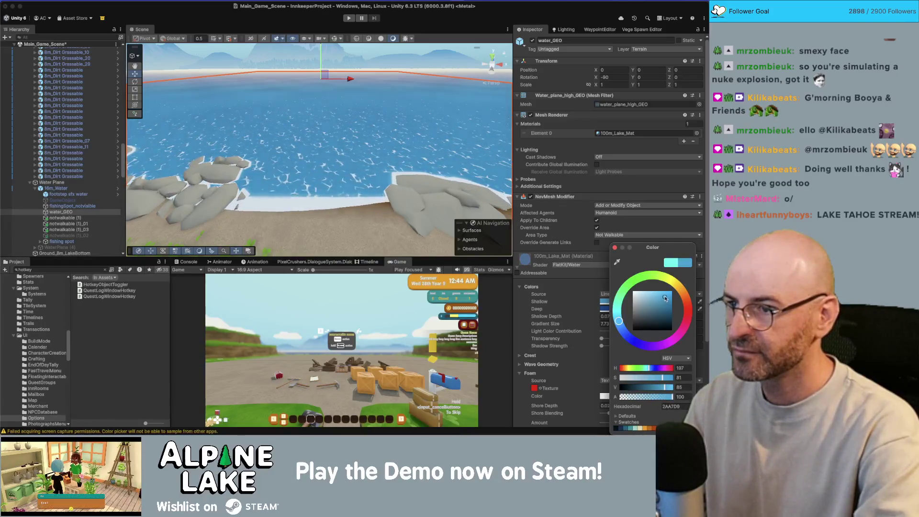
drag(619, 321, 619, 316)
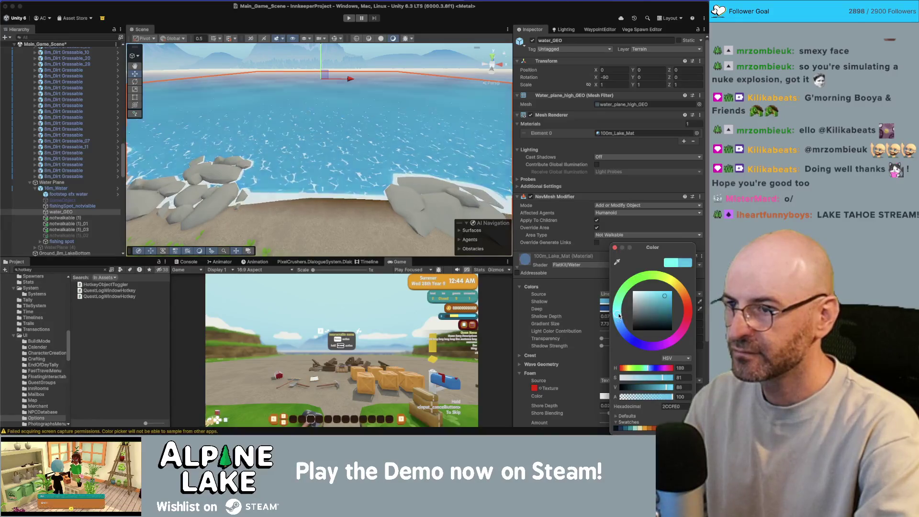
click(615, 247)
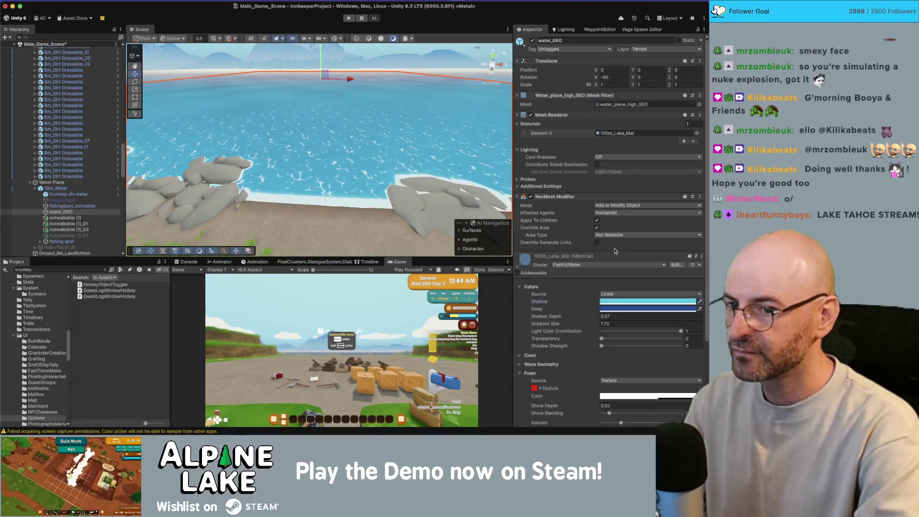
Scrub Gradient Size through 0.4 and 3.55, settling at 2.99 while checking the shore
mouse_move(594, 324)
mouse_down()
mouse_move(564, 328)
mouse_move(605, 325)
mouse_move(562, 329)
mouse_move(583, 329)
mouse_up()
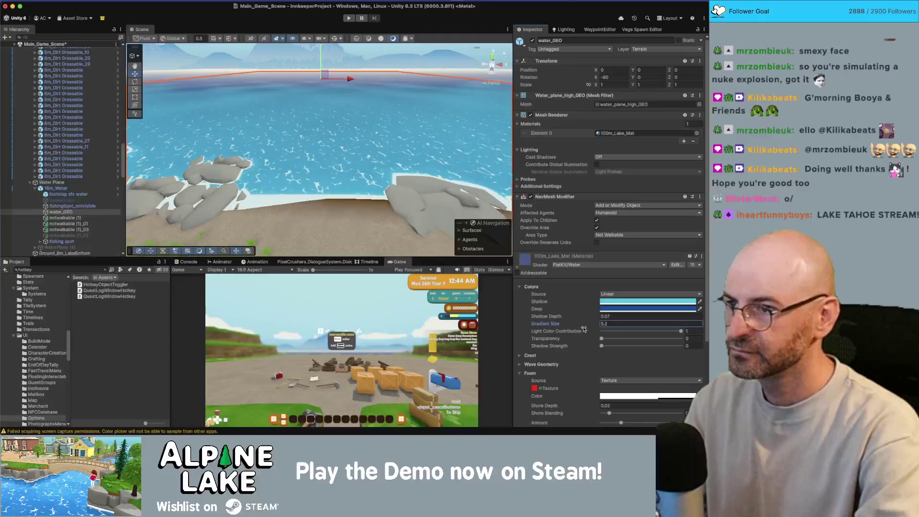
drag(421, 225, 423, 272)
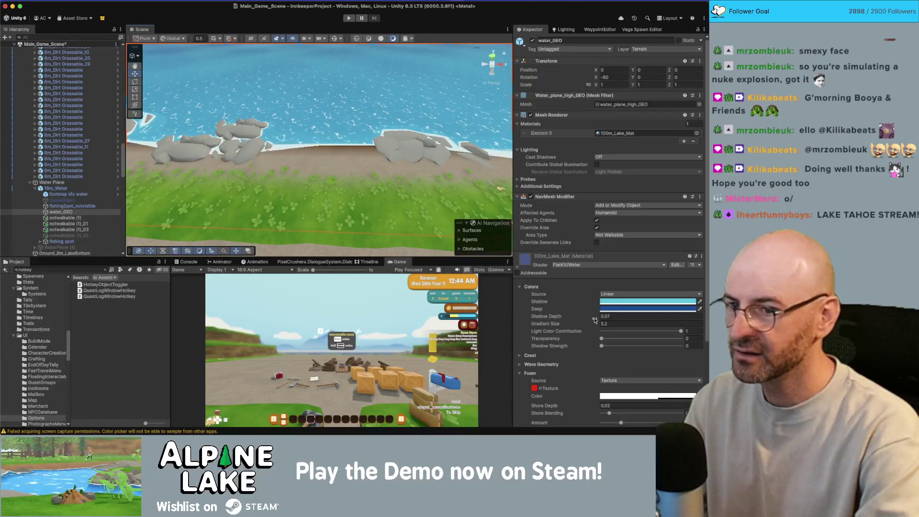
drag(588, 325, 580, 327)
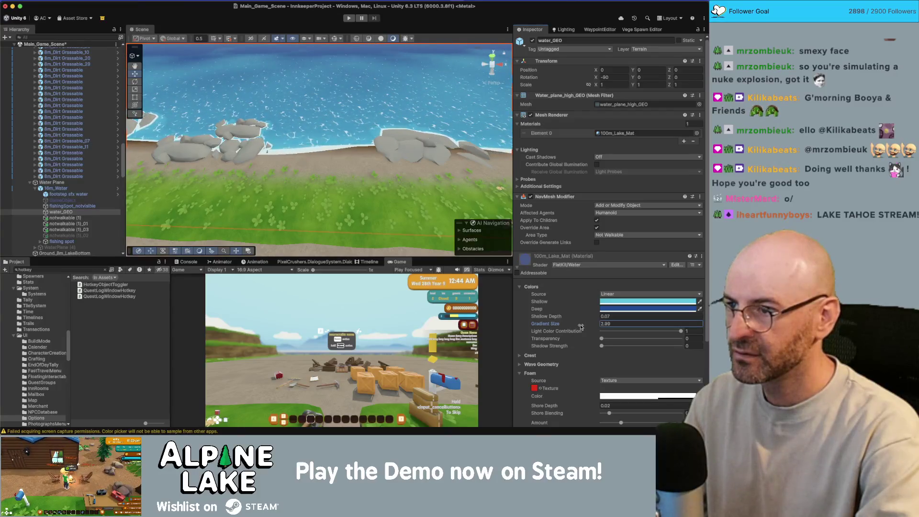
drag(412, 210, 412, 194)
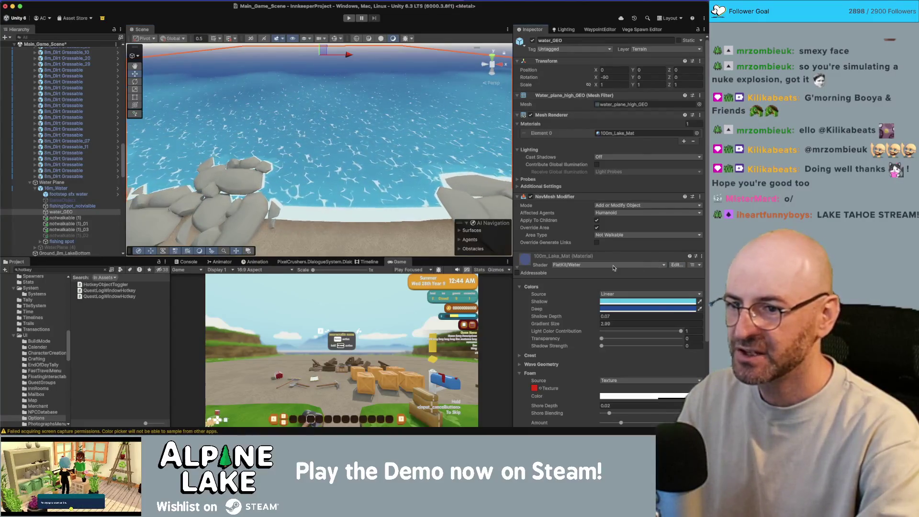
Find the Gradient Size property _WaterDepth in Water.shader and its use in depth fade
key(super+f)
text(gradient)
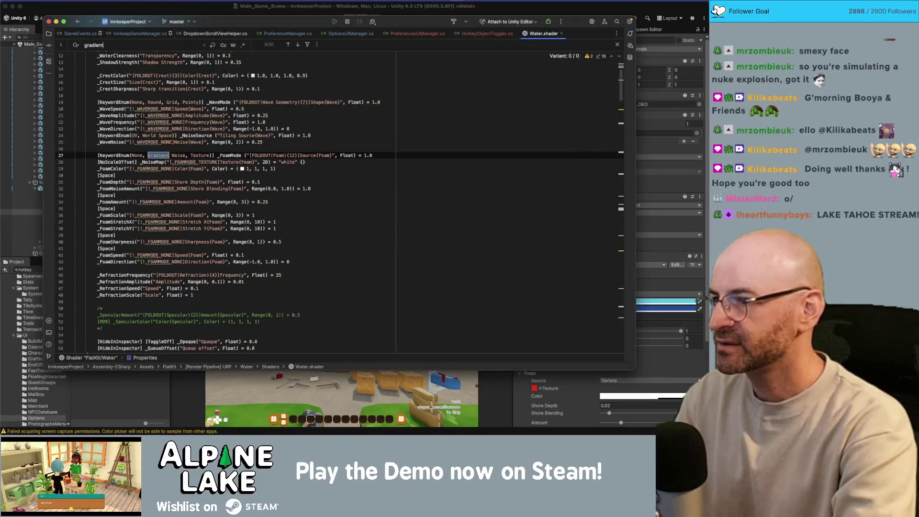
key(super+Tab)
key(super+Tab)
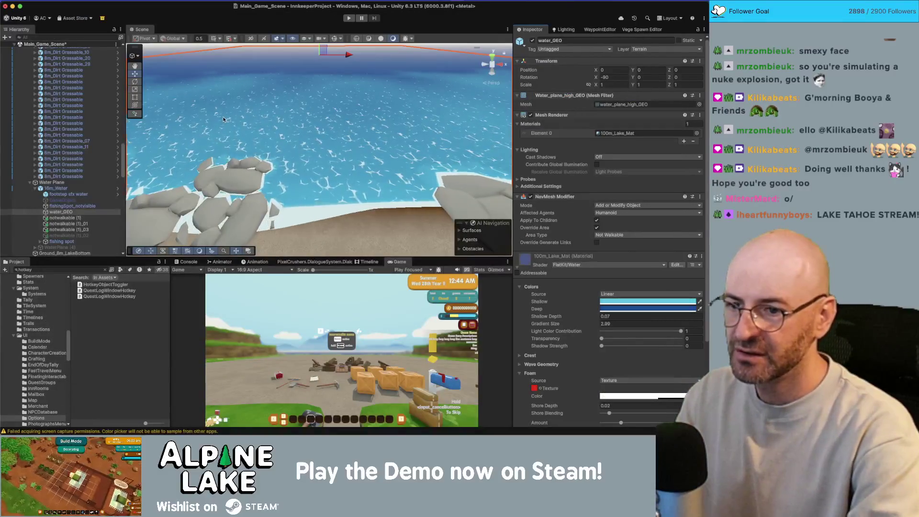
key(super+Tab)
key(super+Tab)
key(super+Tab)
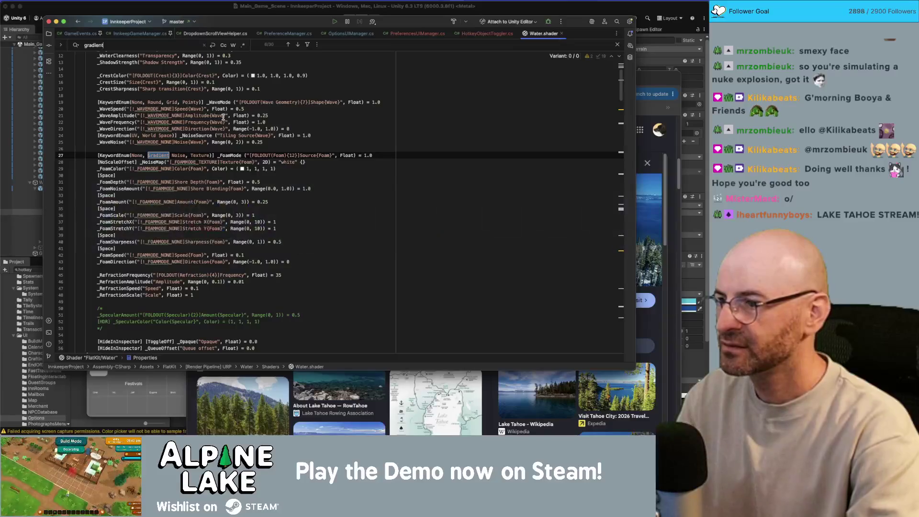
text( size)
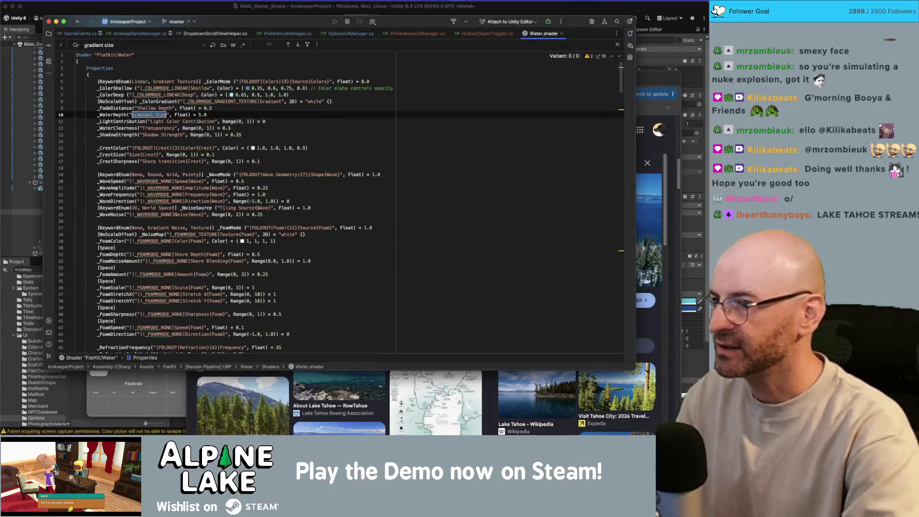
click(106, 115)
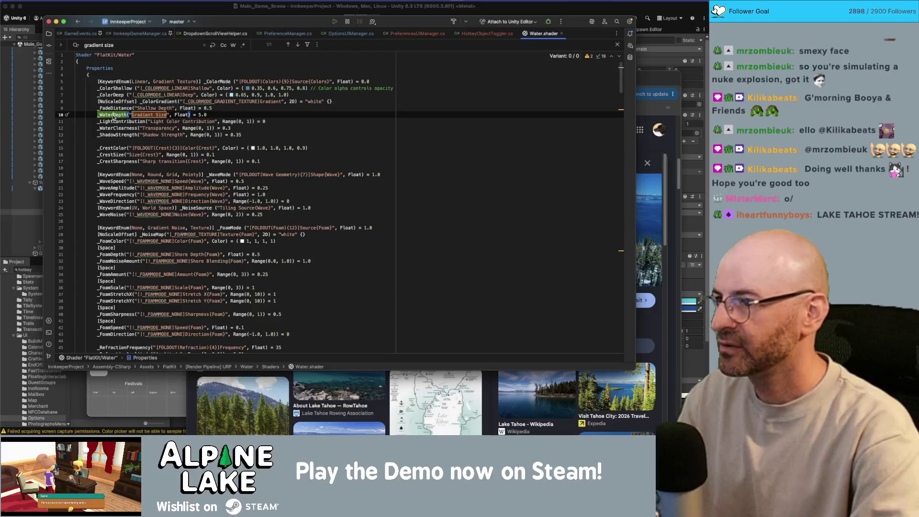
key(super+b)
key(super+f)
key(Return)
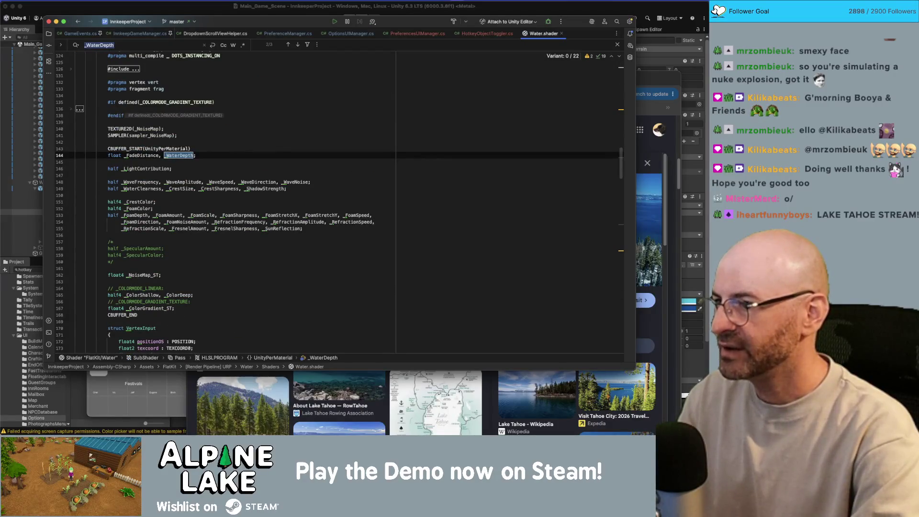
key(Return)
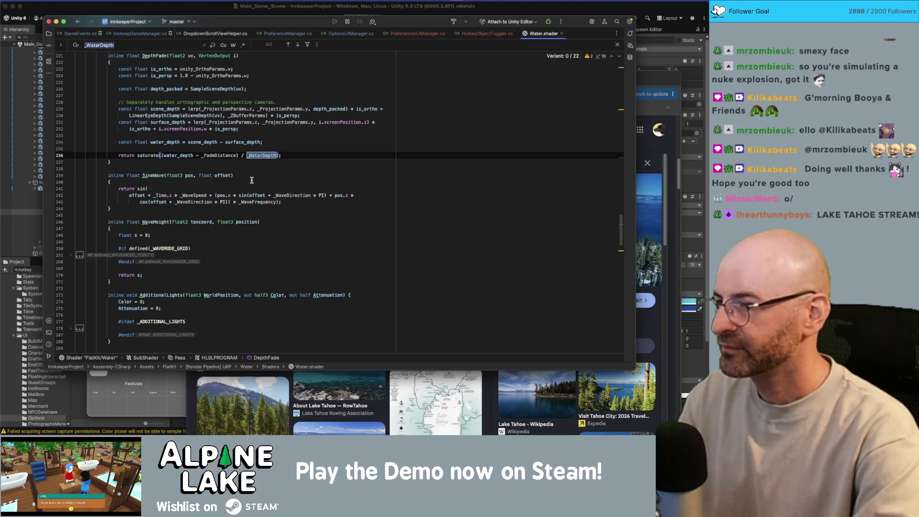
scroll(251, 180, up, 20)
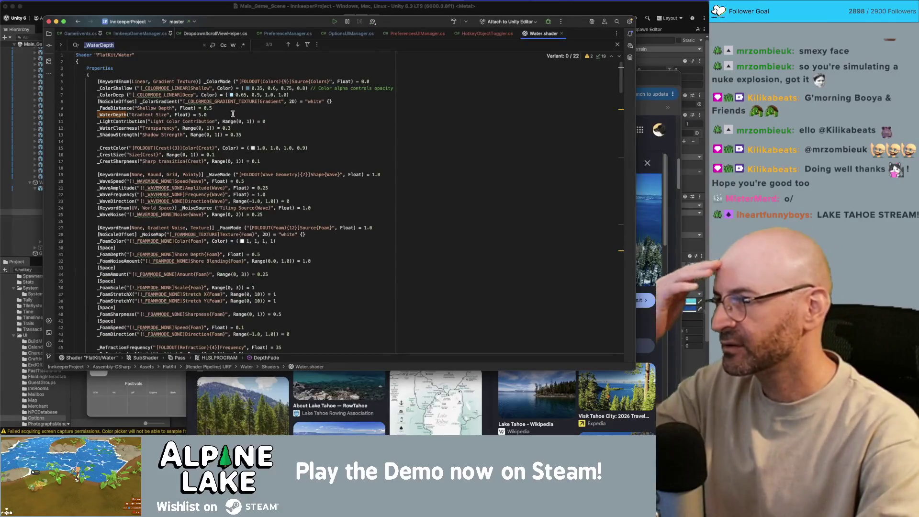
Add _WaterDepthFalloff("Gradient Falloff", Float) = 1.0 below _WaterDepth and let Unity recompile
click(253, 115)
key(Return)
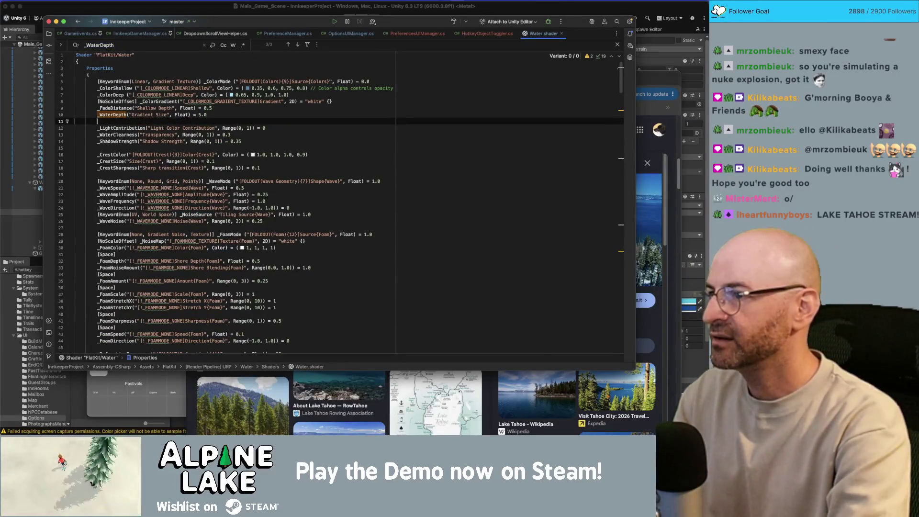
text(_Water)
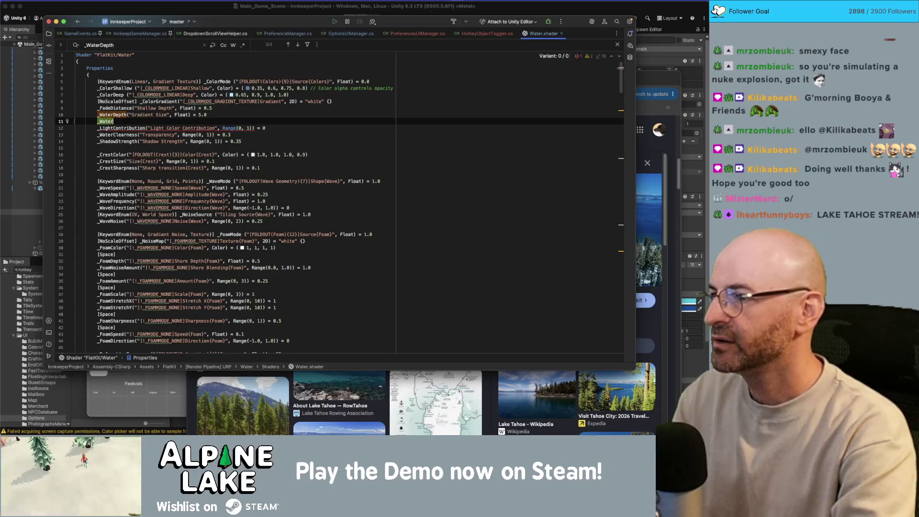
text(DepthFall)
text(off("G)
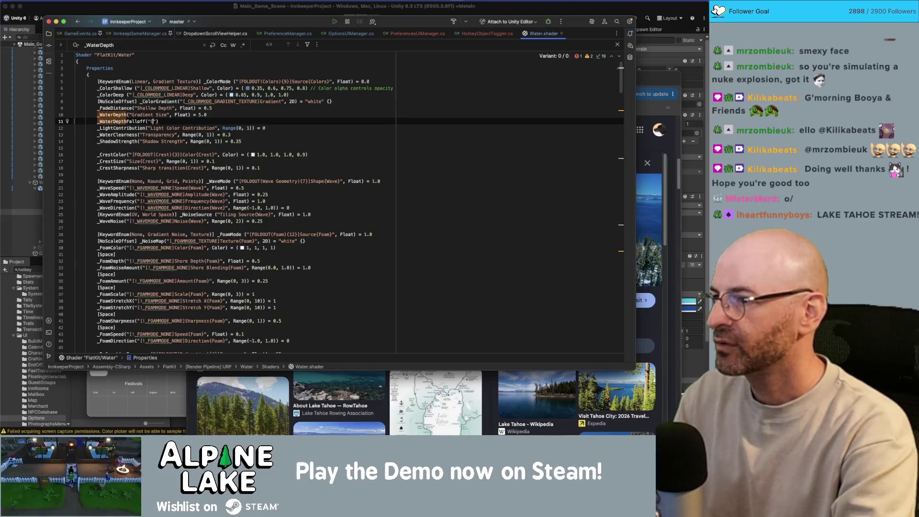
text(off)
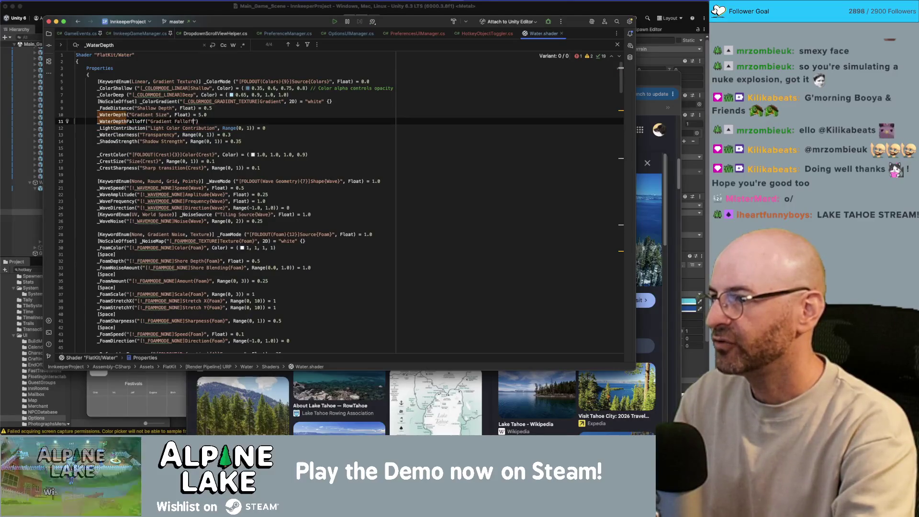
text(, Float)
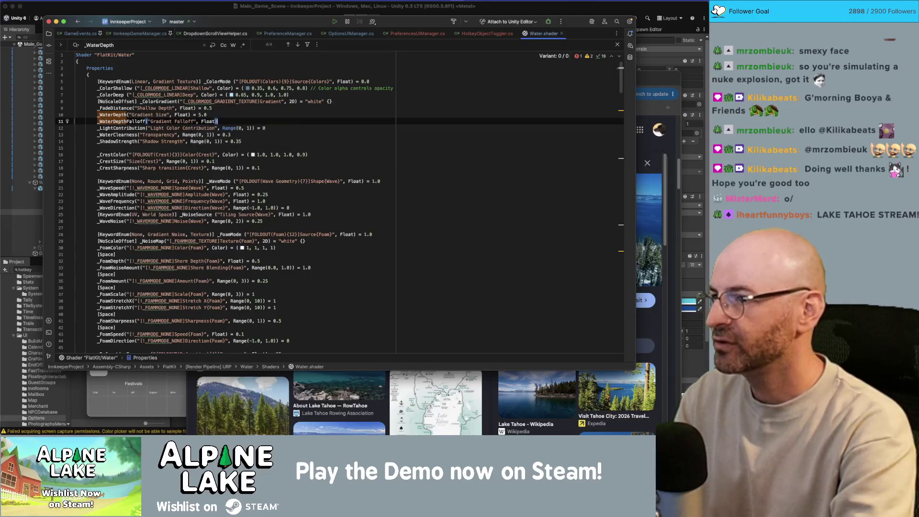
text(1.0;)
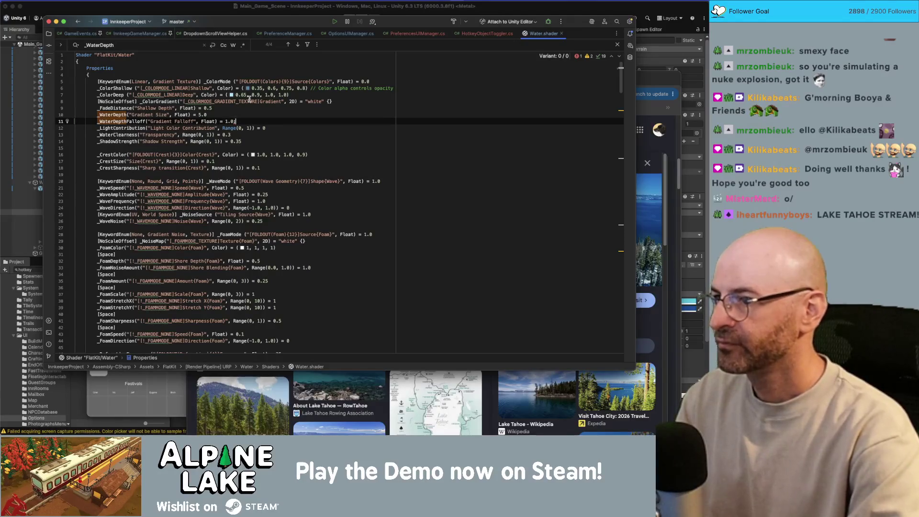
key(BackSpace)
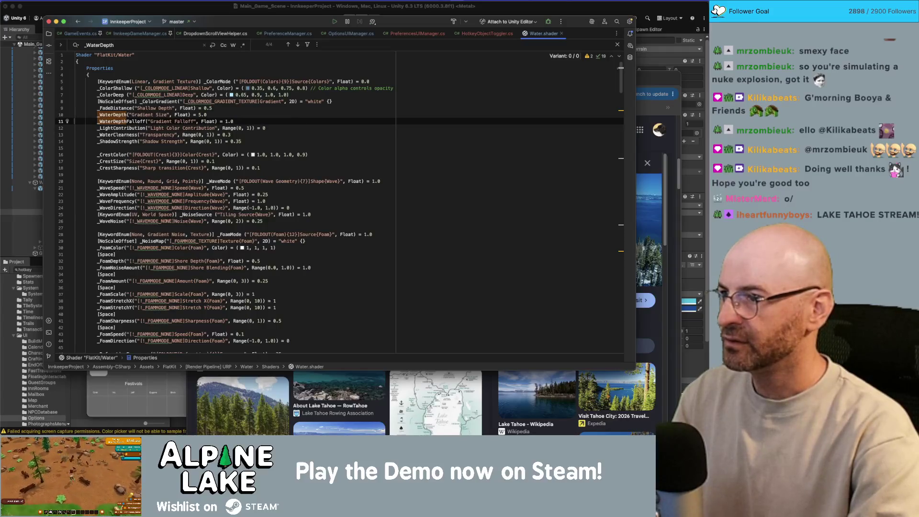
click(195, 14)
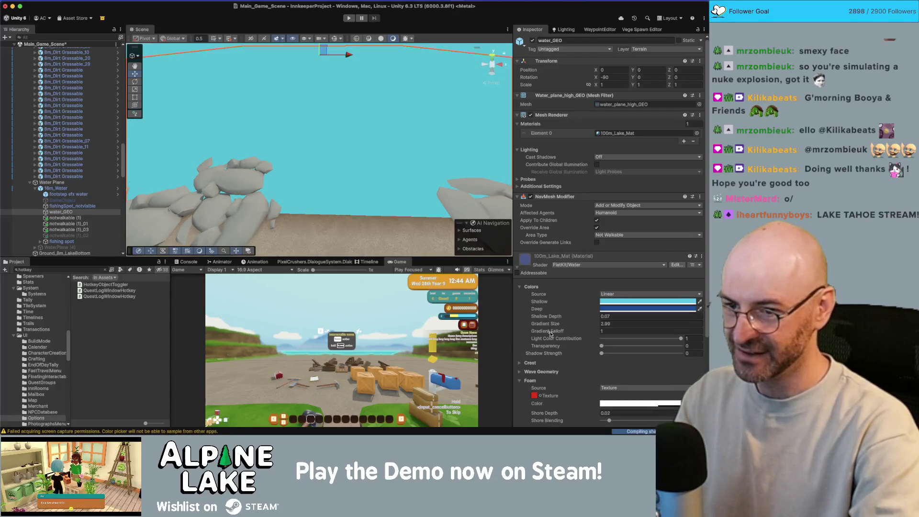
key(super+Tab)
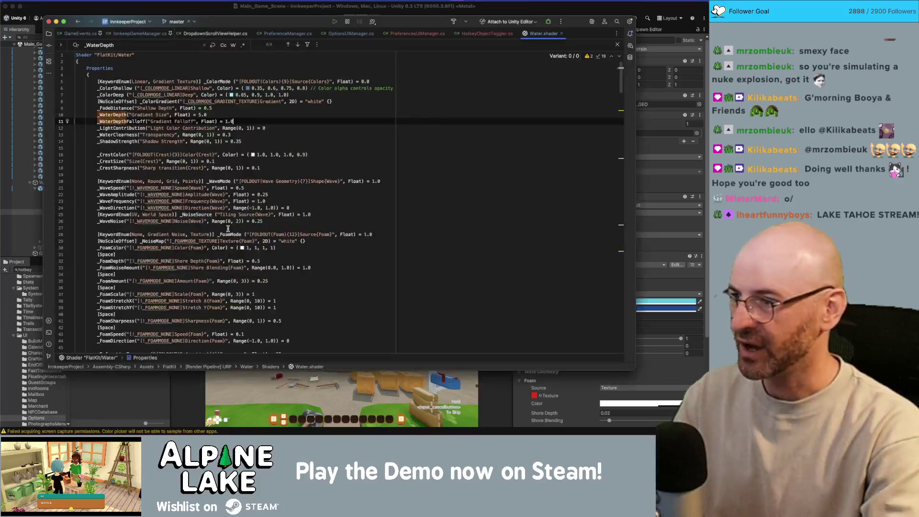
Declare _WaterDepthFalloff after _WaterDepth in the material buffer on line 145
click(121, 115)
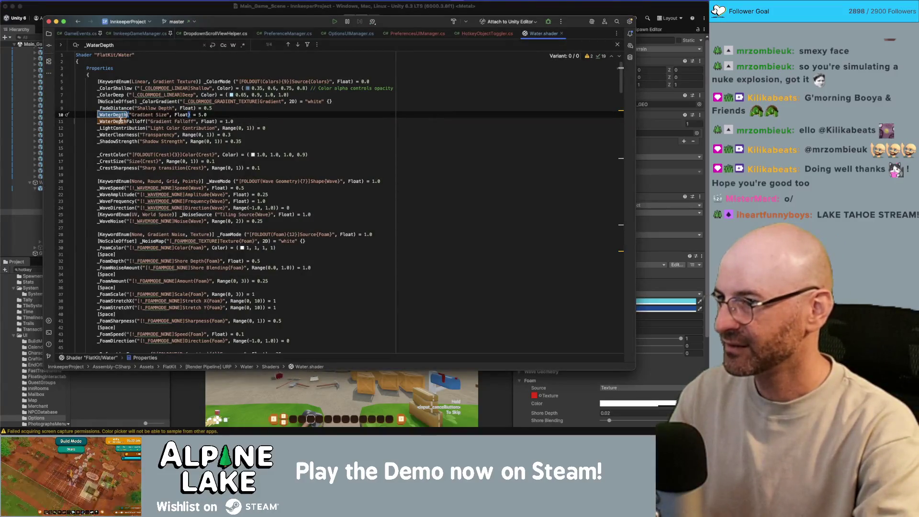
click(121, 122)
click(119, 115)
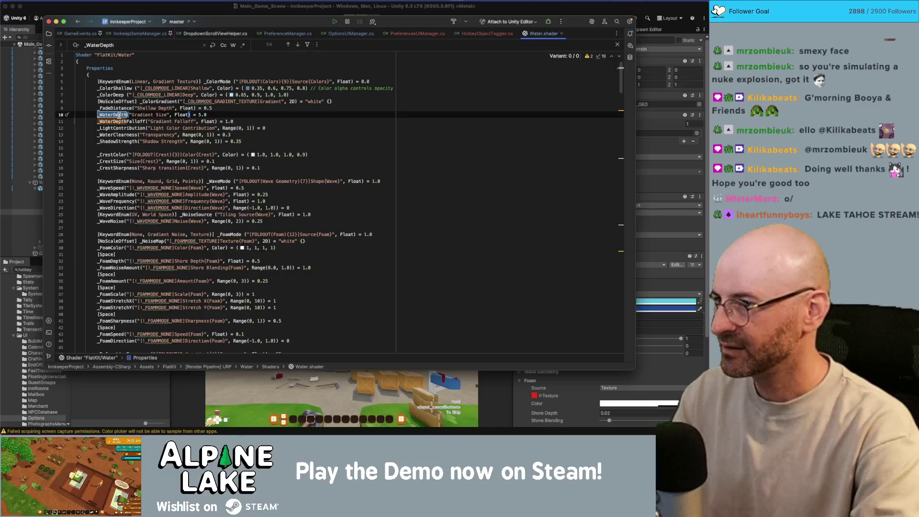
key(super+f)
key(Return)
key(Return)
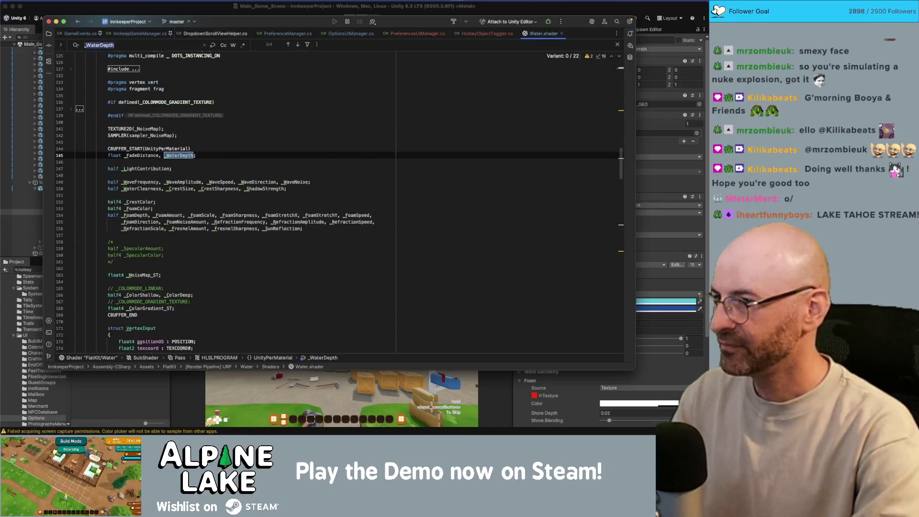
click(194, 156)
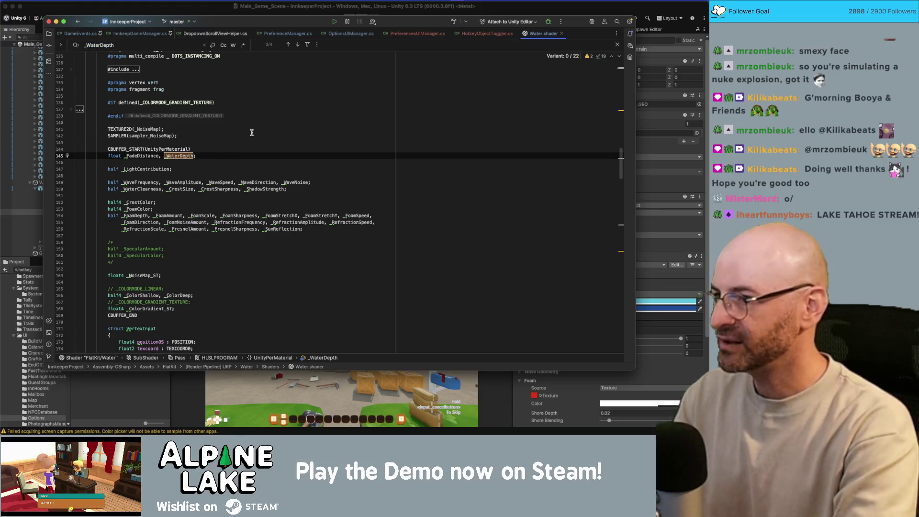
text(, _WaterDepthFalloff)
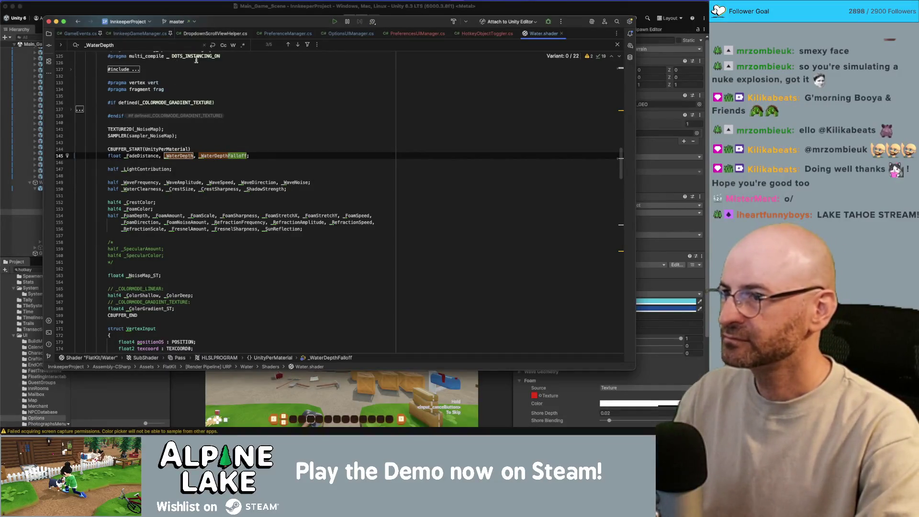
Locate DepthFade's return expression, inspecting water_depth and _FadeDistance
double_click(296, 45)
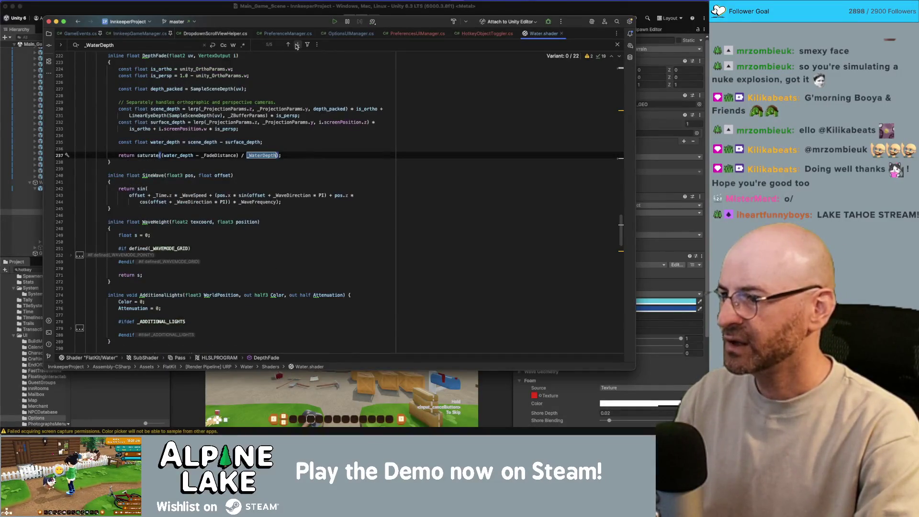
click(296, 44)
click(296, 45)
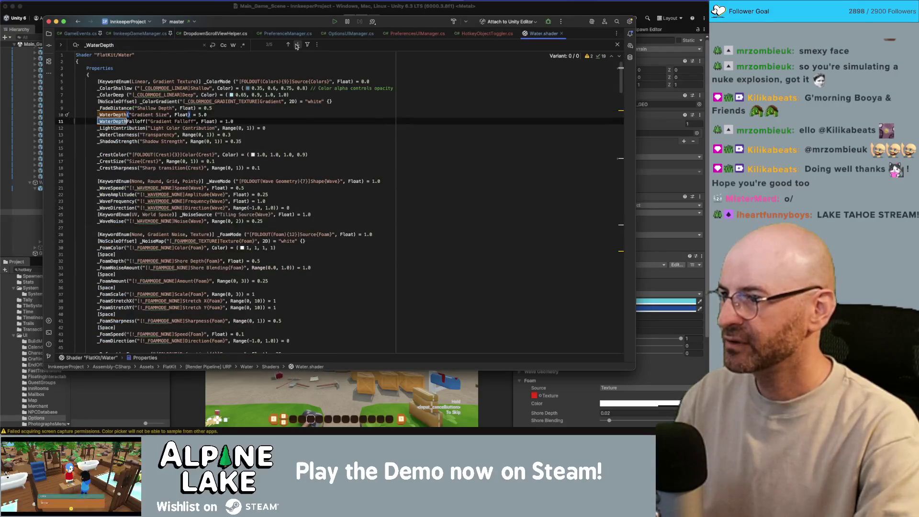
click(297, 45)
click(297, 45)
click(297, 44)
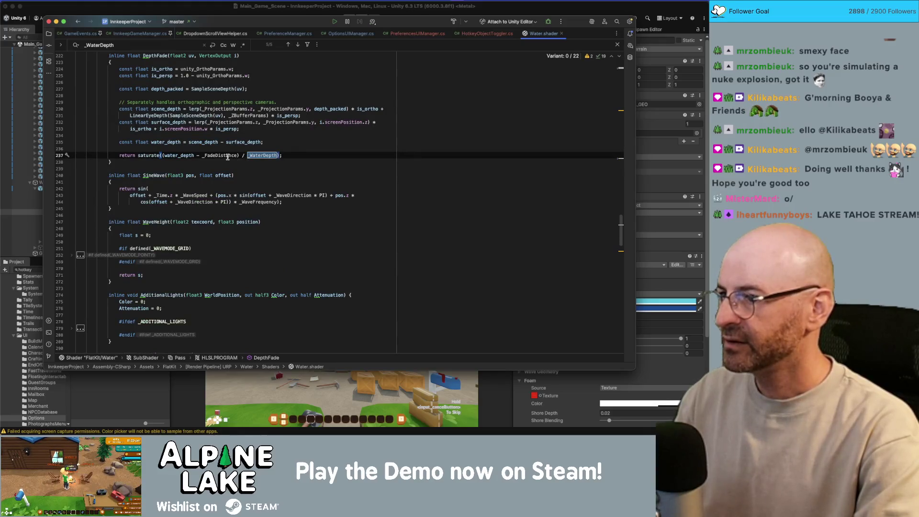
click(183, 155)
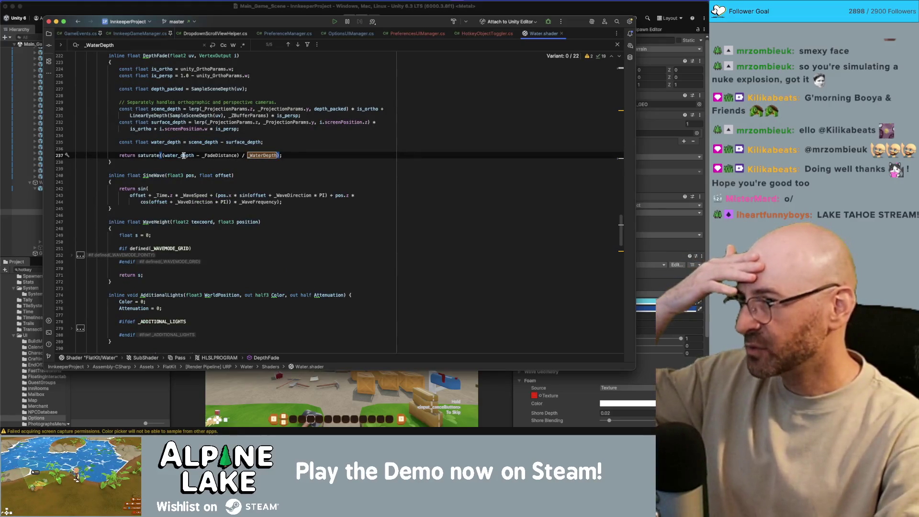
double_click(182, 155)
double_click(211, 156)
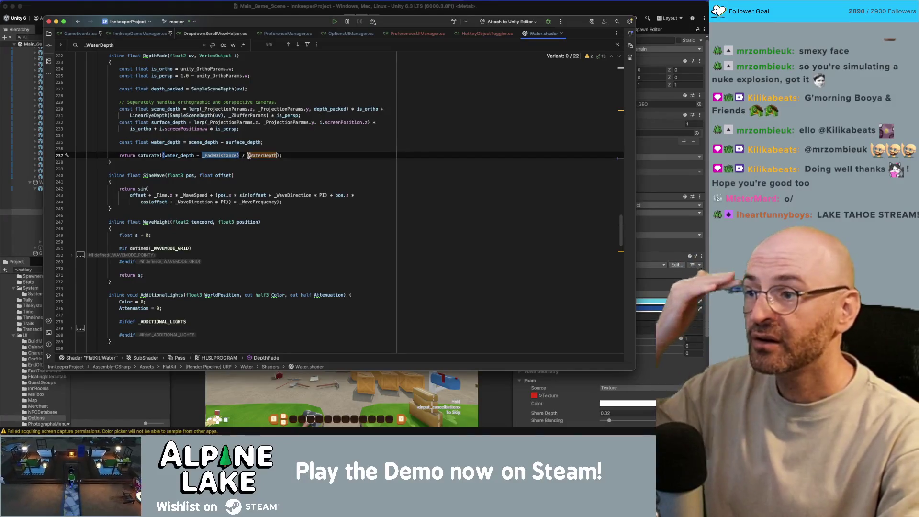
Change the DepthFade divisor to (_WaterDepth*_WaterDepthFalloff)
click(249, 156)
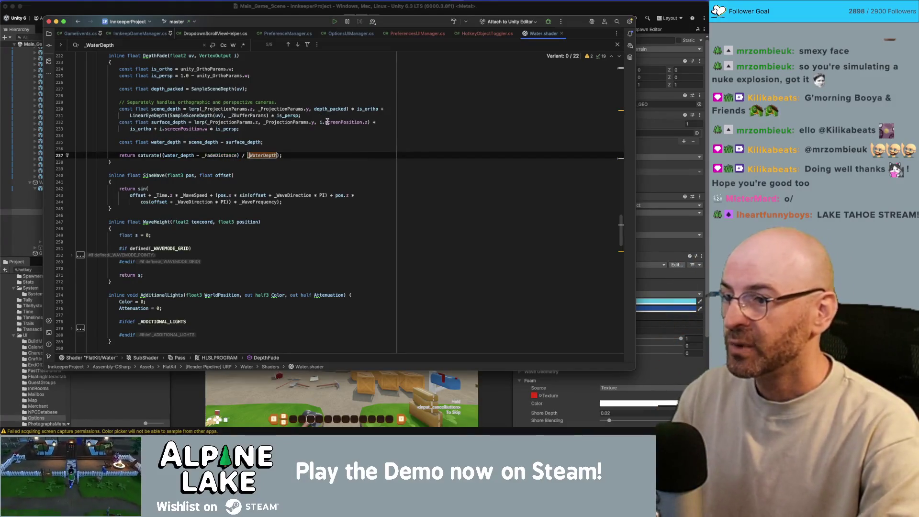
text(()
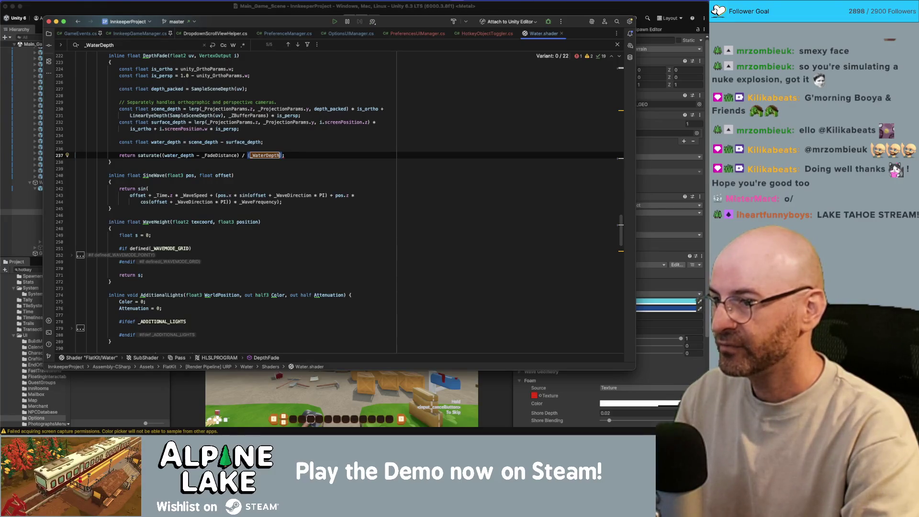
text() / (_WaterDepth )
text(* _WaterDepthFalloff)
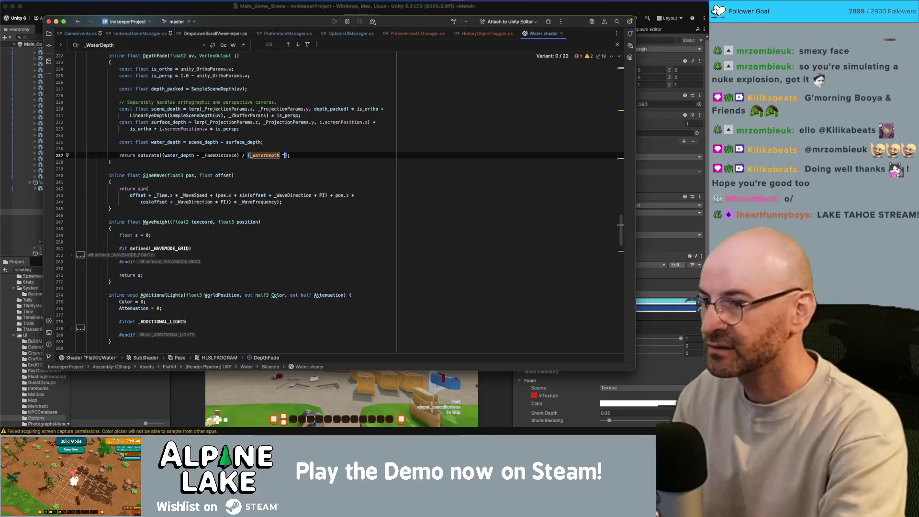
text())
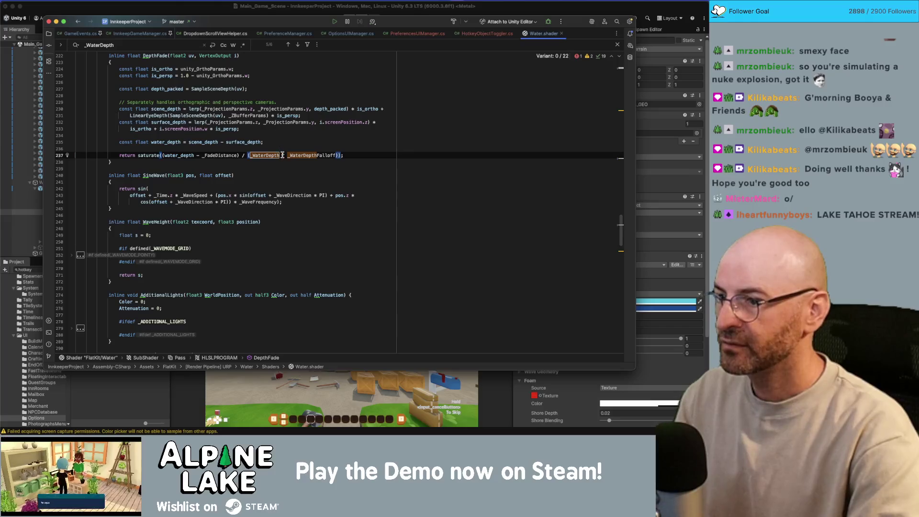
key(BackSpace)
key(Delete)
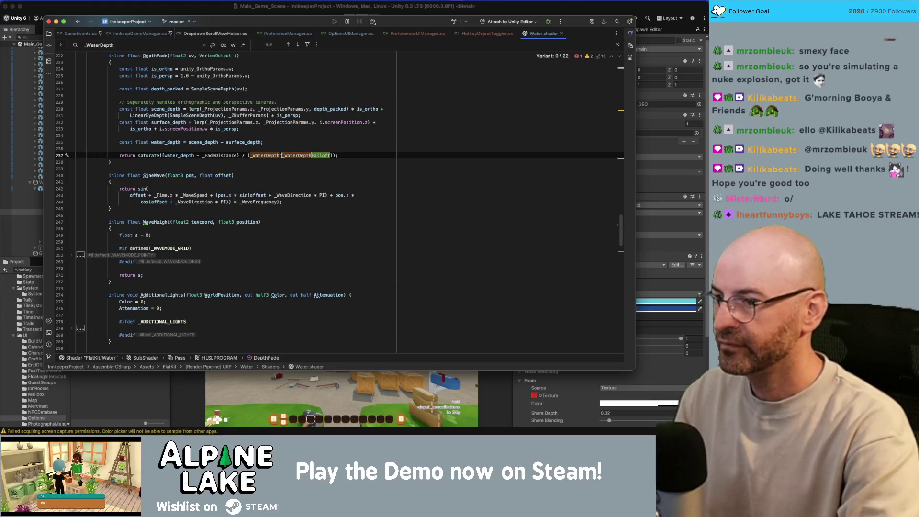
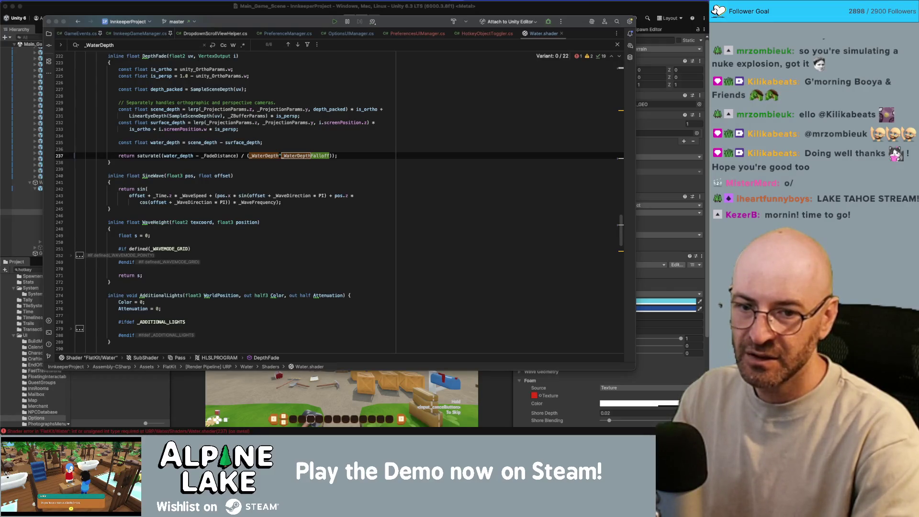
Change line 237's depth divisor in Water.shader to pow(_WaterDepth, _WaterDepthFalloff) and check its brackets
key(super+z)
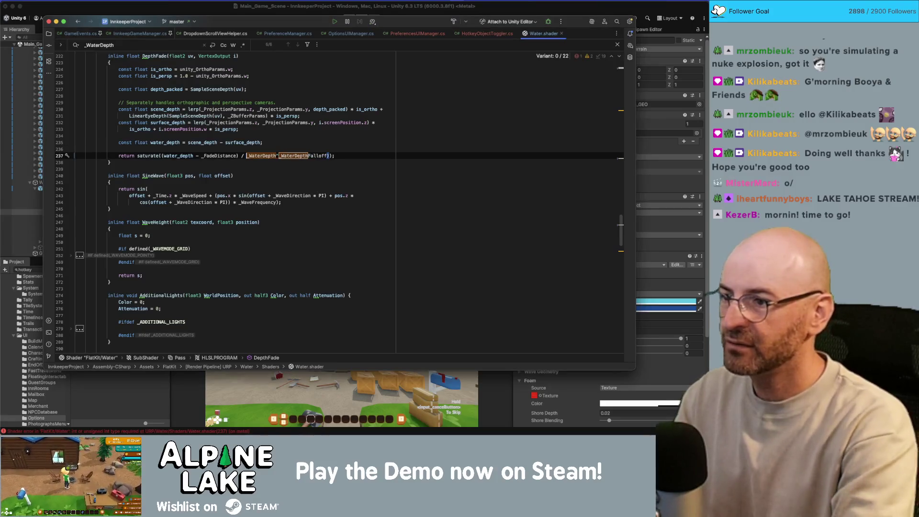
key(super+z)
key(super+z)
key(super+z)
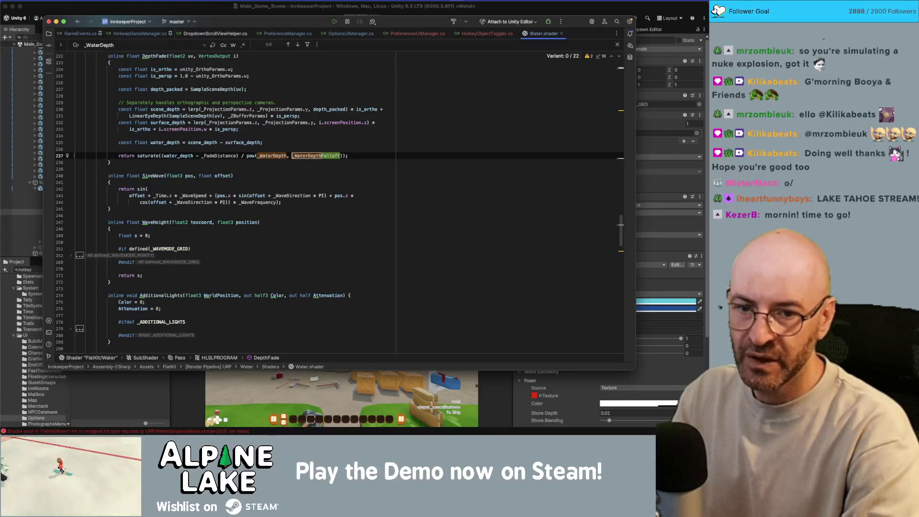
click(343, 156)
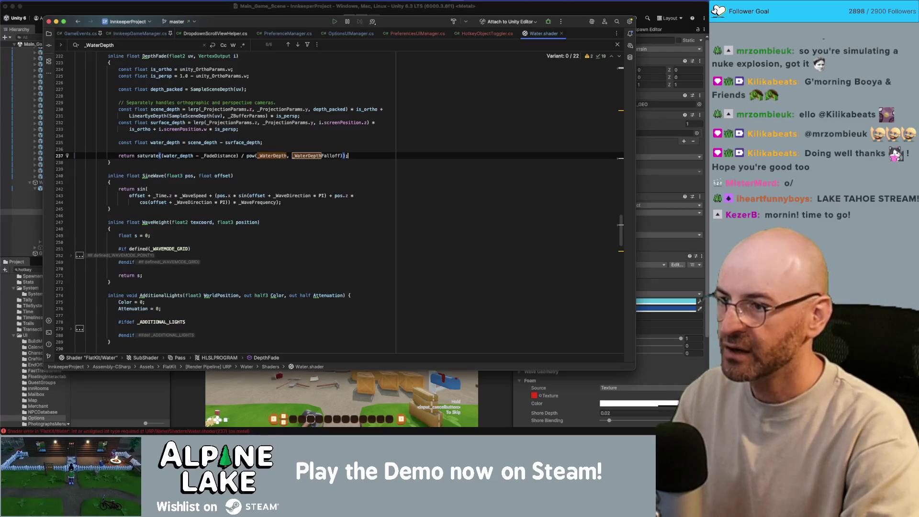
click(214, 12)
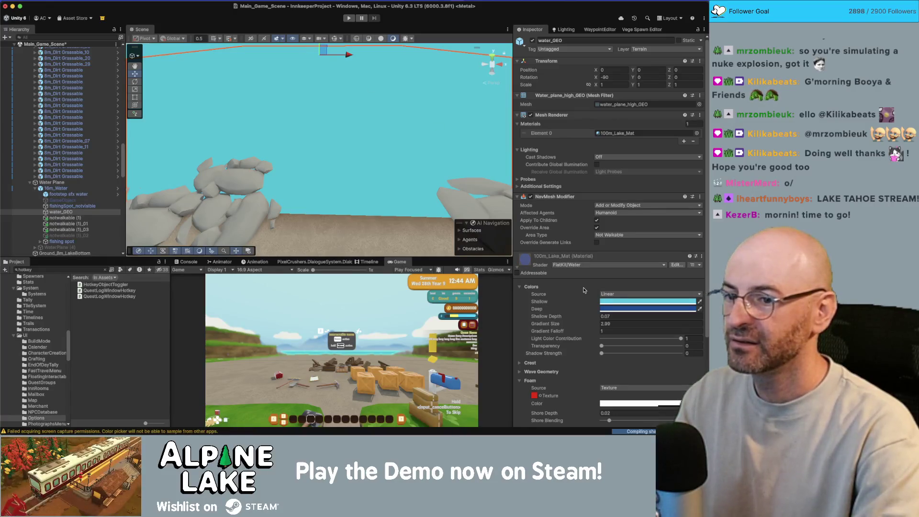
Scrub the lake material's Gradient Falloff through several values, settling near 0.89
drag(591, 334, 590, 333)
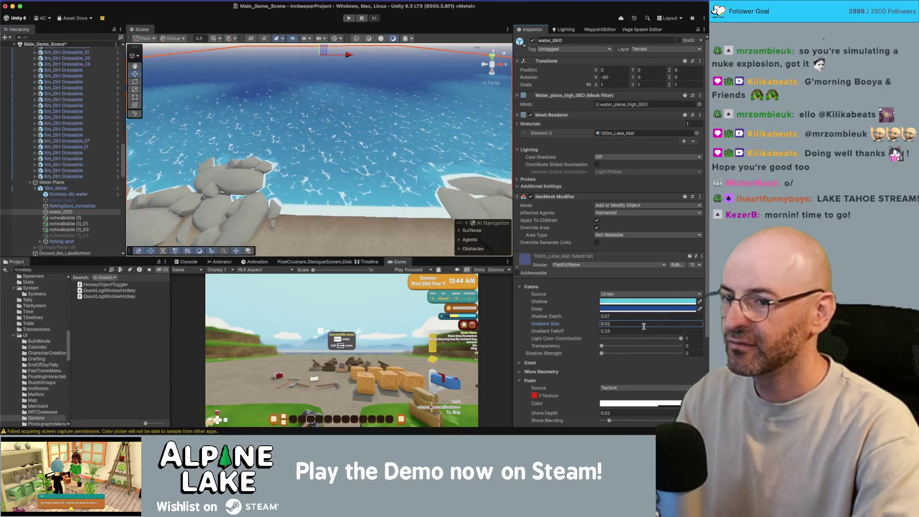
mouse_move(585, 333)
mouse_down()
mouse_move(597, 329)
mouse_move(518, 332)
mouse_up()
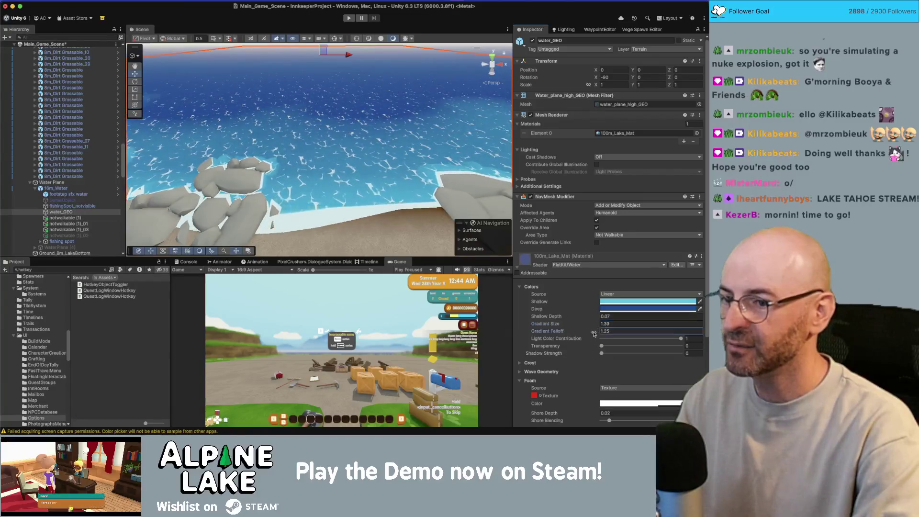
mouse_move(597, 334)
mouse_down()
mouse_move(586, 326)
mouse_move(599, 327)
mouse_move(571, 334)
mouse_up()
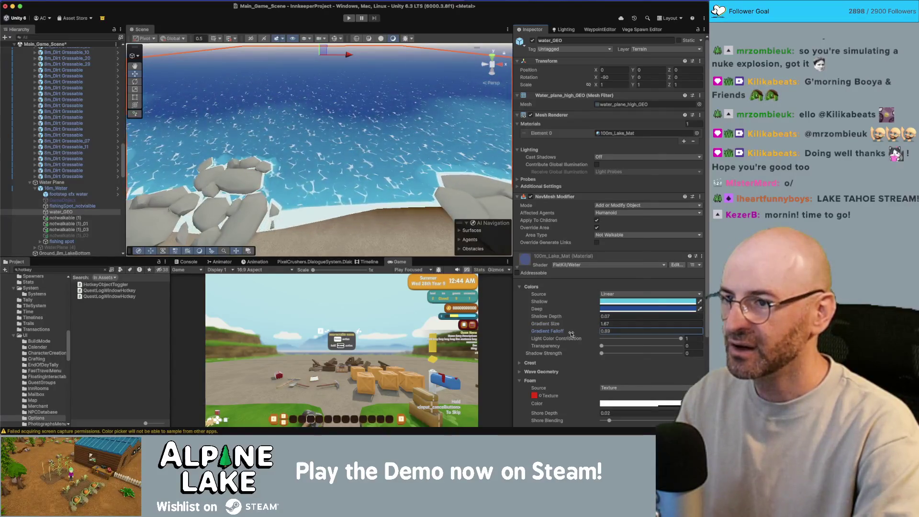
key(super+Tab)
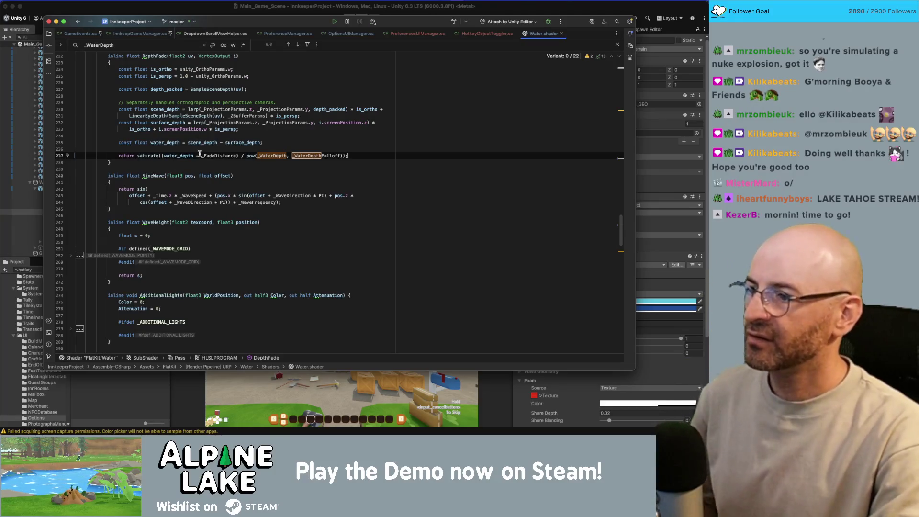
On line 237, wrap water_depth in pow(water_depth, _WaterDepthFalloff) and leave _WaterDepth as the plain divisor
click(196, 153)
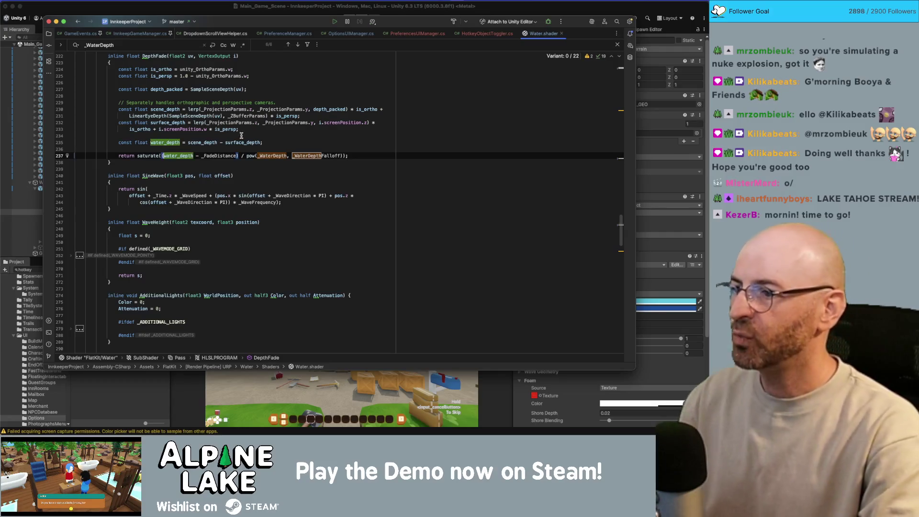
text(pow(water_depth)
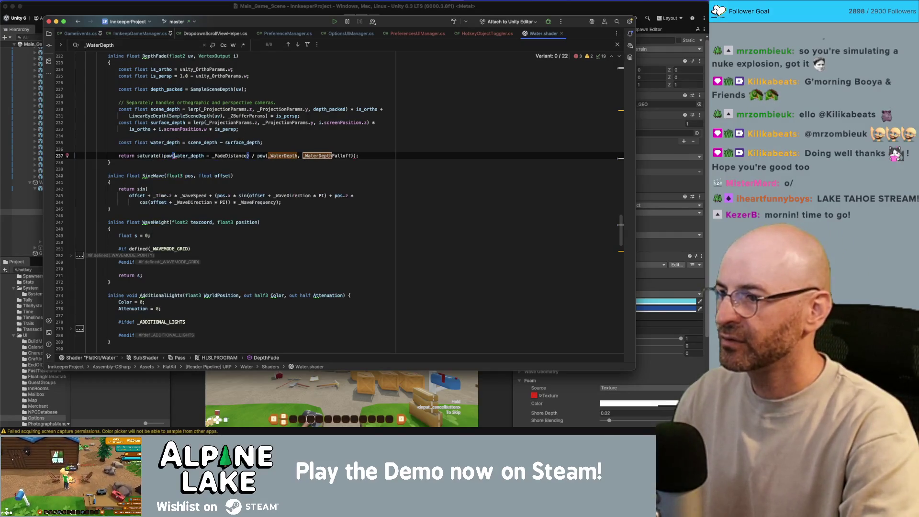
text(, _)
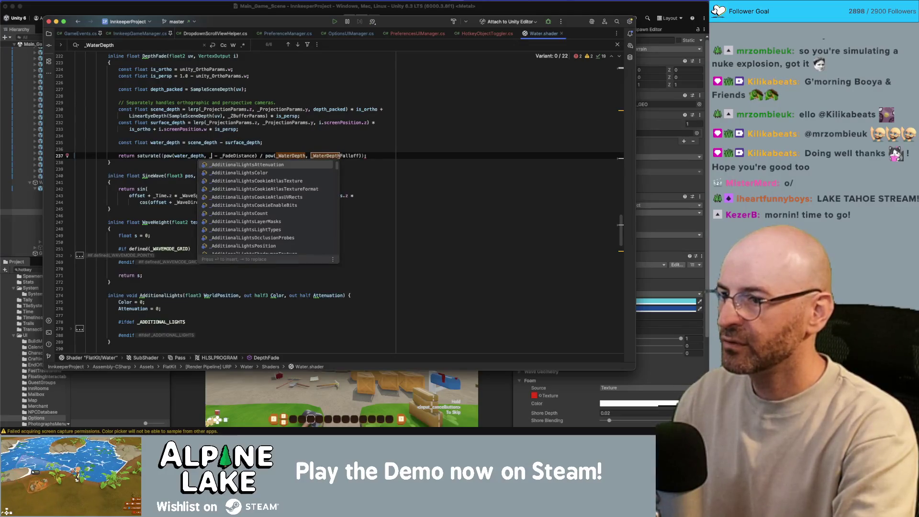
text(WaterDepthFallo)
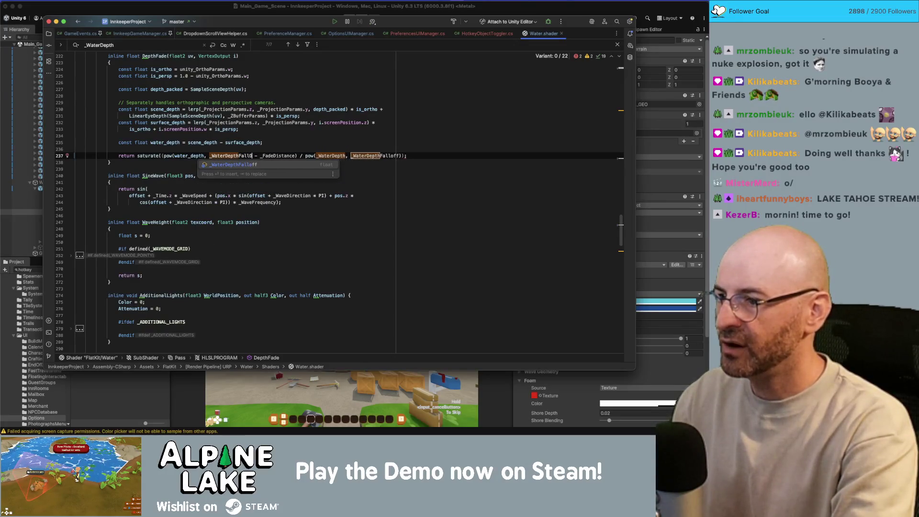
text(ff))
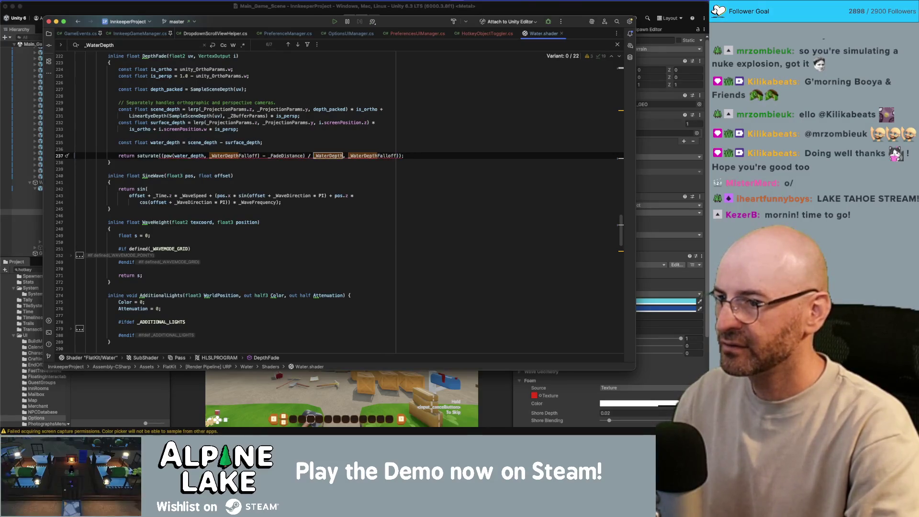
key(BackSpace)
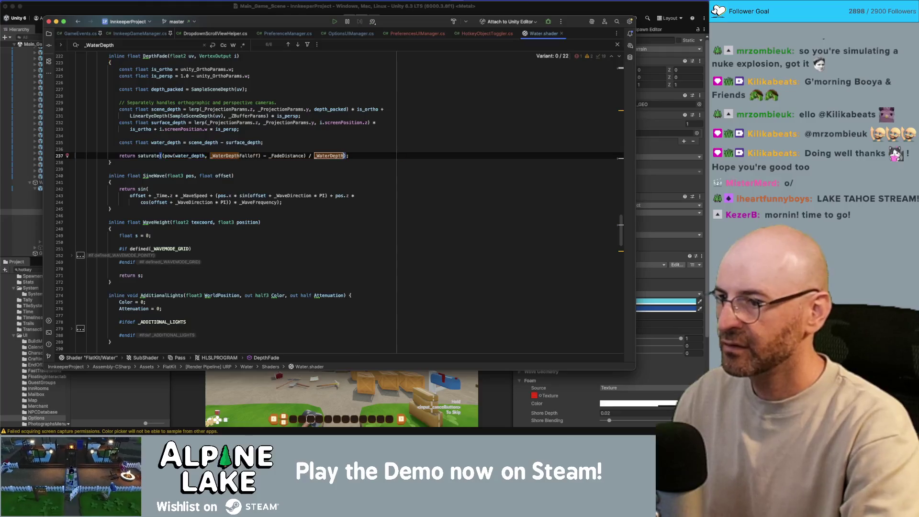
click(551, 8)
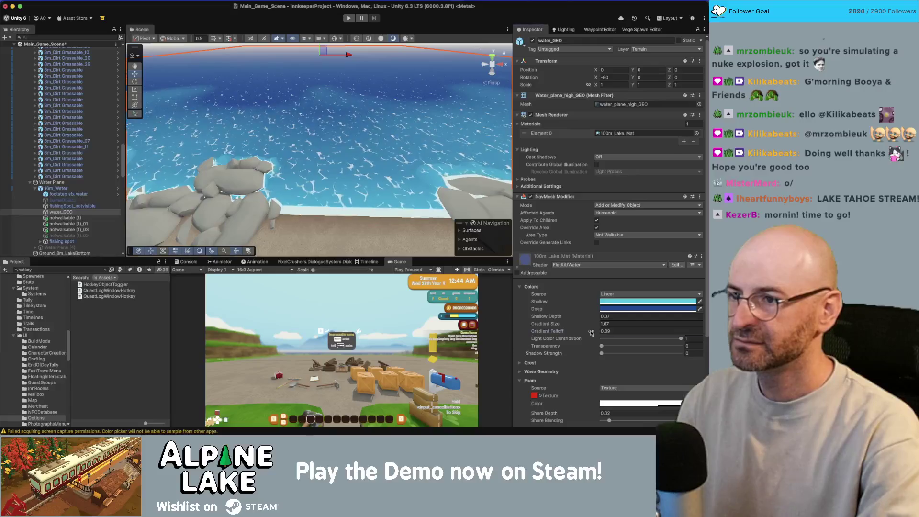
Adjust Gradient Falloff toward 0.33 and lower Gradient Size to about 1.22
drag(592, 334, 593, 332)
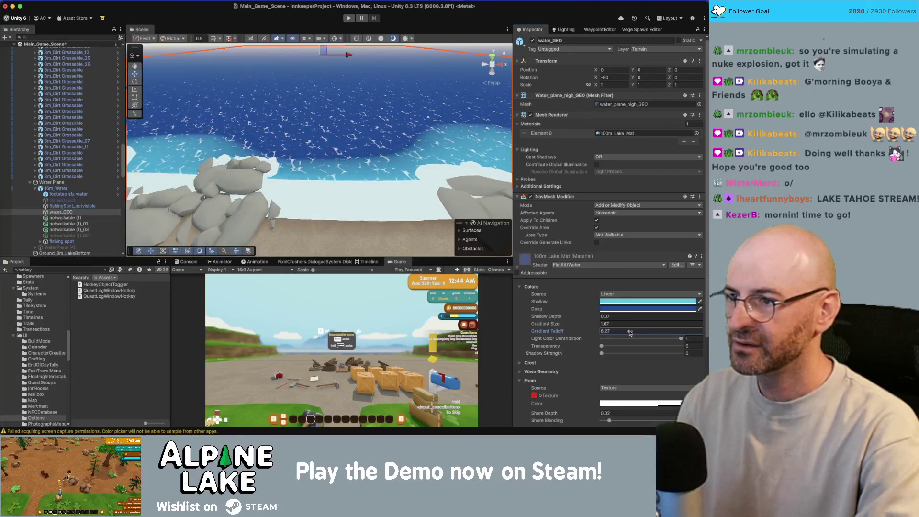
text(3)
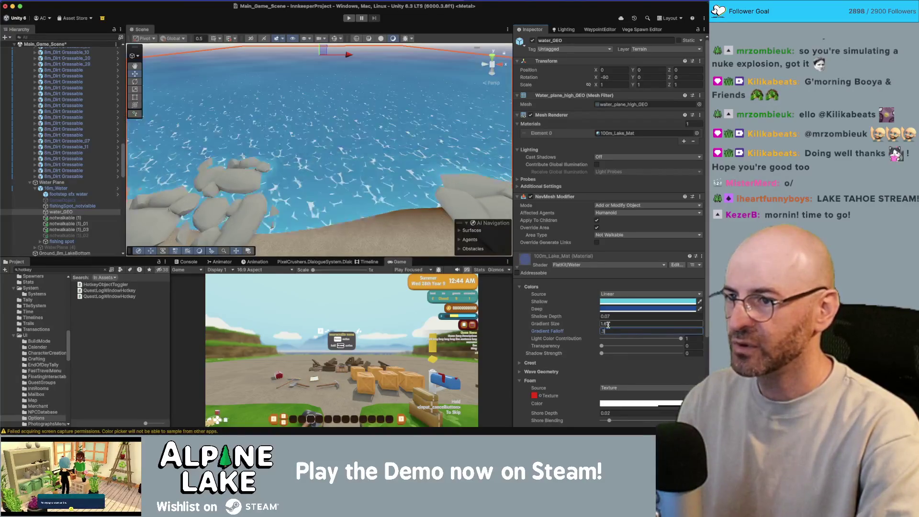
drag(590, 327, 586, 327)
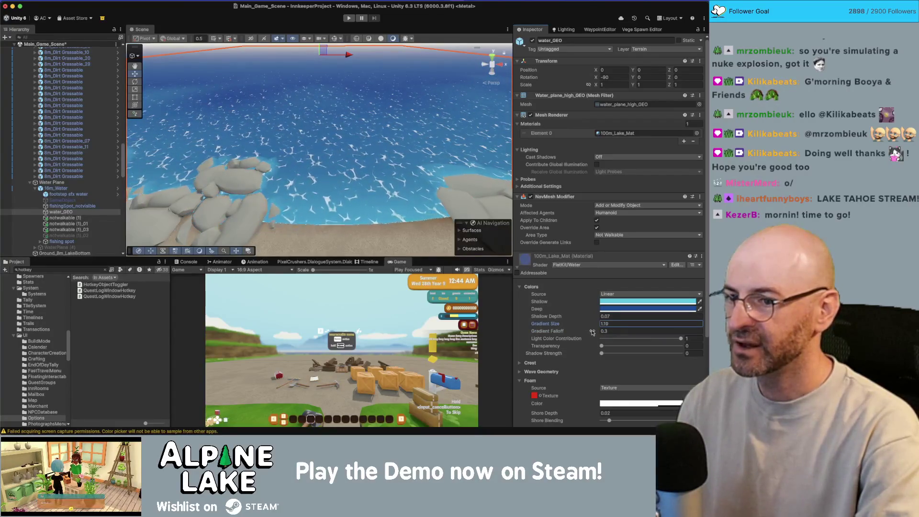
drag(592, 333, 592, 334)
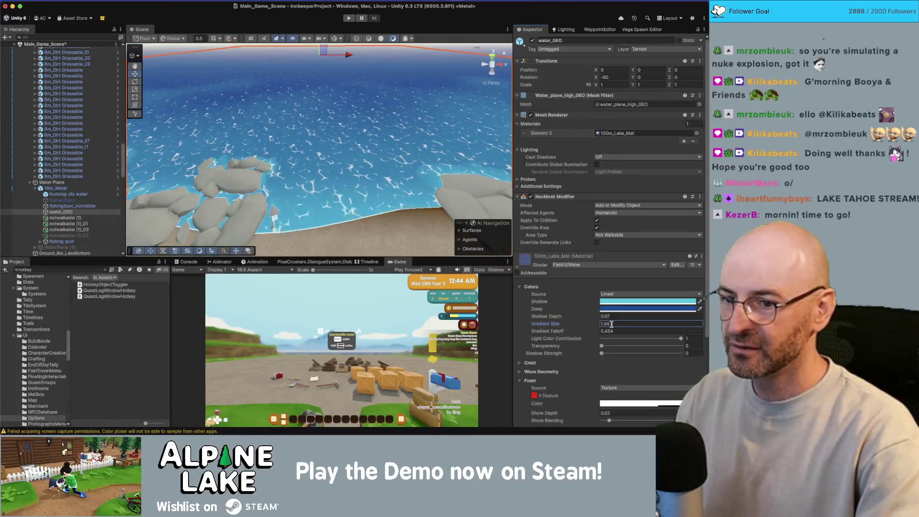
Settle Gradient Size at 1.53 while checking the shore water shading from different angles
mouse_move(379, 154)
mouse_down()
mouse_move(341, 150)
mouse_move(350, 155)
mouse_up()
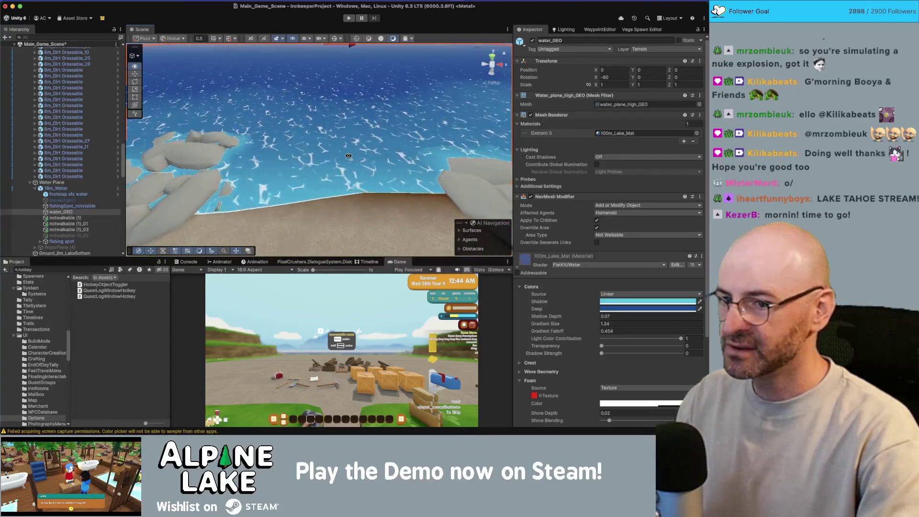
drag(586, 323, 604, 323)
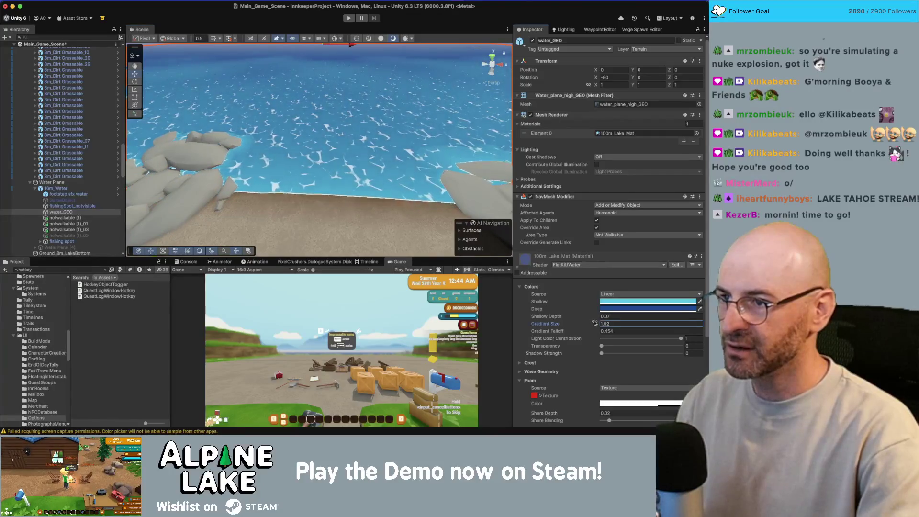
drag(341, 158, 327, 78)
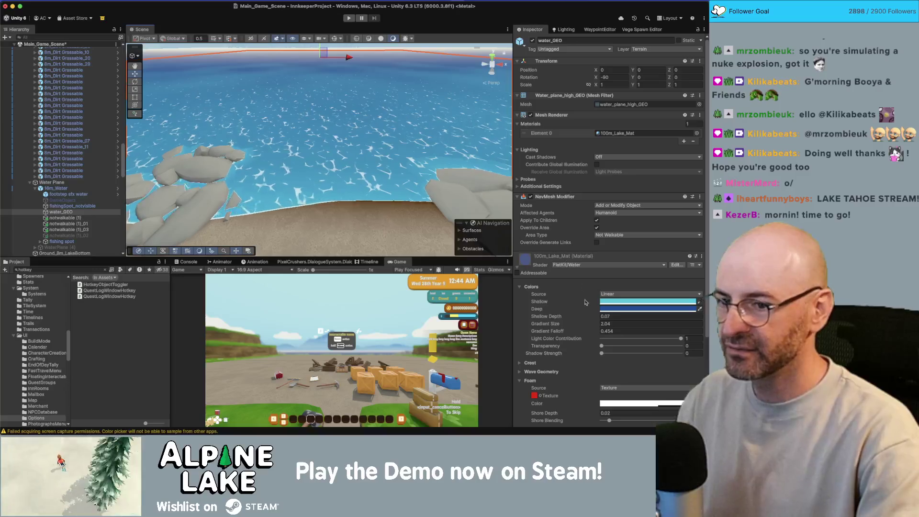
click(588, 324)
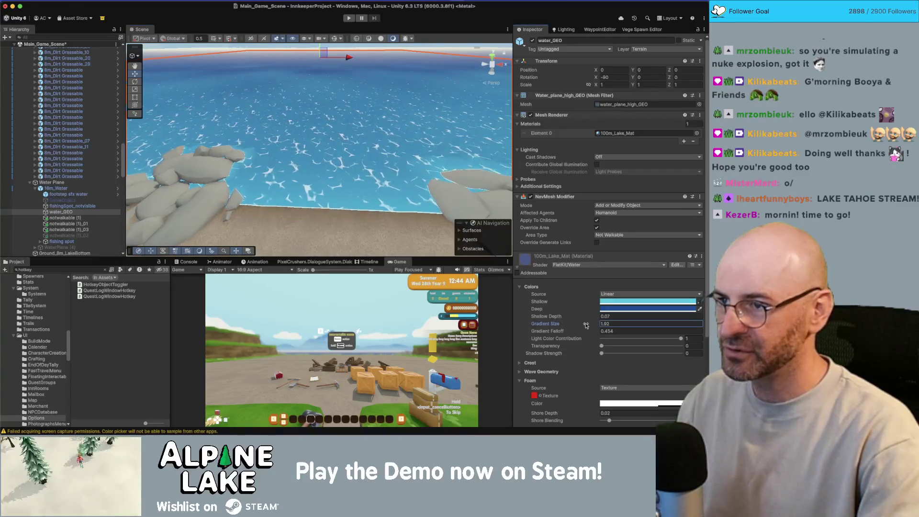
click(595, 332)
mouse_move(588, 324)
mouse_down()
mouse_move(593, 332)
mouse_move(589, 326)
mouse_up()
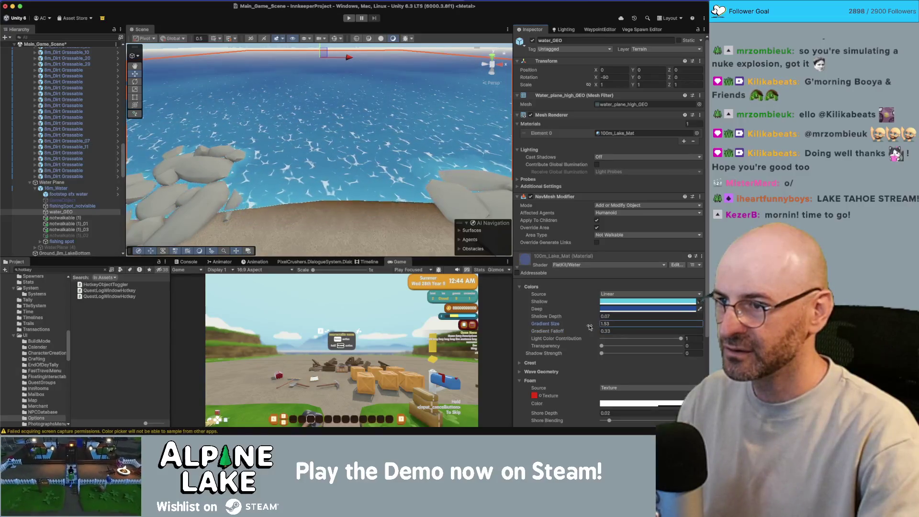
mouse_move(346, 172)
mouse_down()
mouse_move(346, 194)
mouse_move(306, 189)
mouse_up()
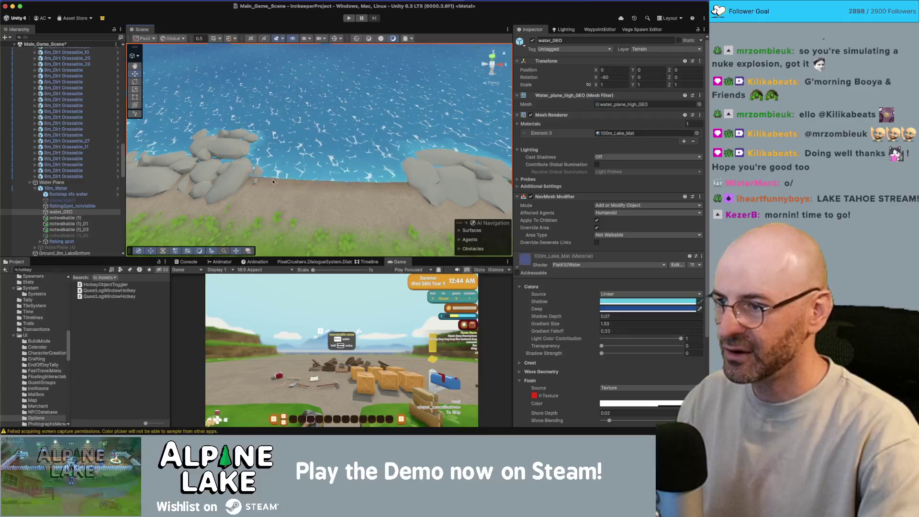
drag(262, 154, 239, 155)
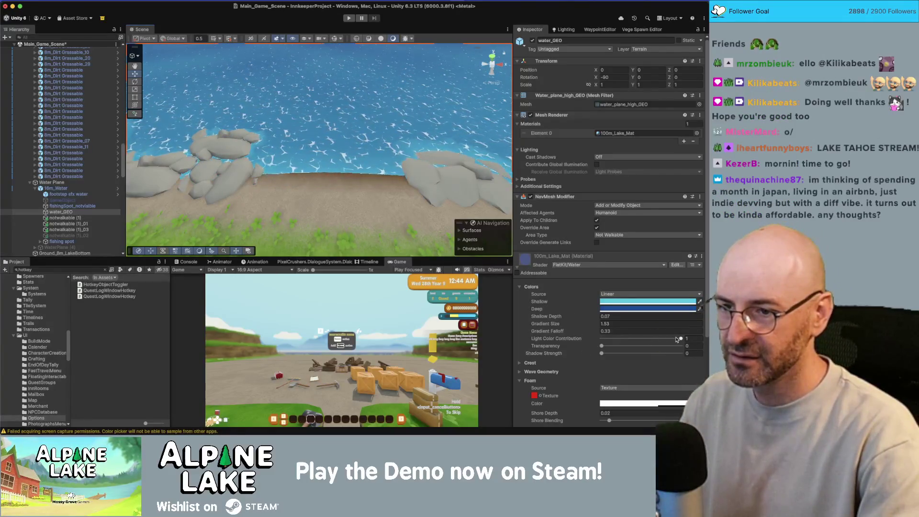
click(692, 338)
scroll(592, 356, down, 2)
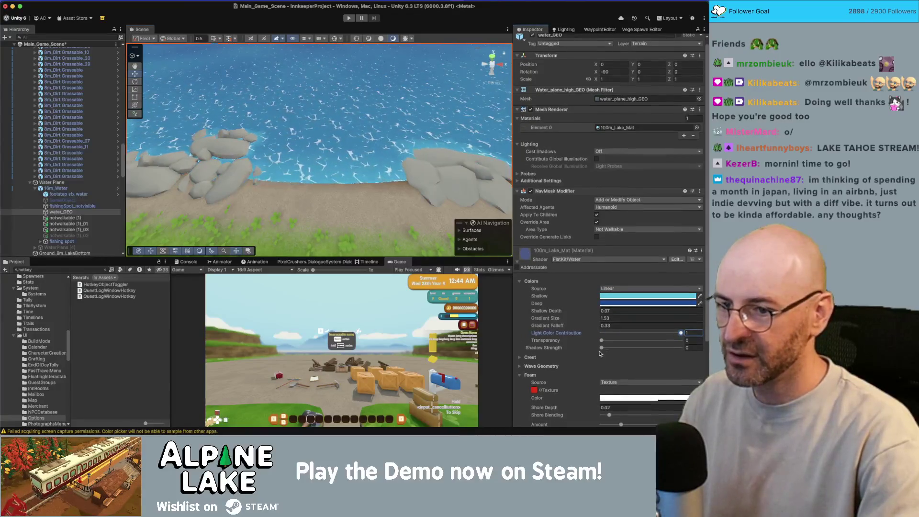
Set Foam Shore Depth to 0.95, trying a higher foam Amount before reverting to 0.74
scroll(591, 356, down, 4)
mouse_move(589, 362)
mouse_down()
mouse_move(598, 363)
mouse_move(589, 364)
mouse_up()
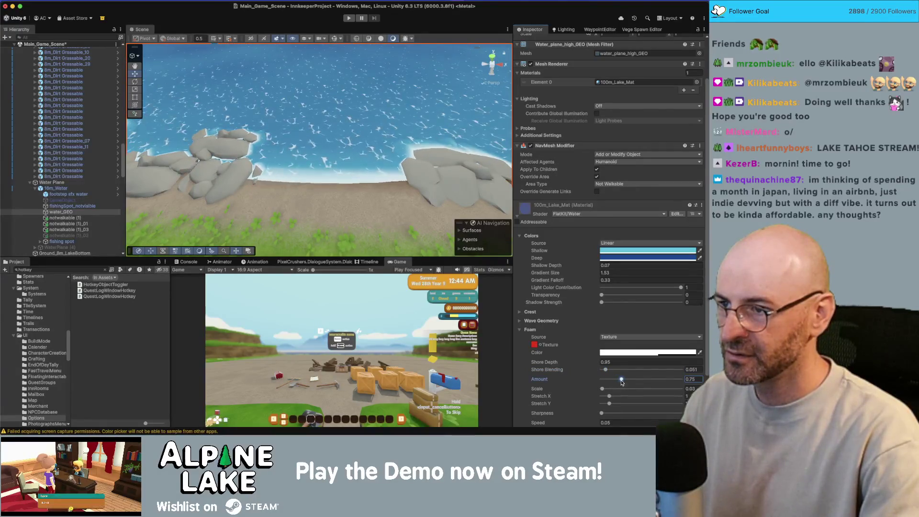
drag(621, 382, 635, 382)
key(super+z)
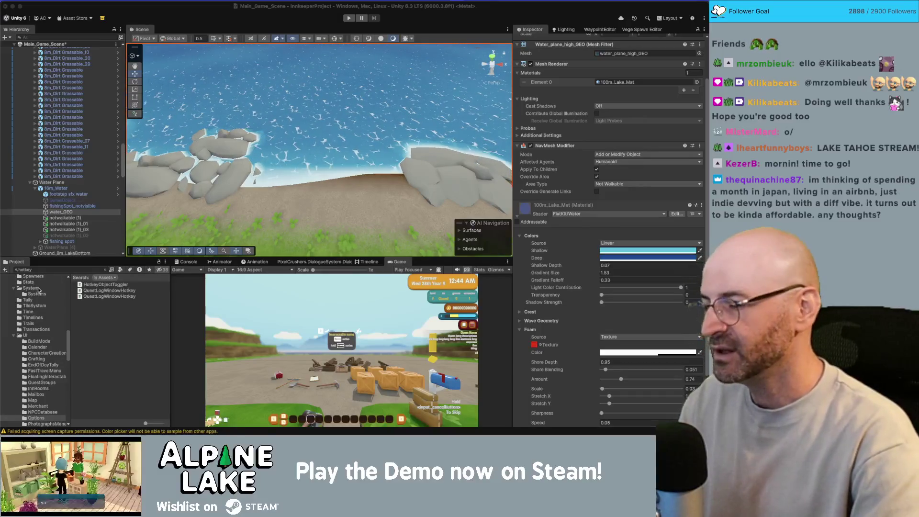
mouse_move(289, 164)
mouse_down()
mouse_move(303, 139)
mouse_move(281, 140)
mouse_up()
Inspect the rocky shoreline from several angles, then set Shadow Strength to about 0.49
mouse_move(459, 139)
mouse_down()
mouse_move(468, 137)
mouse_move(315, 129)
mouse_move(311, 144)
mouse_up()
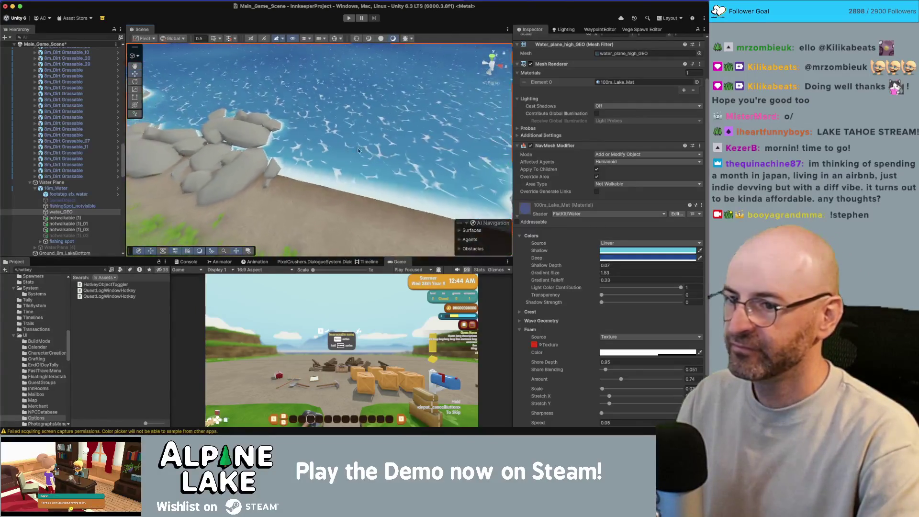
drag(397, 177, 367, 189)
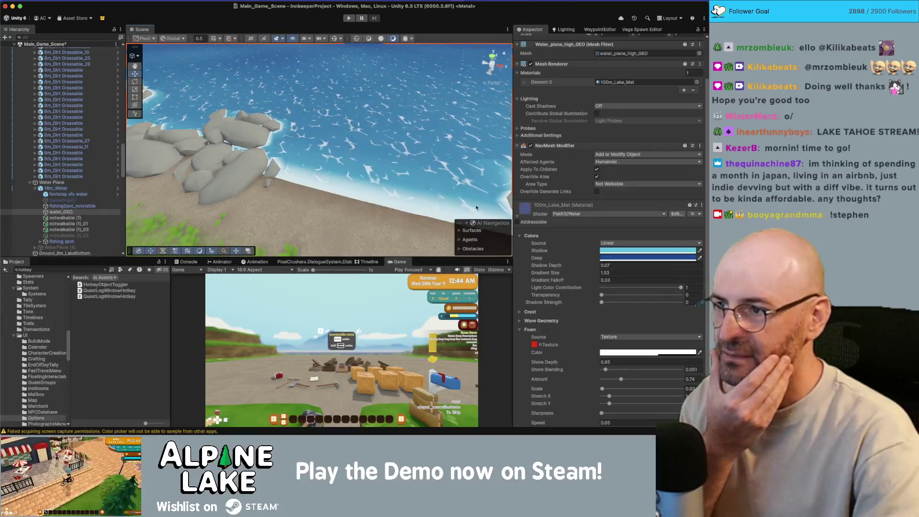
mouse_move(418, 230)
mouse_down()
mouse_move(303, 157)
mouse_move(282, 120)
mouse_up()
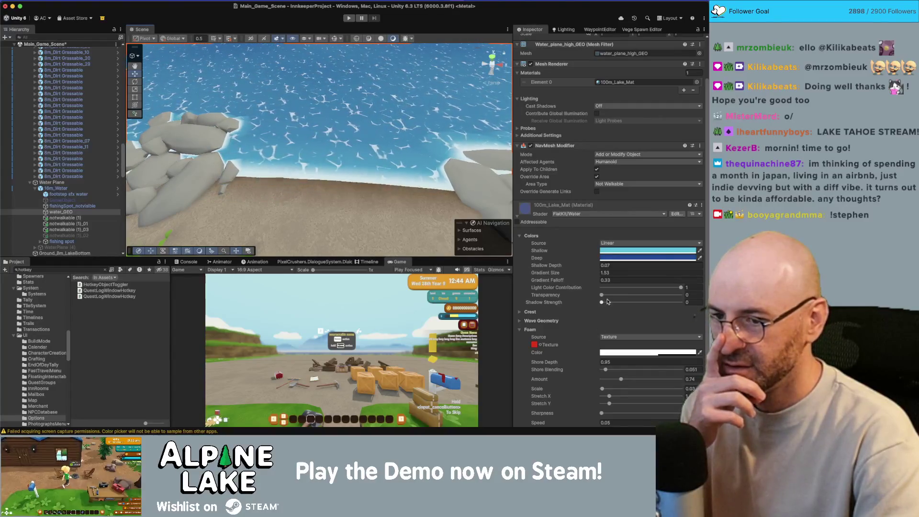
mouse_move(601, 302)
mouse_down()
mouse_move(640, 302)
mouse_move(588, 303)
mouse_up()
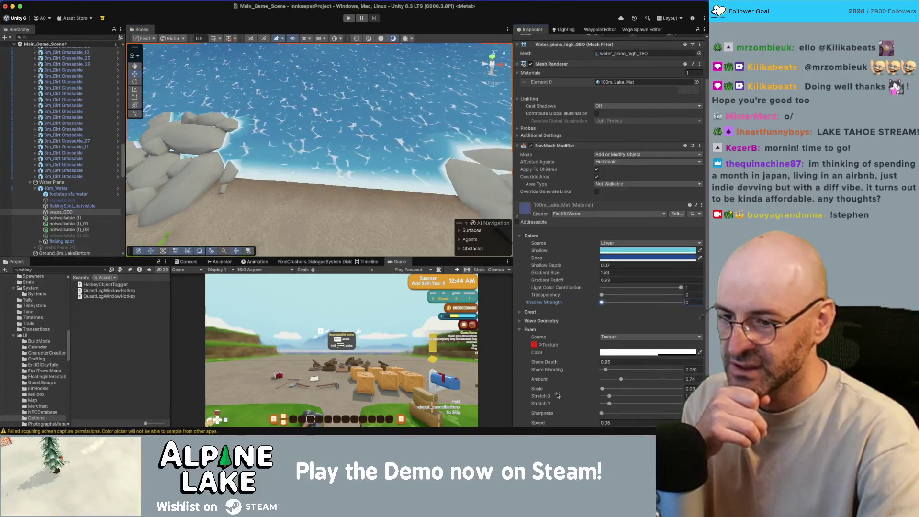
scroll(558, 396, down, 1)
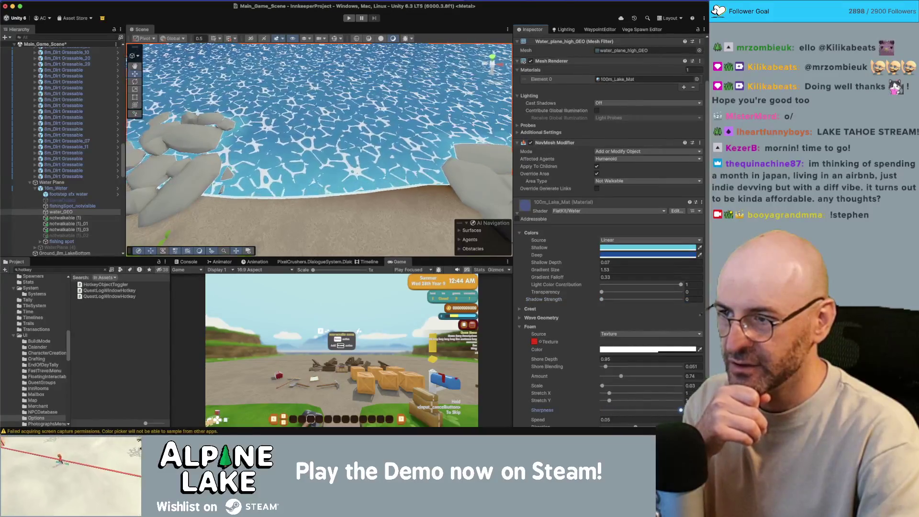